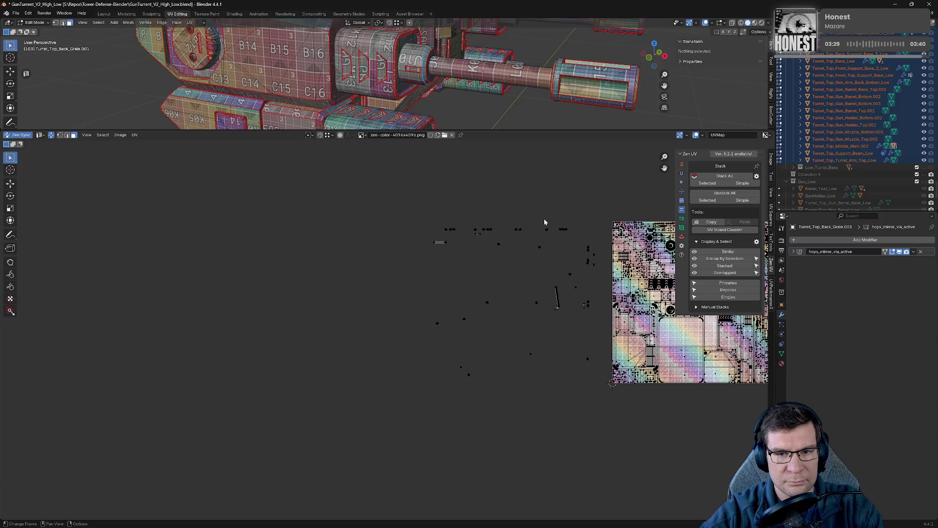
# - Stack all the back grate's similar UV islands together with Zen UV's Stack All
pyautogui.moveTo(573, 257); pyautogui.dragTo(502, 318, button='middle')
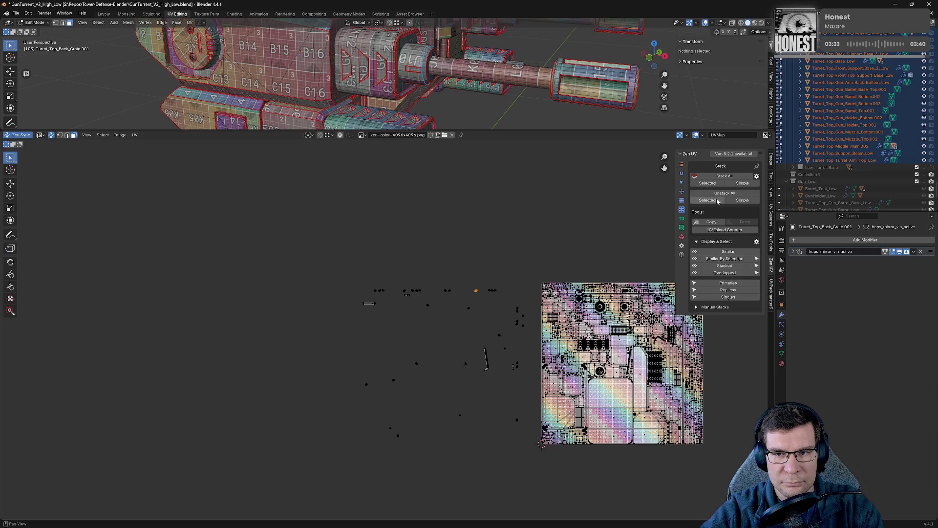
pyautogui.click(733, 176)
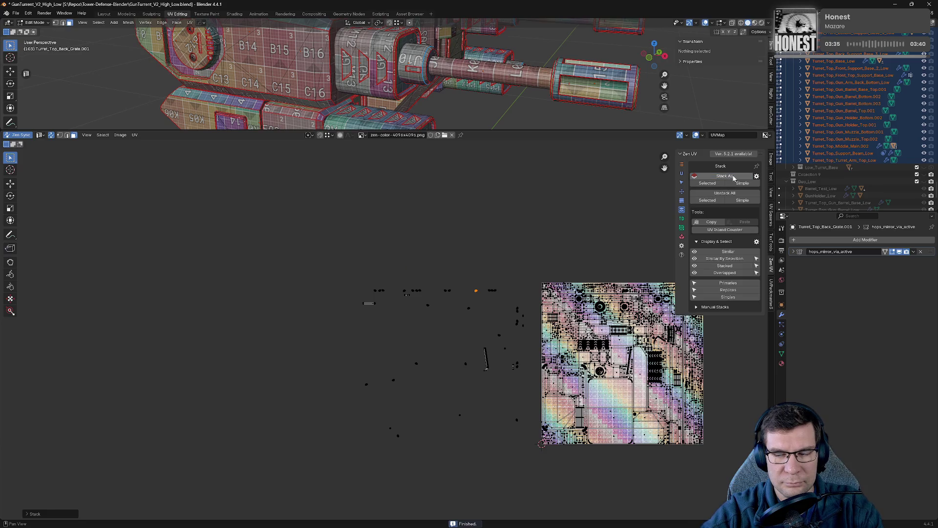
pyautogui.moveTo(508, 216); pyautogui.dragTo(430, 210, button='middle')
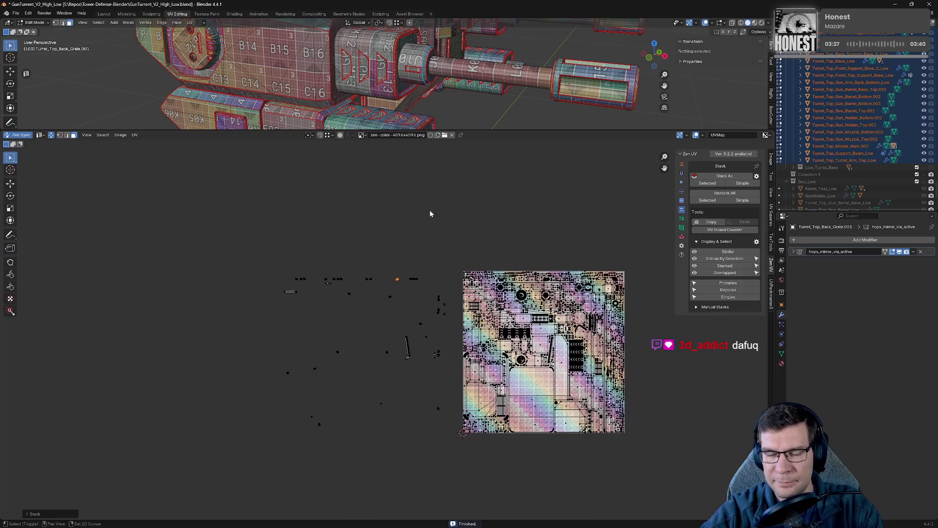
pyautogui.scroll(5, 392, 300)
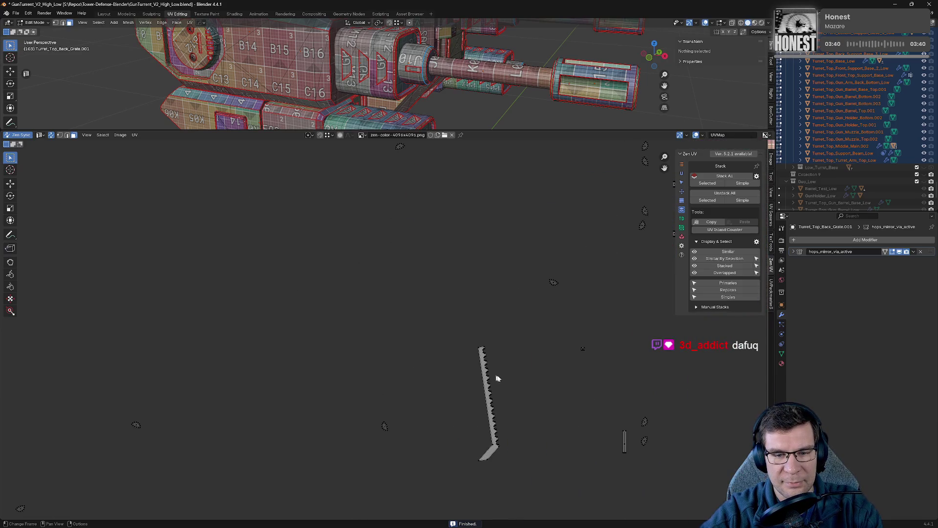
pyautogui.scroll(-3, 498, 380)
pyautogui.scroll(-2, 505, 378)
pyautogui.moveTo(511, 375); pyautogui.dragTo(441, 294, button='middle')
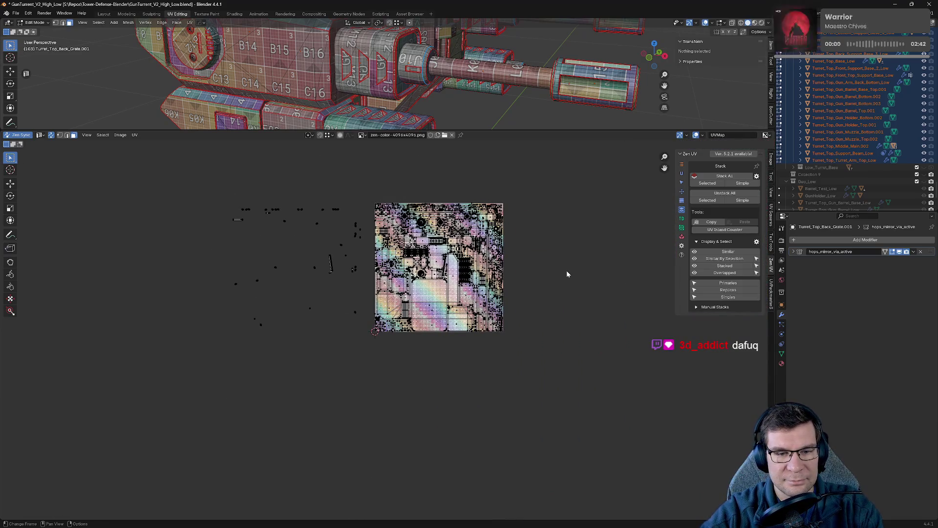
pyautogui.scroll(1, 397, 355)
pyautogui.scroll(4, 404, 341)
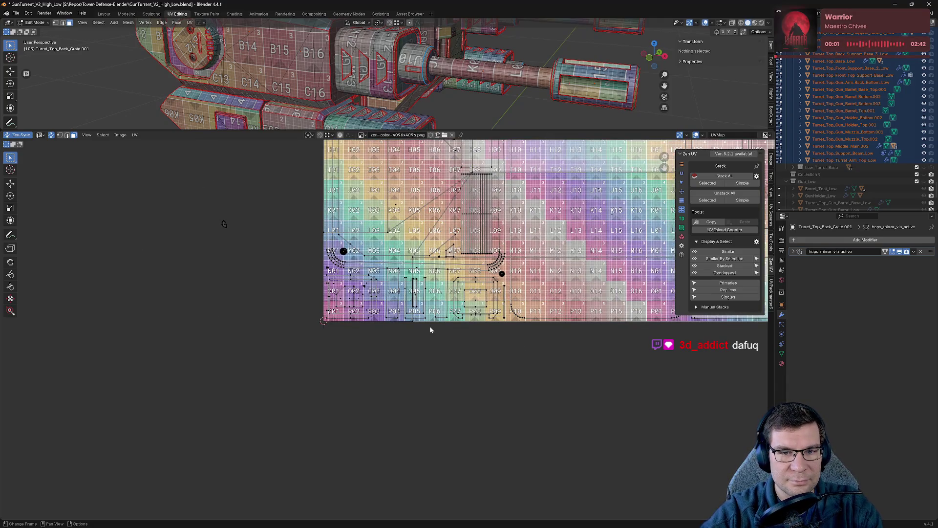
pyautogui.scroll(1, 426, 225)
pyautogui.scroll(1, 425, 250)
pyautogui.scroll(2, 424, 288)
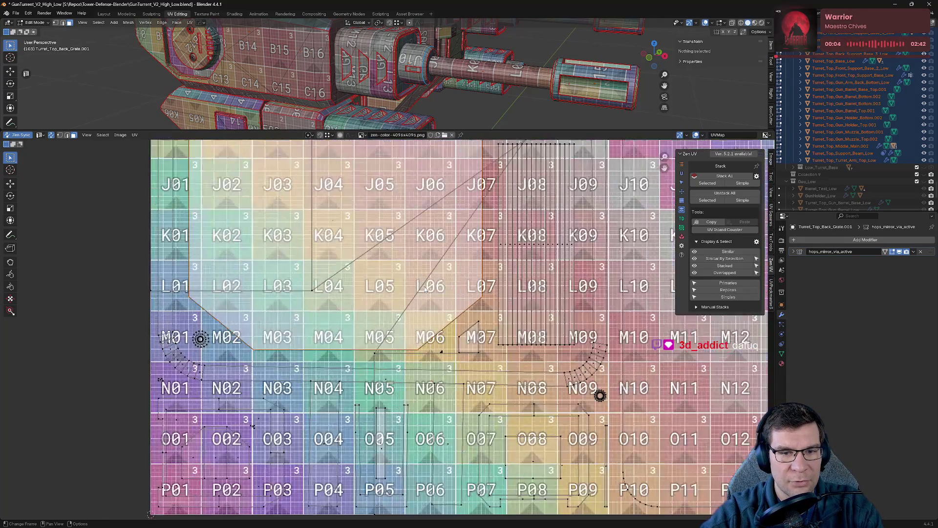
# - Inspect the stacked vertical strip islands, select an edge strip, then select every island
pyautogui.moveTo(488, 318); pyautogui.dragTo(441, 387, button='middle')
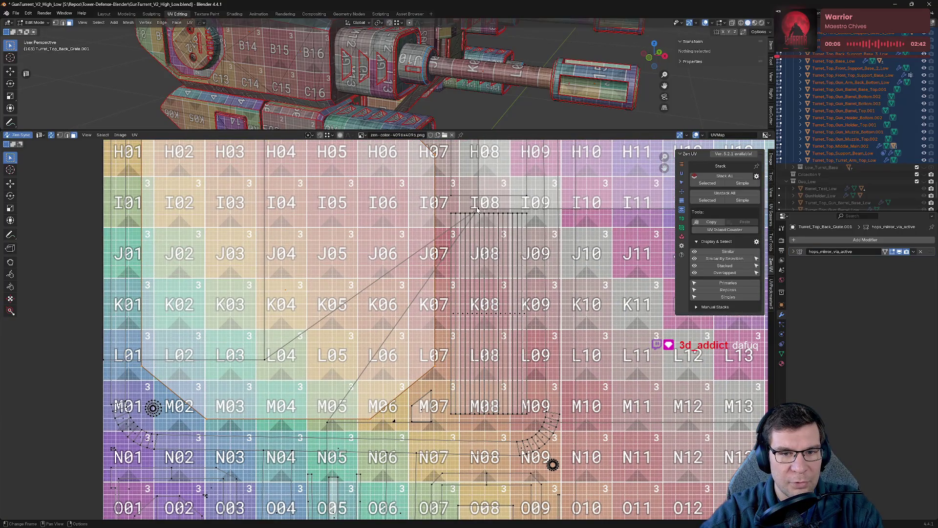
pyautogui.click(477, 211)
pyautogui.scroll(-4, 373, 321)
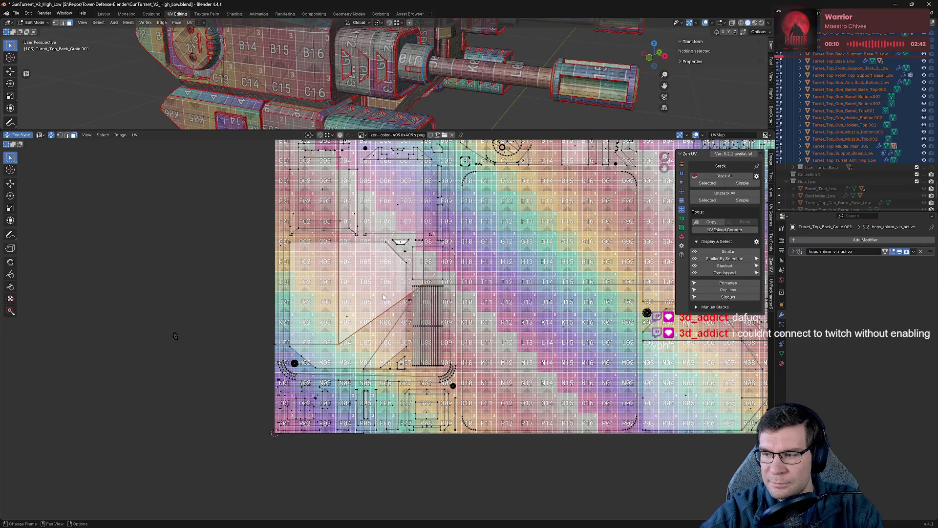
pyautogui.scroll(-2, 382, 297)
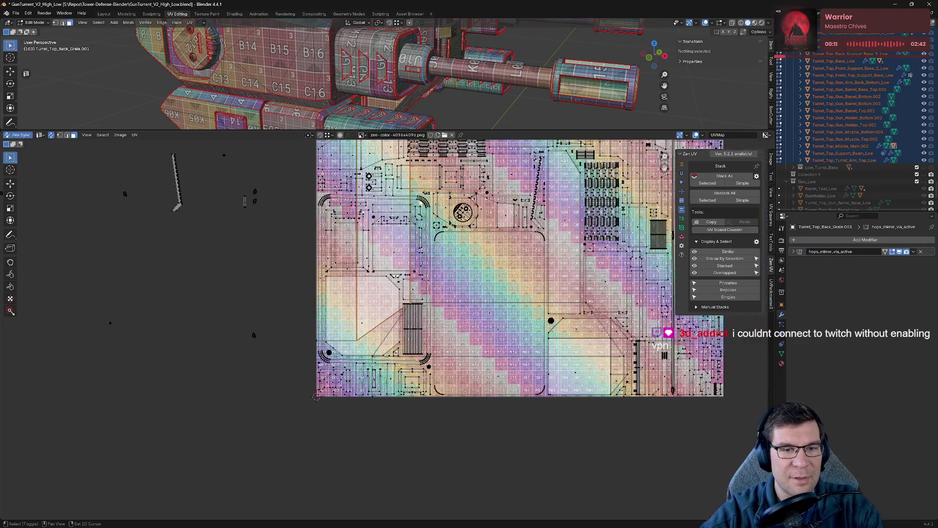
pyautogui.moveTo(422, 206); pyautogui.dragTo(413, 316, button='middle')
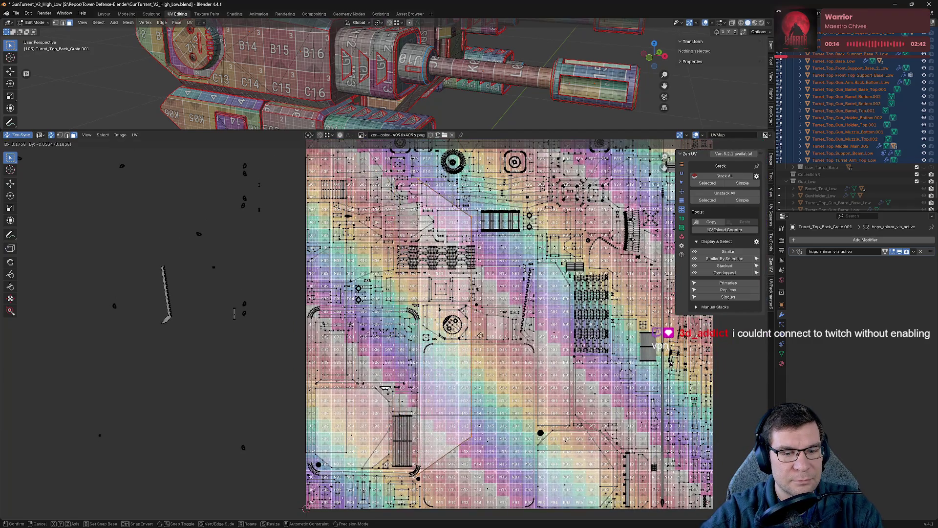
pyautogui.scroll(-3, 459, 317)
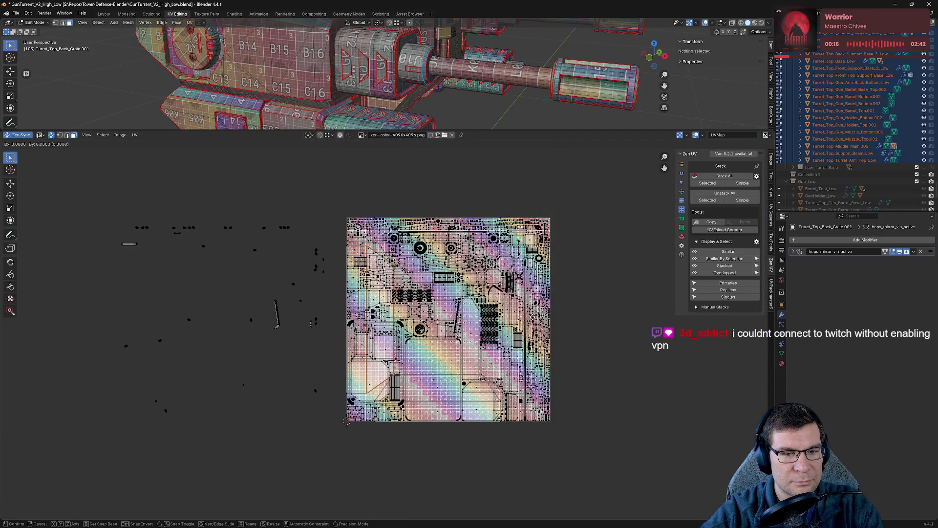
pyautogui.press('a')
# - Slide the whole UV atlas off to the left of the texture square
pyautogui.click(561, 354)
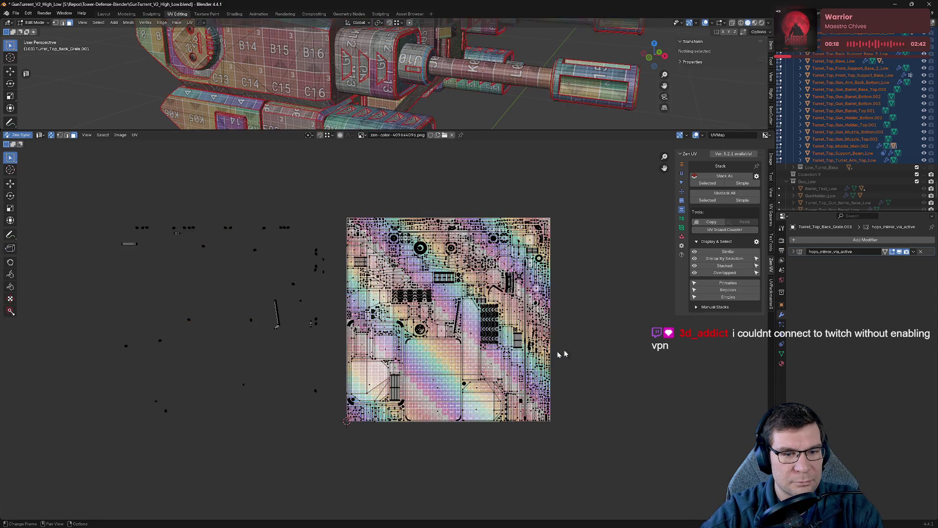
pyautogui.press('a')
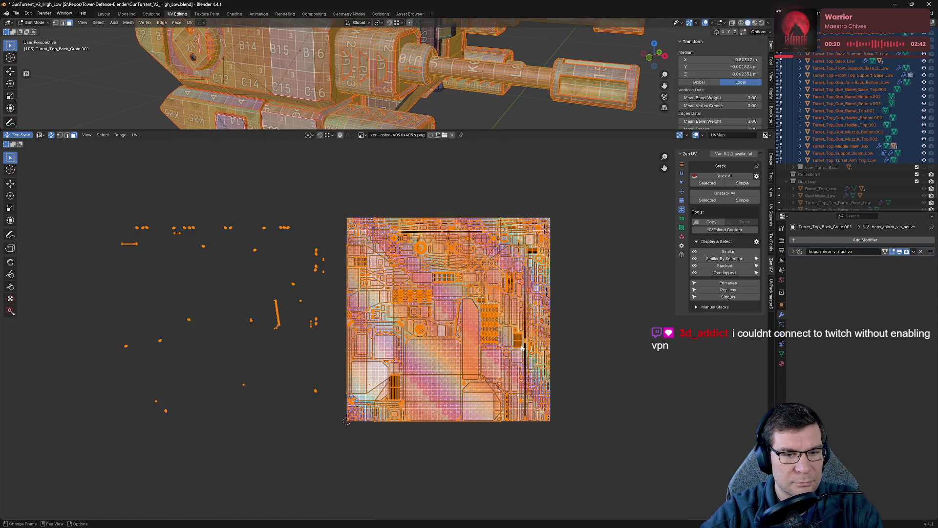
pyautogui.press('g')
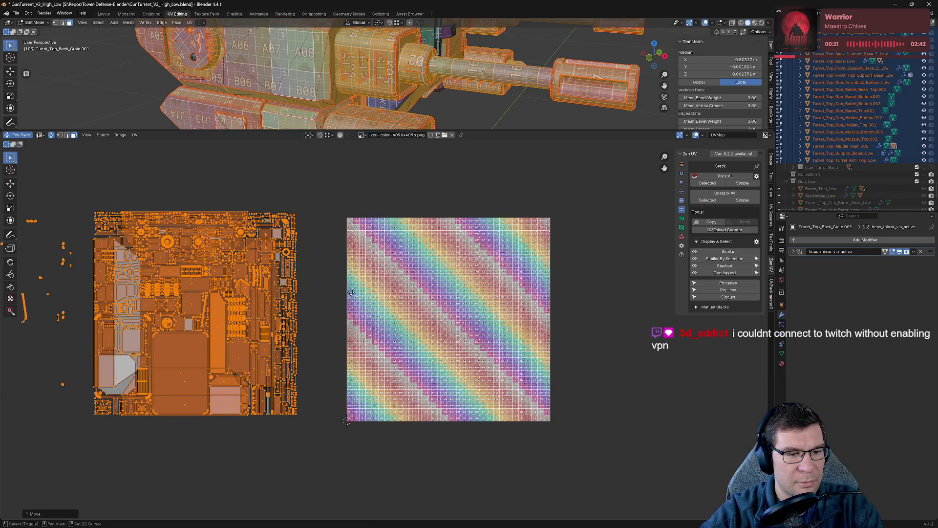
pyautogui.moveTo(351, 292); pyautogui.dragTo(423, 268, button='middle')
# - Move the connected group of panel frame islands back into the empty texture square
pyautogui.click(313, 454)
pyautogui.click(288, 362)
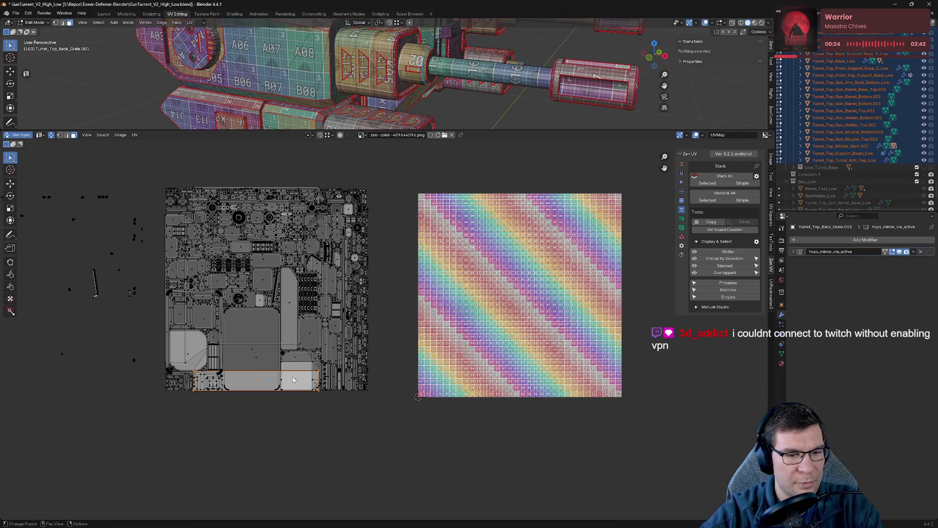
pyautogui.press('l')
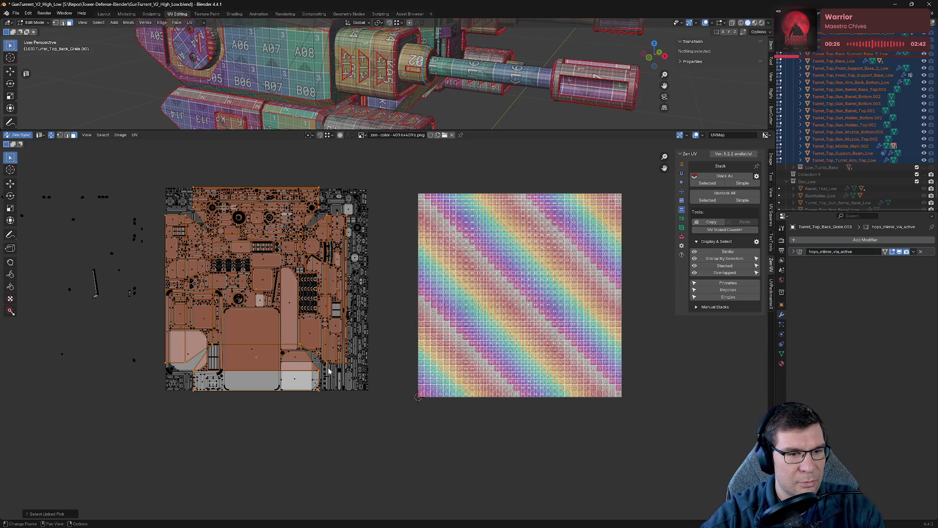
pyautogui.press('g')
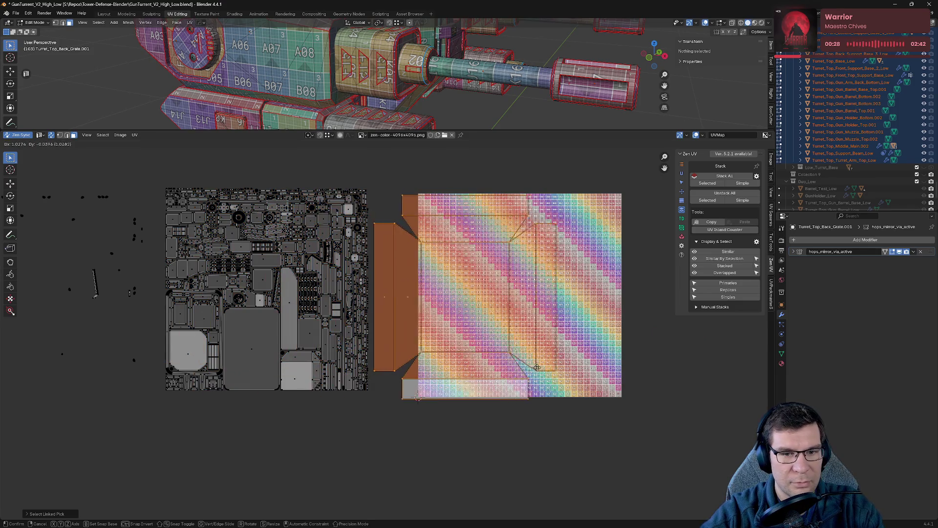
pyautogui.click(586, 362)
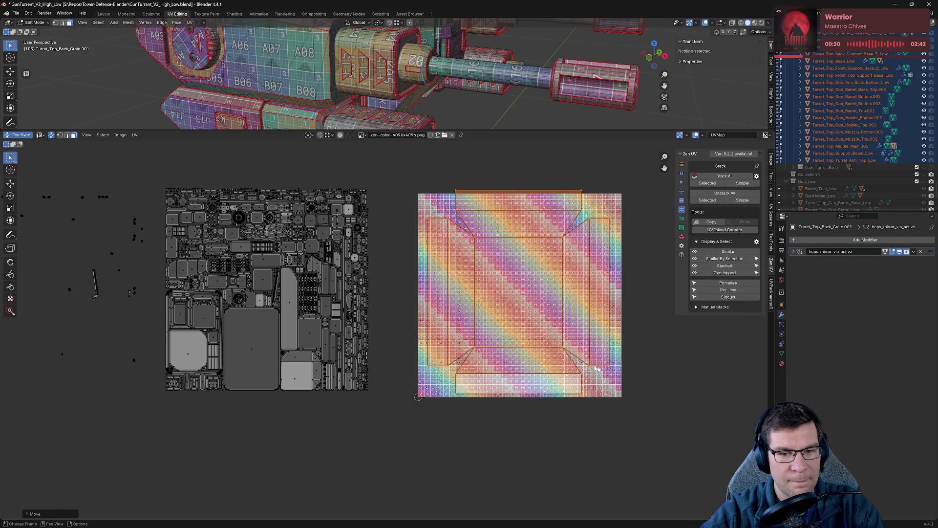
pyautogui.click(580, 189)
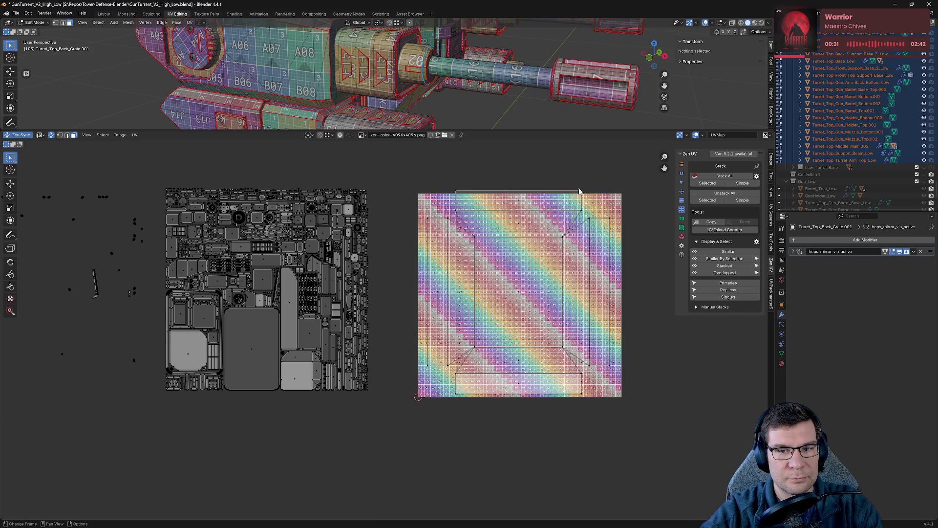
pyautogui.click(581, 195)
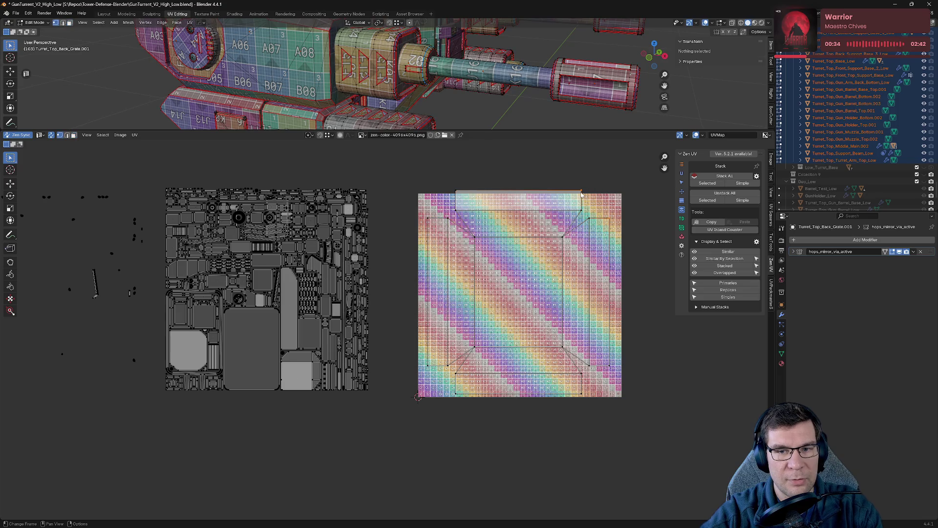
pyautogui.scroll(3, 436, 95)
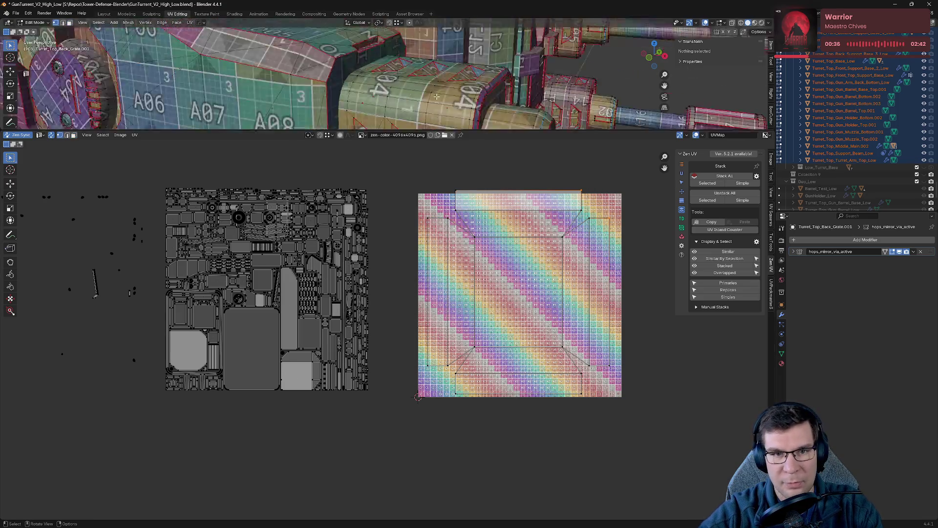
pyautogui.scroll(3, 438, 94)
pyautogui.scroll(3, 442, 92)
pyautogui.scroll(3, 444, 90)
# - Leave local view and Edit Mode on the back grate and pick the back support base part
pyautogui.moveTo(443, 91); pyautogui.dragTo(508, 83, button='middle')
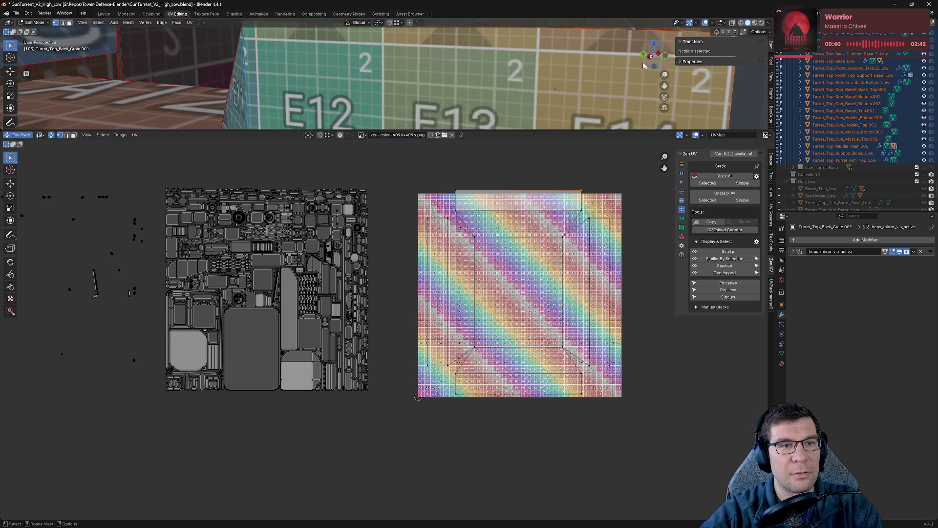
pyautogui.scroll(3, 416, 90)
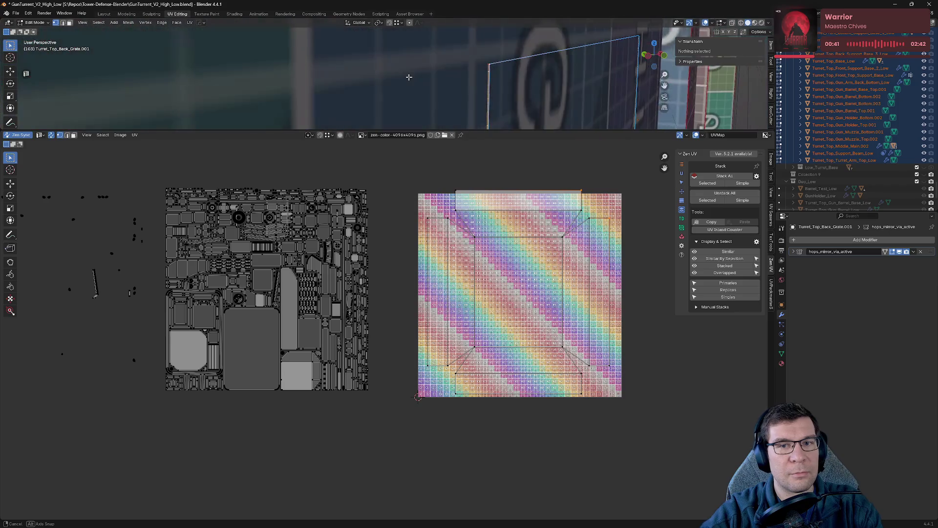
pyautogui.scroll(-3, 513, 89)
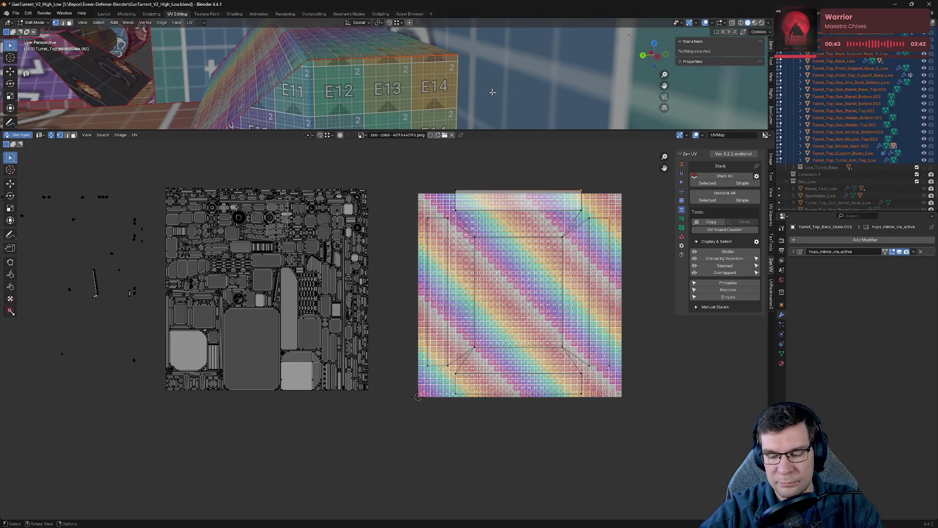
pyautogui.press('KP_Divide')
pyautogui.press('KP_Divide')
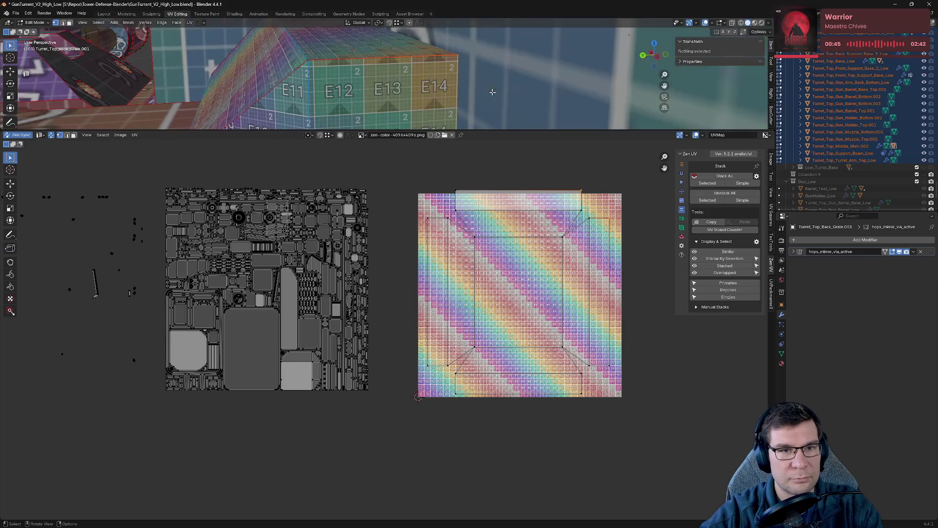
pyautogui.press('Tab')
pyautogui.click(428, 89)
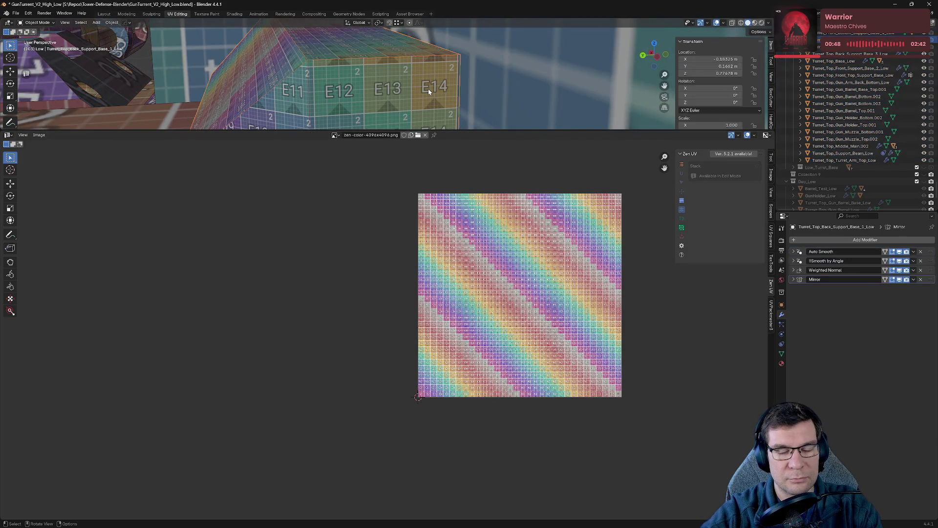
# - Isolate the back support base pieces, make the 3D view taller and show the Tool sidebar settings
pyautogui.press('KP_Divide')
pyautogui.press('Tab')
pyautogui.scroll(2, 429, 88)
pyautogui.scroll(3, 429, 89)
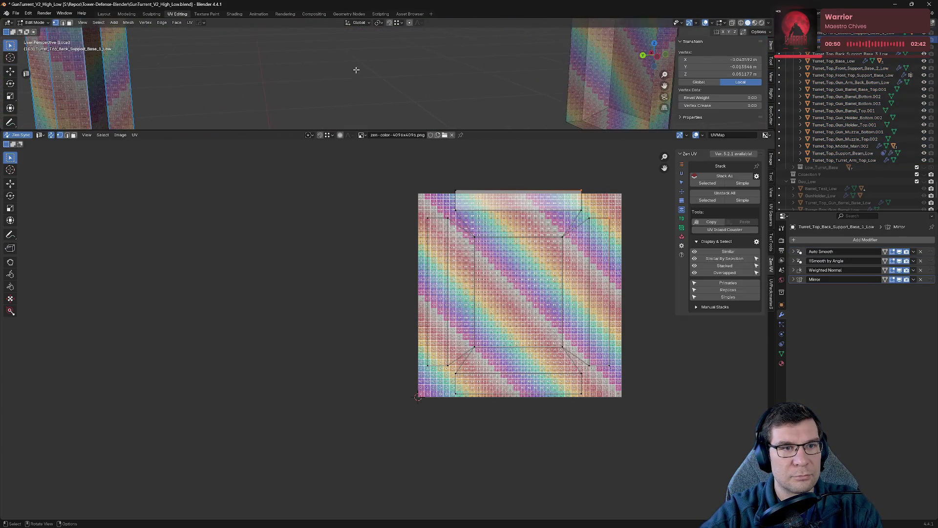
pyautogui.scroll(2, 388, 87)
pyautogui.scroll(-3, 389, 86)
pyautogui.scroll(-1, 498, 90)
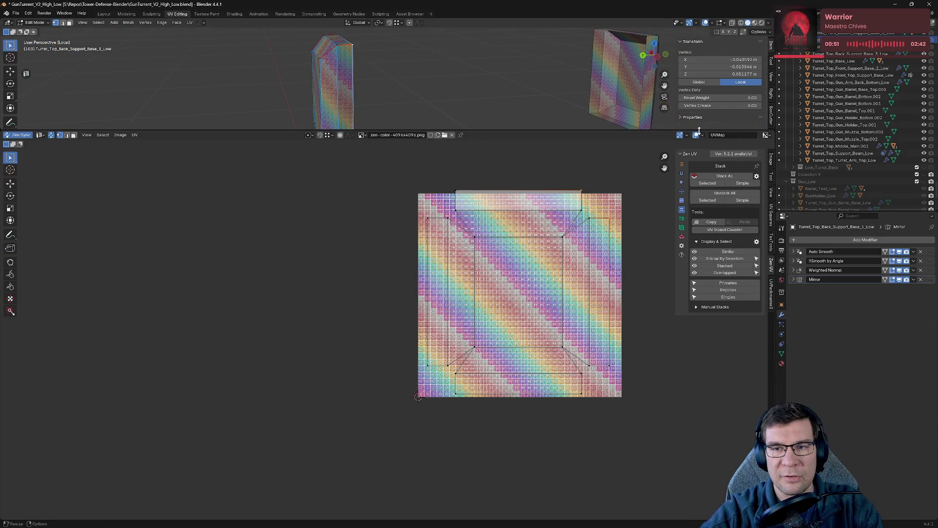
pyautogui.moveTo(698, 130); pyautogui.dragTo(692, 291)
pyautogui.click(681, 120)
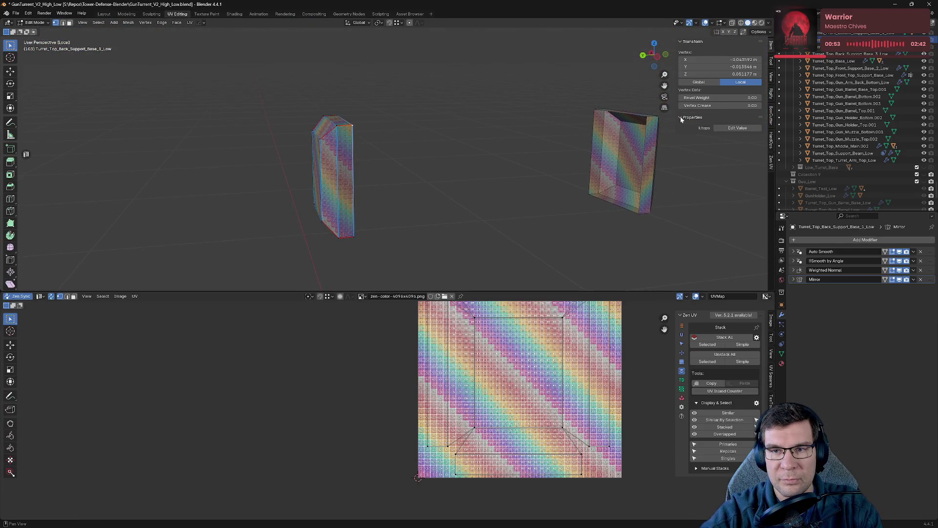
pyautogui.click(686, 43)
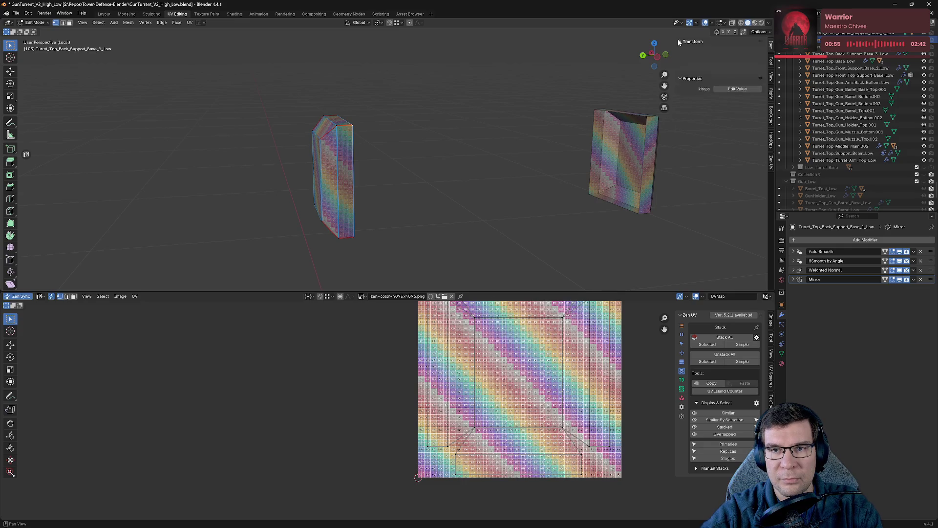
pyautogui.click(773, 62)
pyautogui.press('Tab')
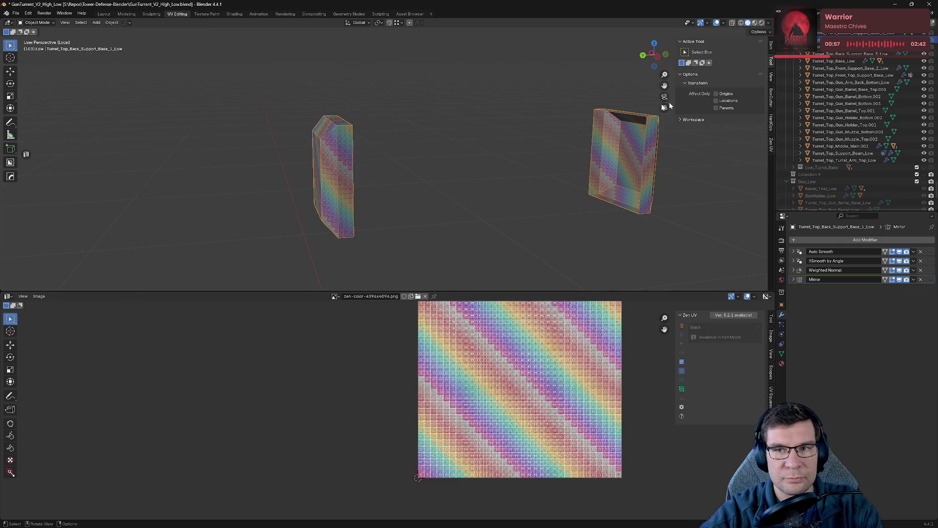
# - Check the box's transform values in the Item tab and apply its scale with Ctrl+A
pyautogui.click(685, 121)
pyautogui.click(770, 49)
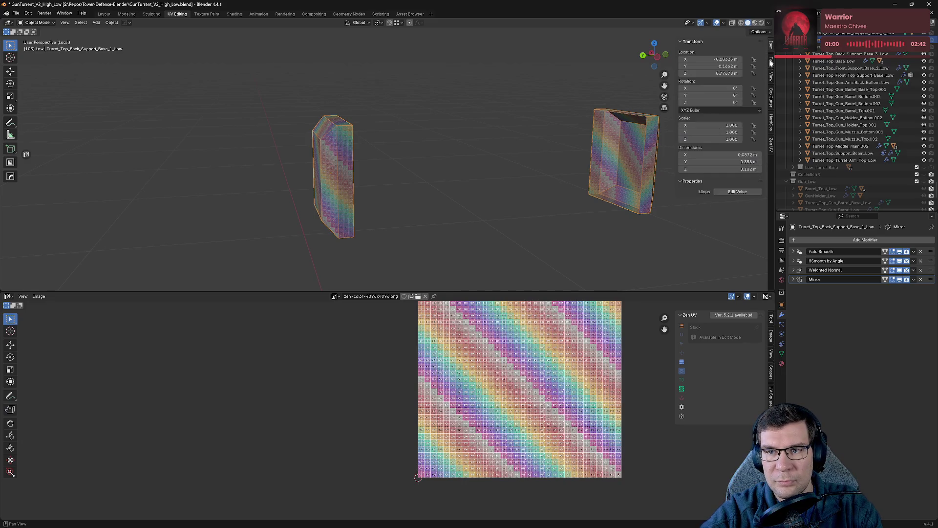
pyautogui.moveTo(440, 183)
pyautogui.mouseDown(button='middle')
pyautogui.moveTo(430, 203)
pyautogui.moveTo(444, 167)
pyautogui.moveTo(390, 165)
pyautogui.mouseUp(button='middle')
pyautogui.hotkey('ctrl', 'a')
pyautogui.click(424, 206)
# - Return to Edit Mode and select edges along the box's bevel while orbiting around it
pyautogui.press('Tab')
pyautogui.scroll(2, 276, 132)
pyautogui.moveTo(276, 133)
pyautogui.mouseDown(button='middle')
pyautogui.moveTo(377, 198)
pyautogui.moveTo(385, 193)
pyautogui.mouseUp(button='middle')
pyautogui.moveTo(350, 162)
pyautogui.mouseDown(button='middle')
pyautogui.moveTo(411, 196)
pyautogui.moveTo(455, 203)
pyautogui.moveTo(464, 126)
pyautogui.mouseUp(button='middle')
pyautogui.click(311, 158)
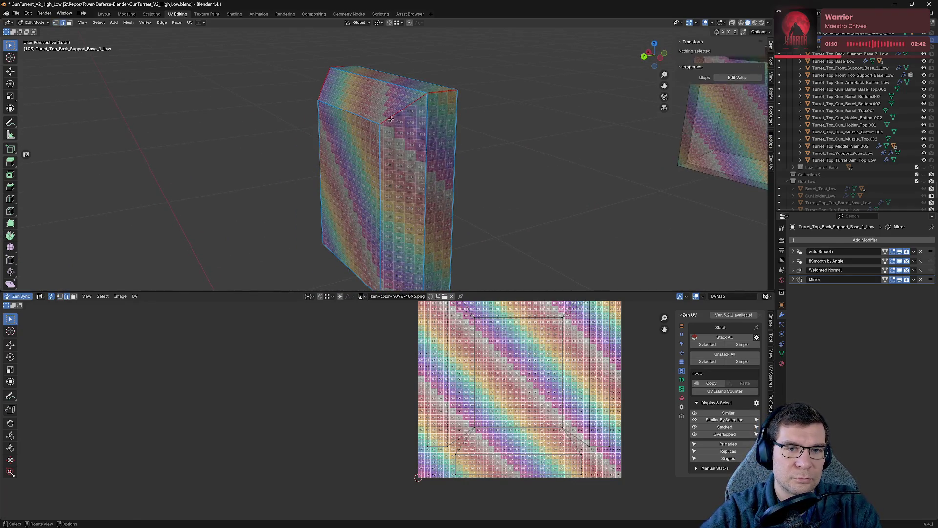
pyautogui.moveTo(310, 157); pyautogui.dragTo(308, 125, button='middle')
pyautogui.moveTo(282, 173); pyautogui.dragTo(331, 182, button='middle')
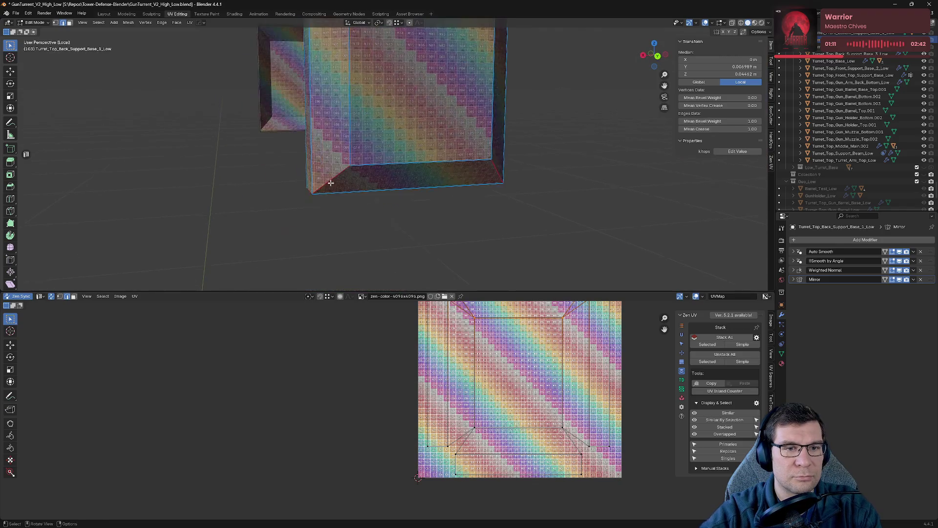
# - Mark the bevel edges and the box's outer border edges as seams with the Zen UV pie menu
pyautogui.hotkey('alt', 'e')
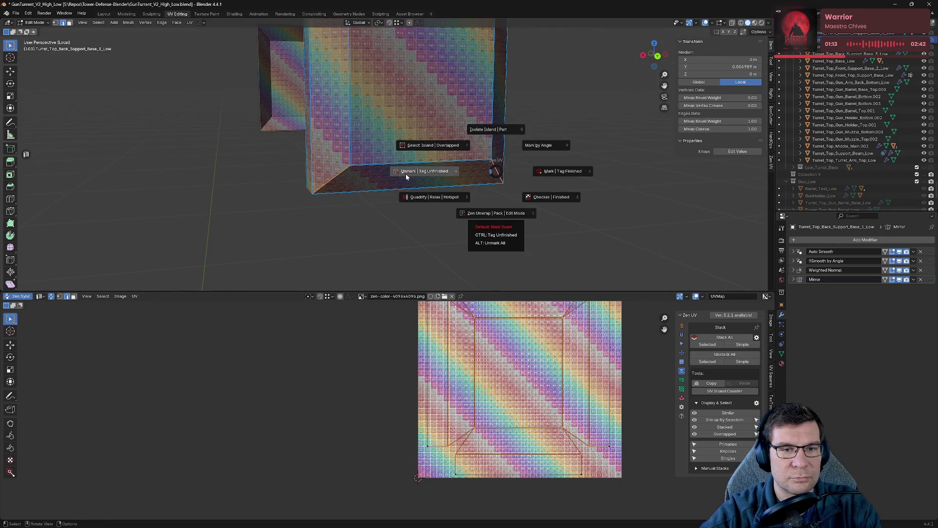
pyautogui.click(307, 173)
pyautogui.click(500, 151)
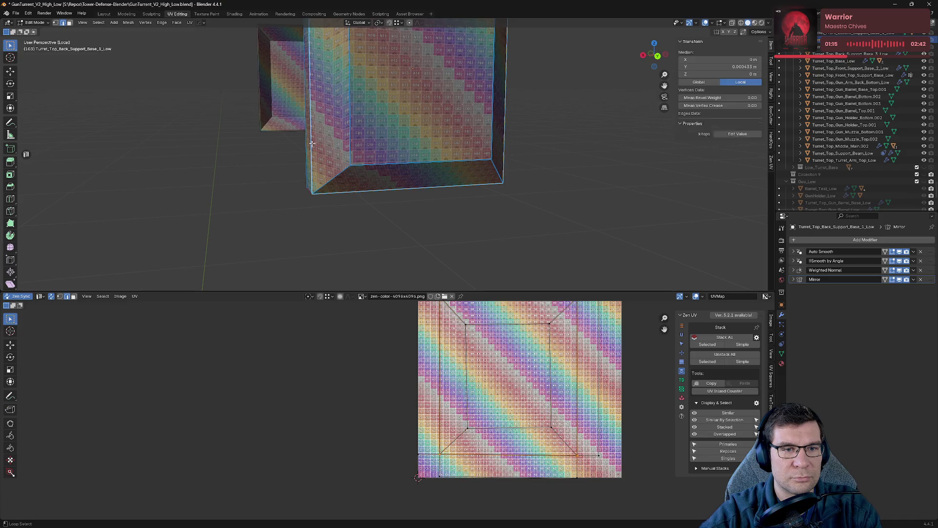
pyautogui.hotkey('alt', 'e')
pyautogui.click(500, 151)
pyautogui.moveTo(500, 152)
pyautogui.mouseDown(button='middle')
pyautogui.moveTo(566, 247)
pyautogui.moveTo(561, 237)
pyautogui.moveTo(542, 251)
pyautogui.moveTo(421, 171)
pyautogui.moveTo(435, 179)
pyautogui.moveTo(447, 110)
pyautogui.mouseUp(button='middle')
# - Mark another set of box edges as seams, re-unwrap the box and save the blend file
pyautogui.keyDown('alt'); pyautogui.click(455, 70); pyautogui.keyUp('alt')
pyautogui.moveTo(455, 70)
pyautogui.mouseDown(button='middle')
pyautogui.moveTo(350, 108)
pyautogui.moveTo(451, 122)
pyautogui.mouseUp(button='middle')
pyautogui.hotkey('alt', 'q')
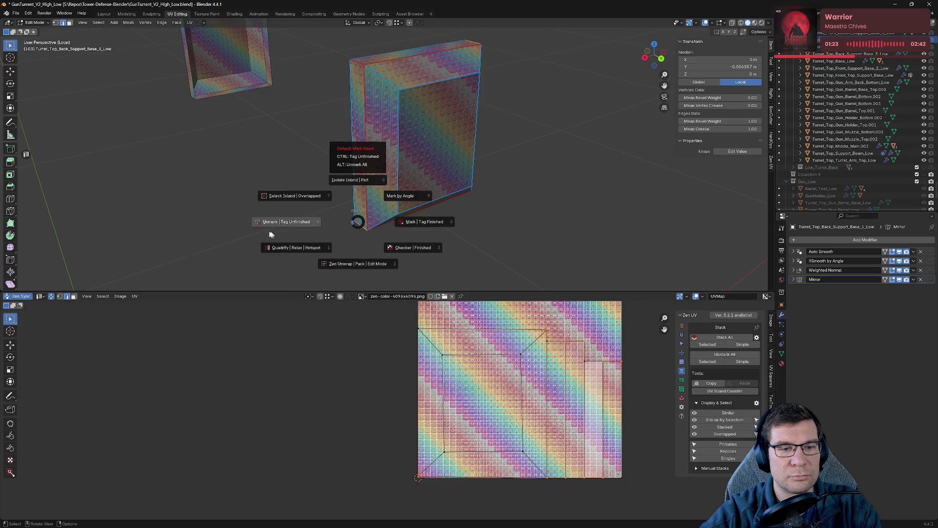
pyautogui.click(430, 217)
pyautogui.moveTo(543, 213)
pyautogui.mouseDown(button='middle')
pyautogui.moveTo(555, 253)
pyautogui.moveTo(539, 219)
pyautogui.moveTo(460, 212)
pyautogui.mouseUp(button='middle')
pyautogui.hotkey('ctrl', 's')
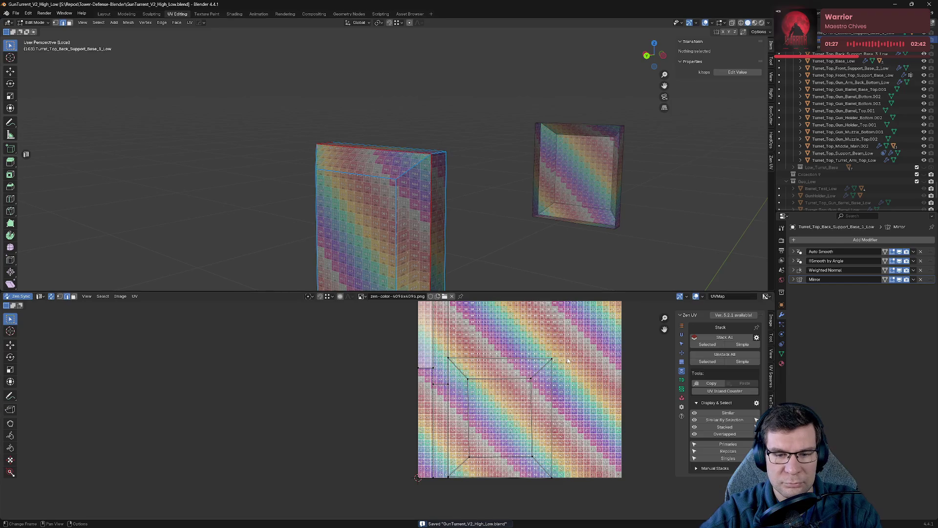
# - Clear the mesh selection and switch the 3D view to a straight front ortho view of the box
pyautogui.click(552, 363)
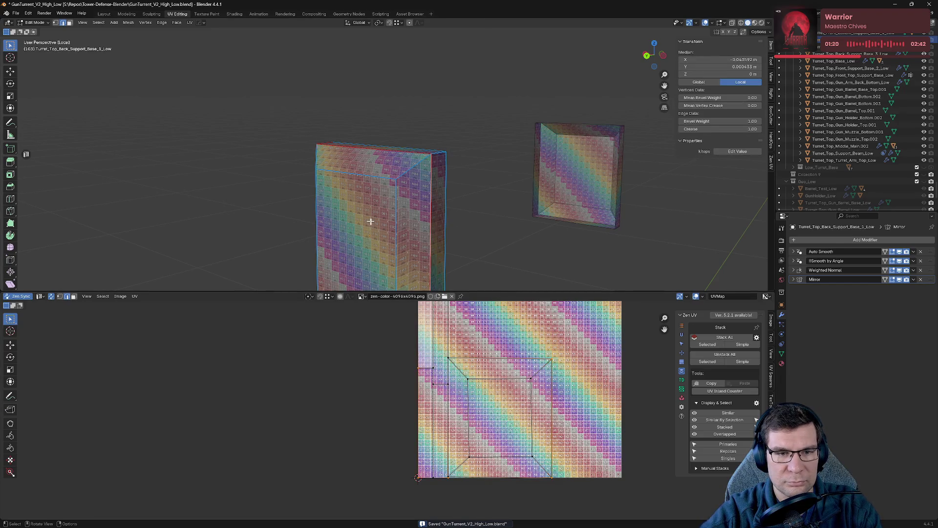
pyautogui.press('Tab')
pyautogui.press('Tab')
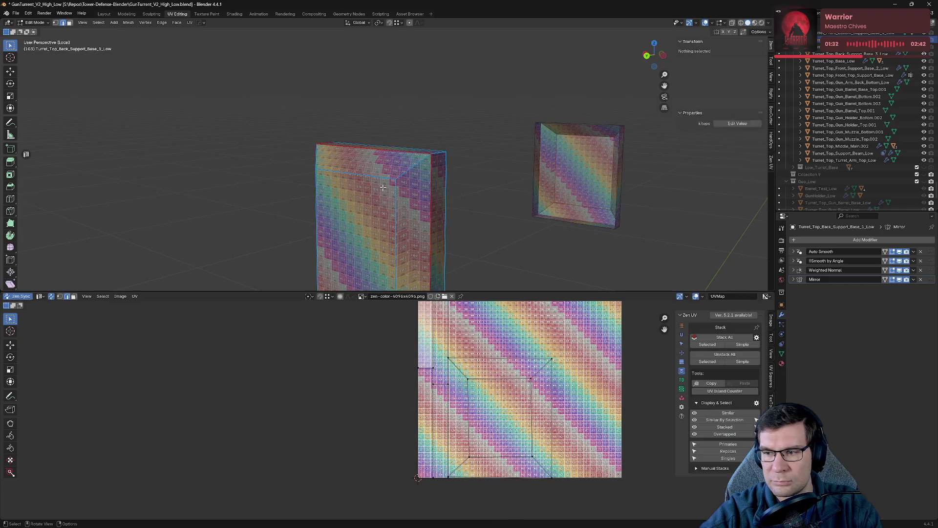
pyautogui.press('KP_1')
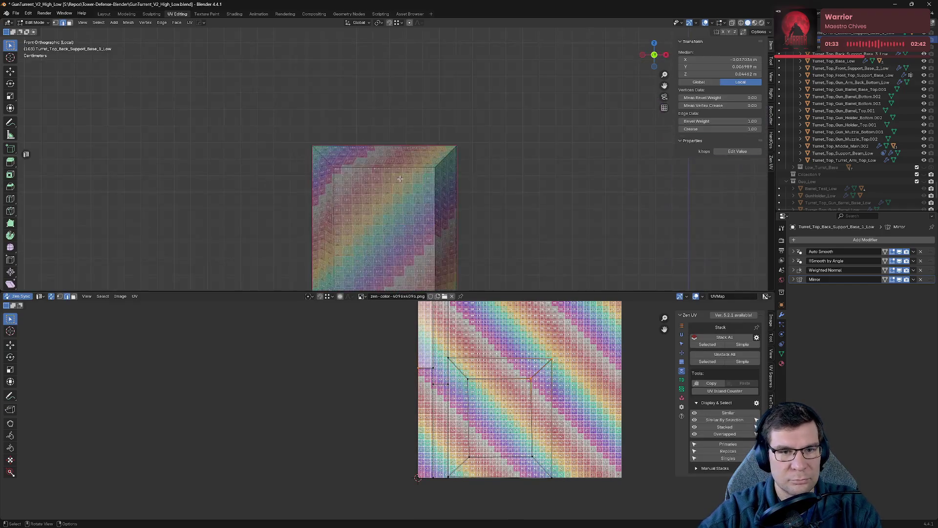
pyautogui.press('KP_3')
pyautogui.press('KP_1')
pyautogui.scroll(3, 399, 178)
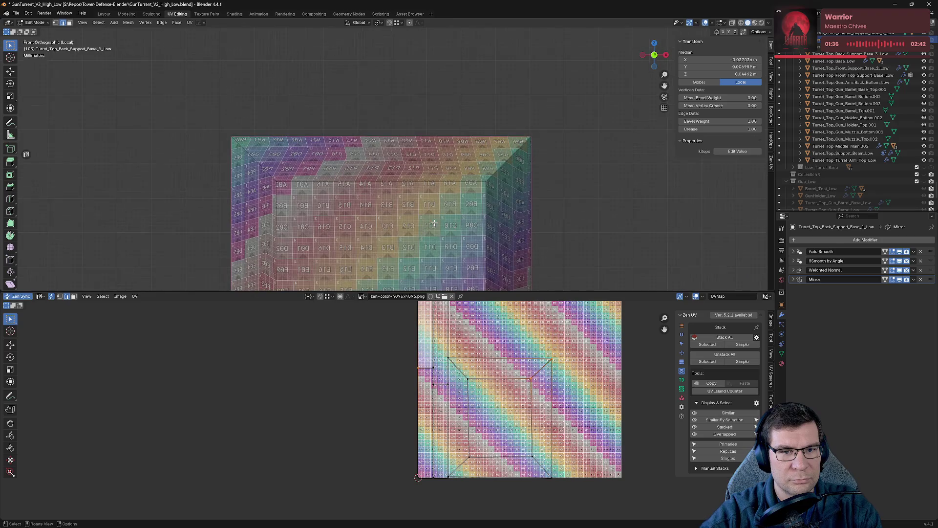
pyautogui.scroll(1, 418, 174)
pyautogui.scroll(1, 431, 169)
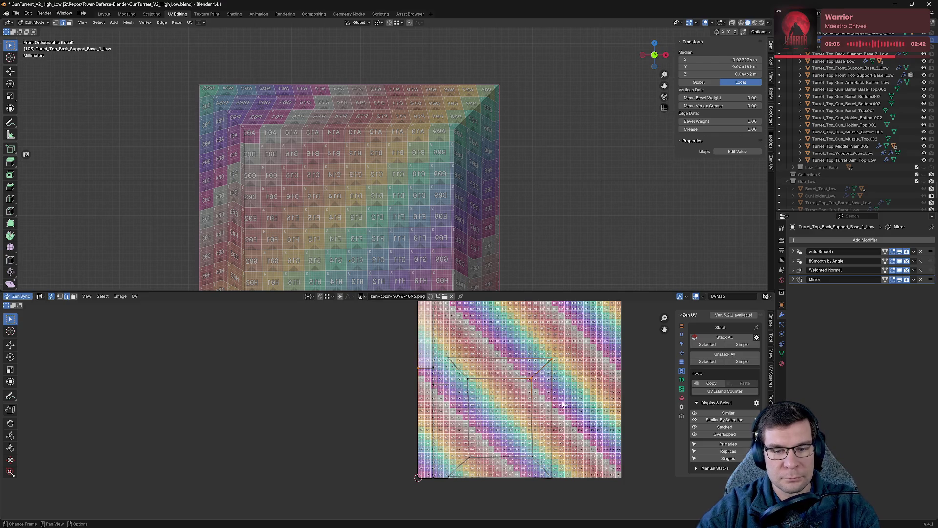
pyautogui.press('l')
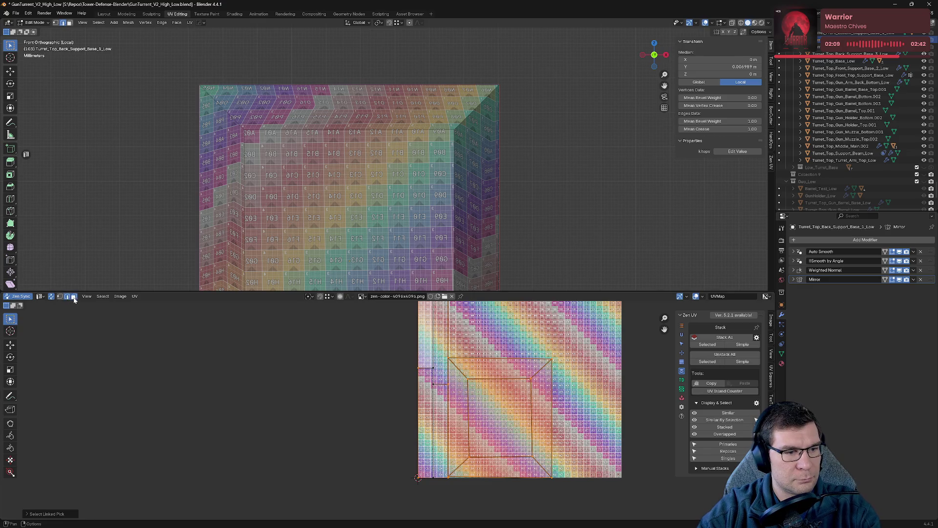
pyautogui.click(534, 393)
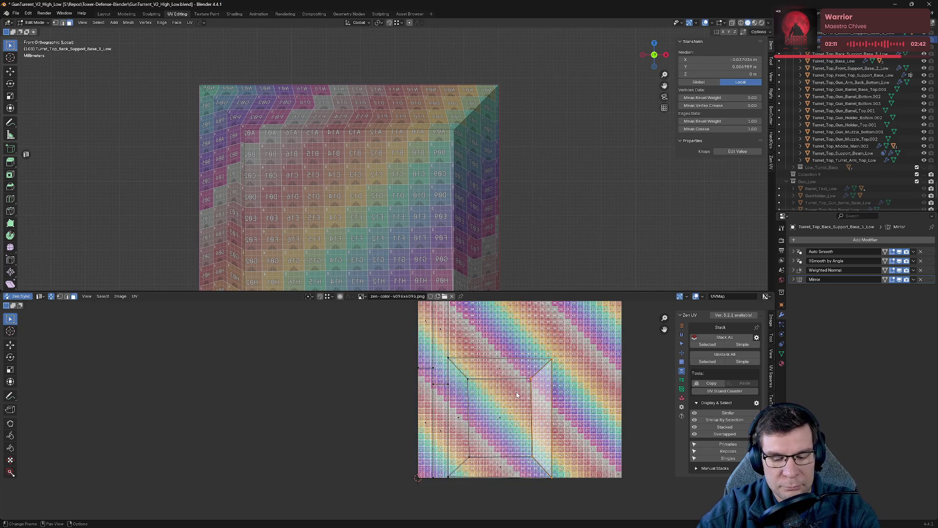
# - Select the box's UV island with L, move it up and right on the checker, and show the UV Checker settings
pyautogui.press('l')
pyautogui.press('g')
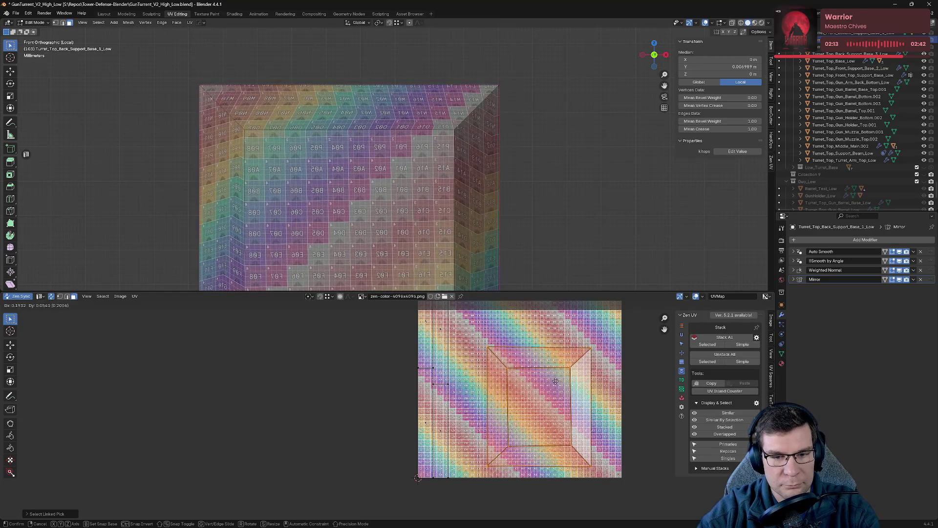
pyautogui.click(554, 381)
pyautogui.moveTo(527, 234); pyautogui.dragTo(522, 123, button='middle')
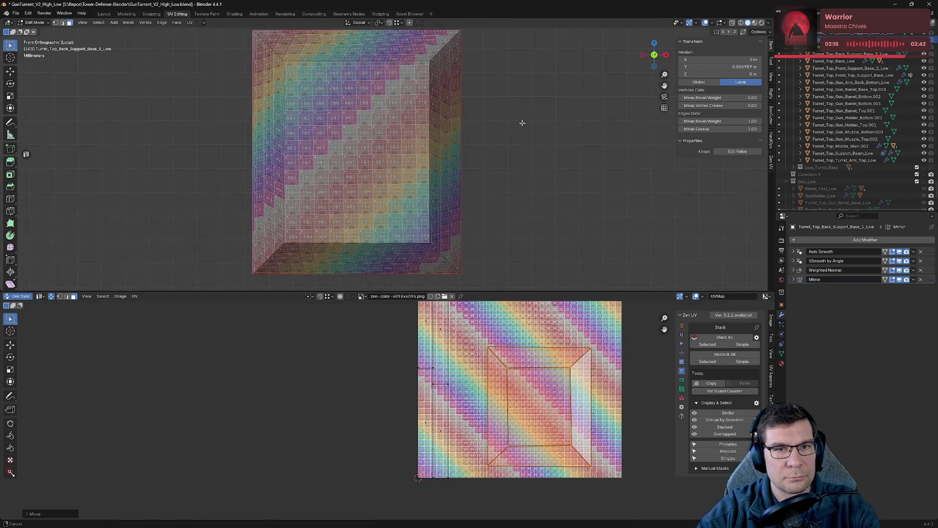
pyautogui.scroll(-1, 522, 123)
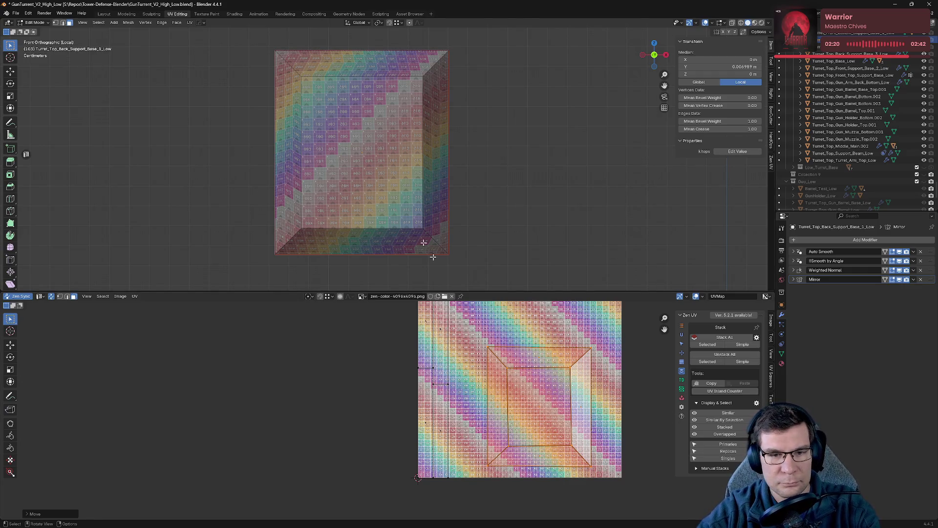
pyautogui.click(681, 388)
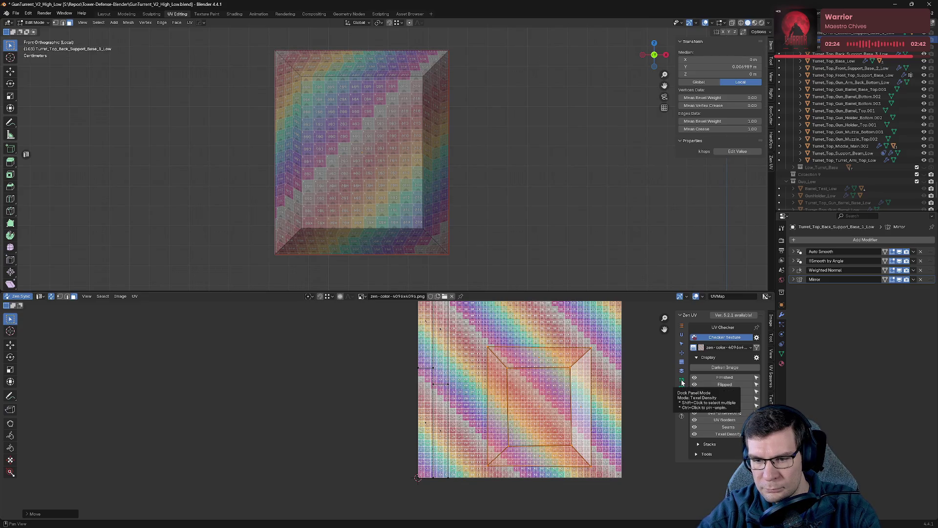
# - Browse the Texel Density and UV Checker panels and give the UV editor more vertical space
pyautogui.click(682, 382)
pyautogui.click(682, 388)
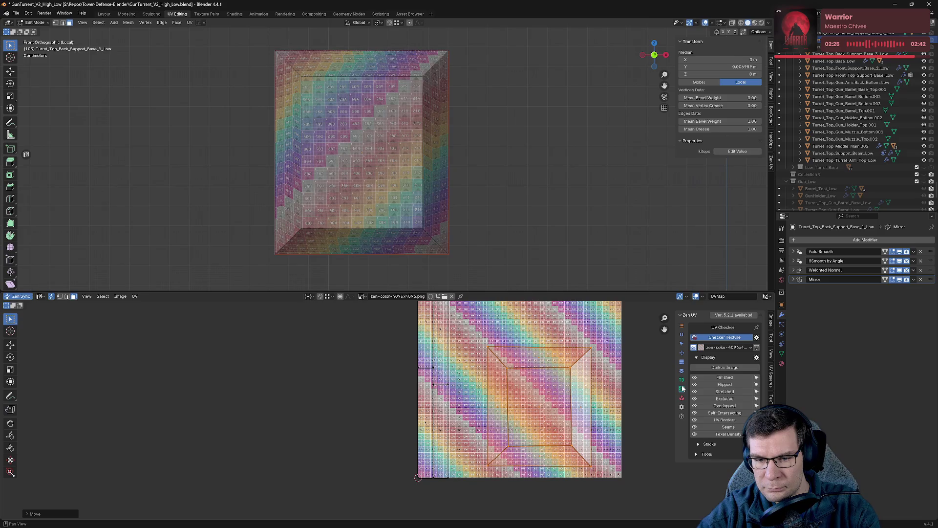
pyautogui.moveTo(540, 203)
pyautogui.mouseDown(button='middle')
pyautogui.moveTo(559, 206)
pyautogui.moveTo(550, 203)
pyautogui.mouseUp(button='middle')
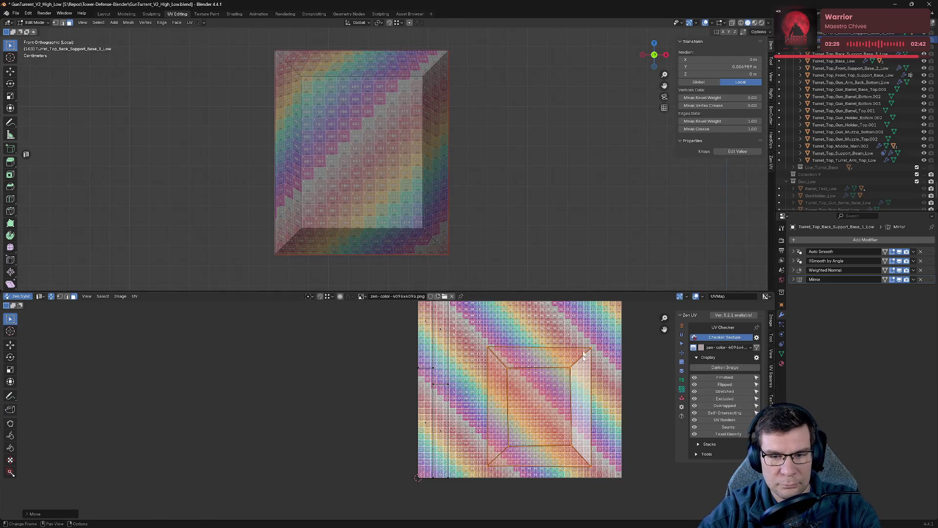
pyautogui.moveTo(568, 293)
pyautogui.mouseDown()
pyautogui.moveTo(568, 141)
pyautogui.moveTo(561, 259)
pyautogui.mouseUp()
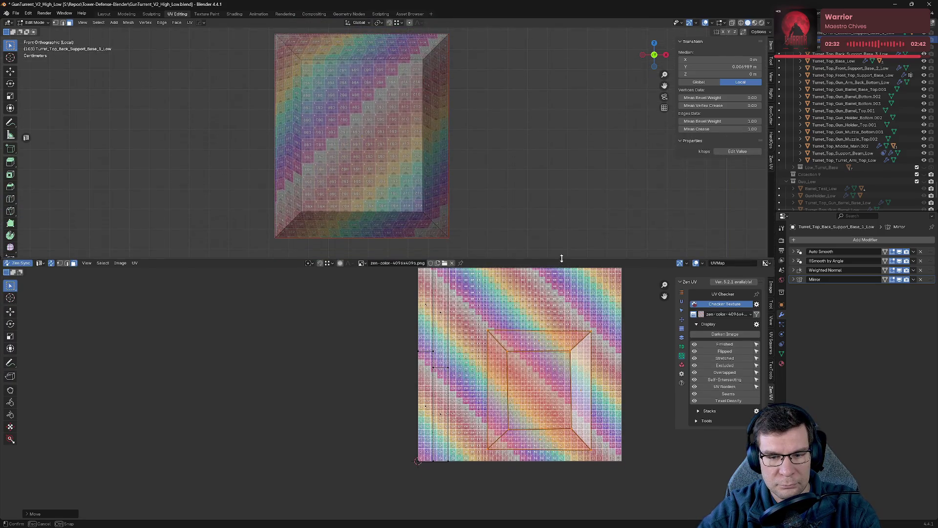
# - Click through Zen UV's Pack and Texel Density panels, ending on the Stack tools
pyautogui.click(682, 352)
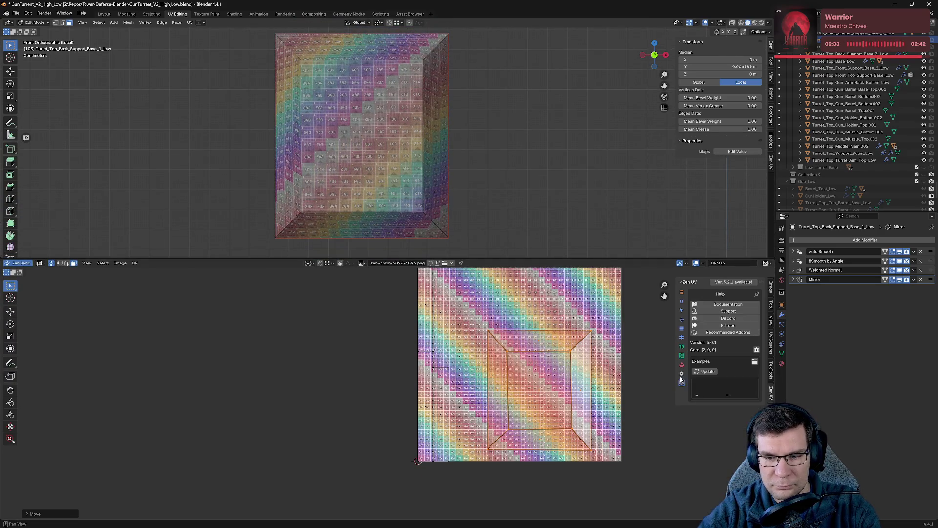
pyautogui.click(682, 365)
pyautogui.click(681, 356)
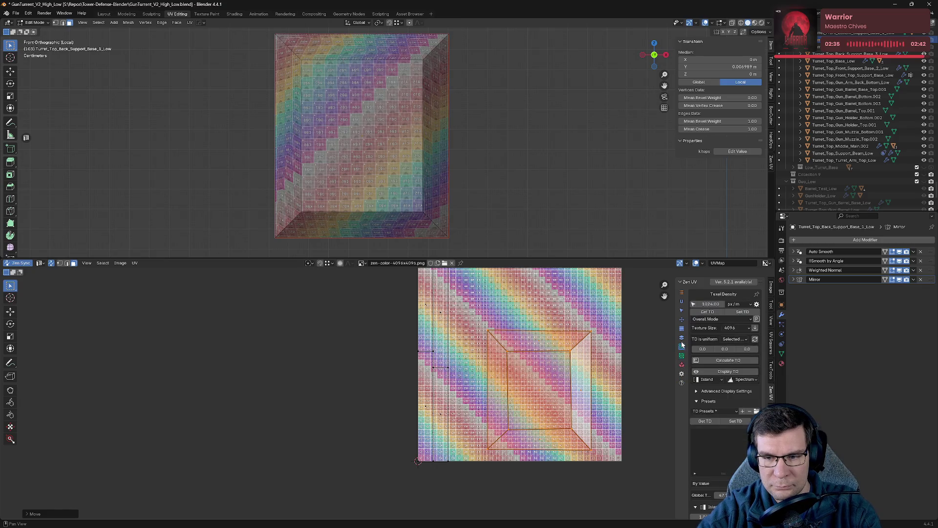
pyautogui.click(680, 338)
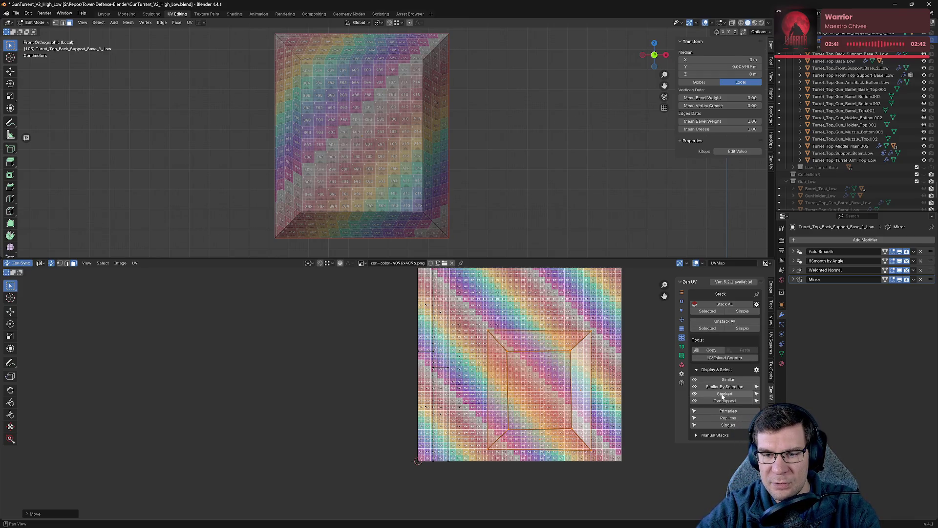
# - Switch through Trimsheet to Zen UV's Transform tools and try Quadrify, reverting the island
pyautogui.click(681, 331)
pyautogui.click(682, 319)
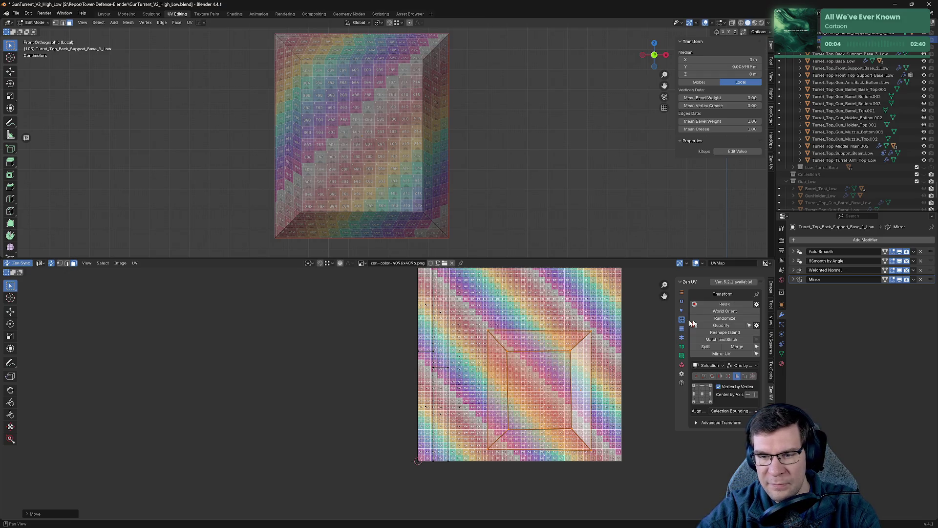
pyautogui.click(727, 327)
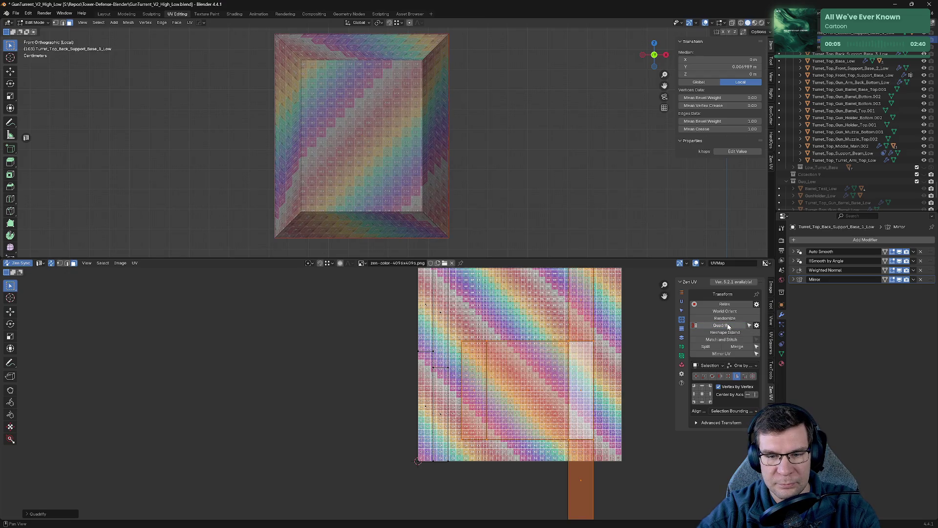
pyautogui.click(728, 326)
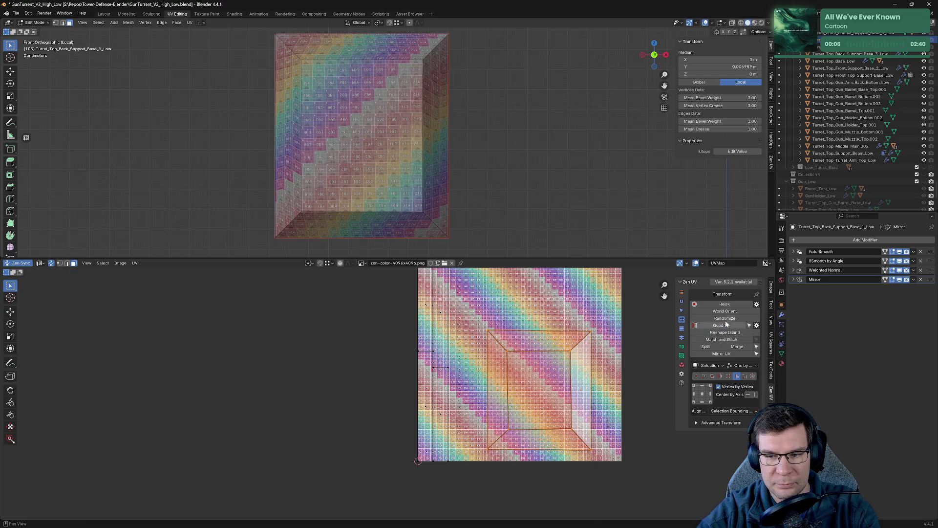
# - Quadrify the right bevel and inner square faces, undo it, then select the inner face's right edge
pyautogui.click(569, 367)
pyautogui.click(563, 384)
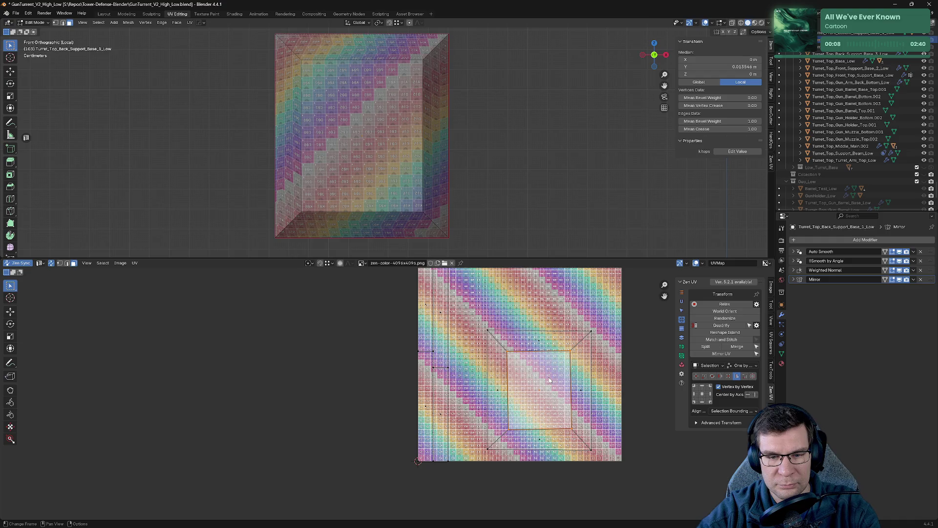
pyautogui.click(726, 326)
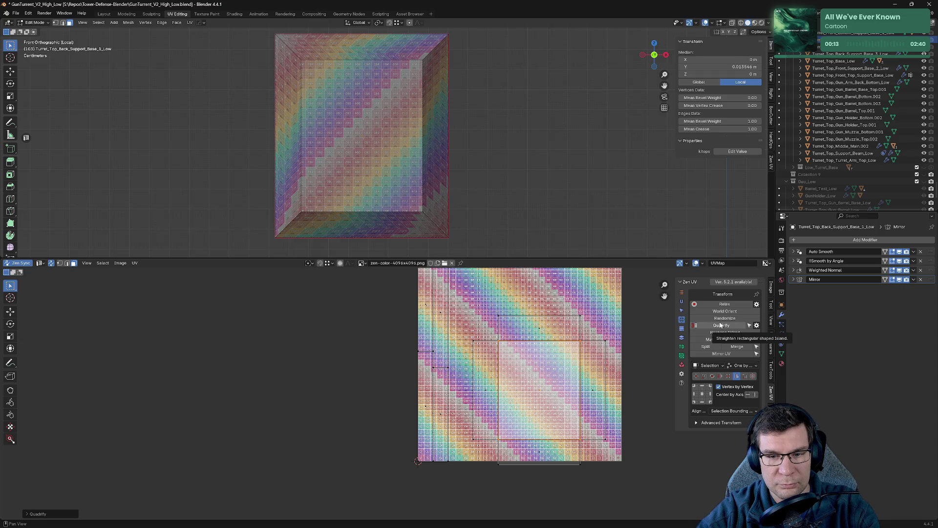
pyautogui.hotkey('ctrl', 'z')
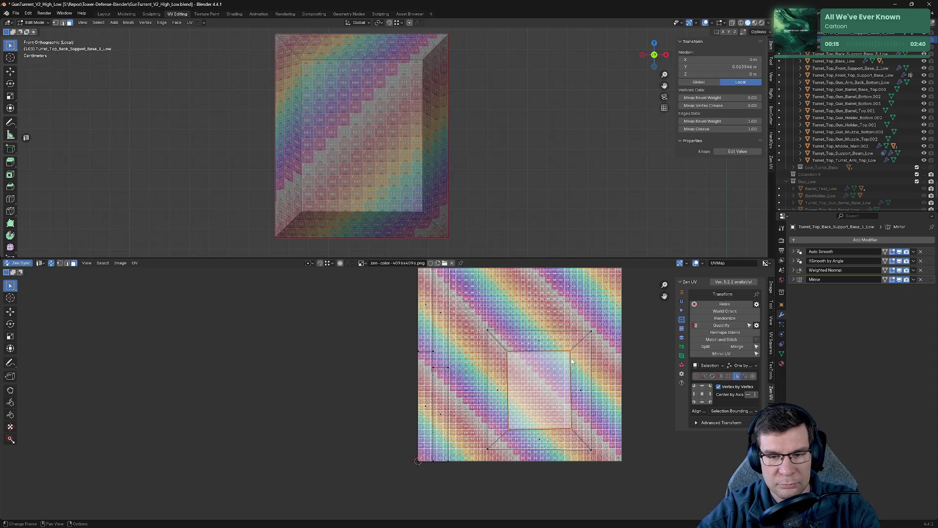
pyautogui.click(571, 351)
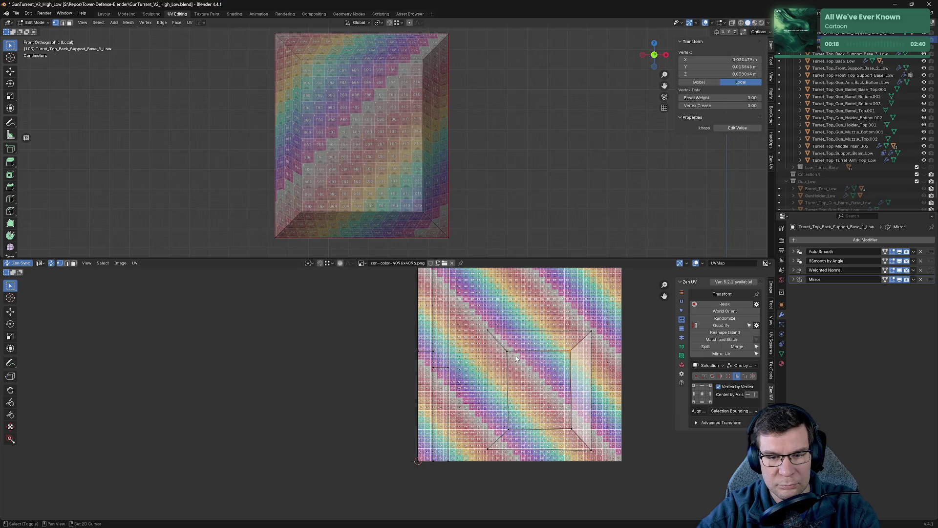
pyautogui.click(571, 389)
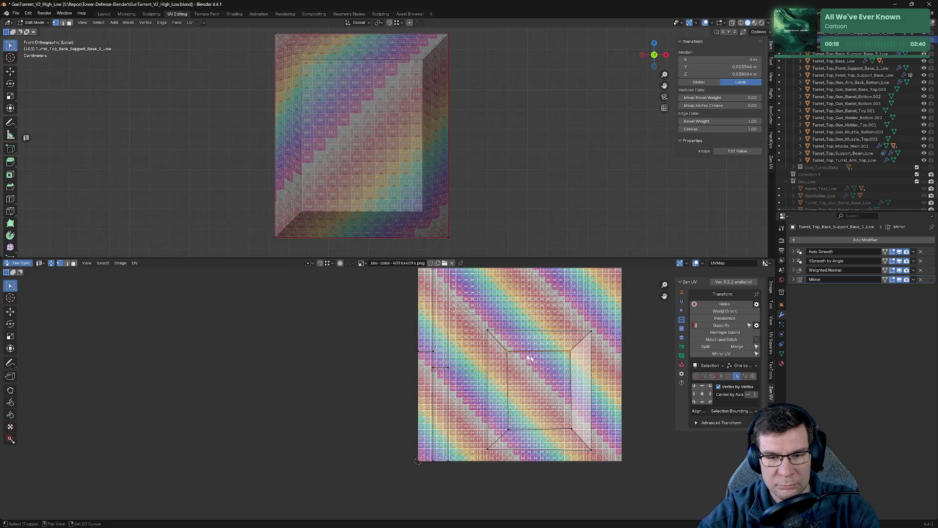
# - Align pairs of UV corner points with Zen UV Align, undoing the alignment that distorts the frame
pyautogui.click(749, 395)
pyautogui.click(573, 433)
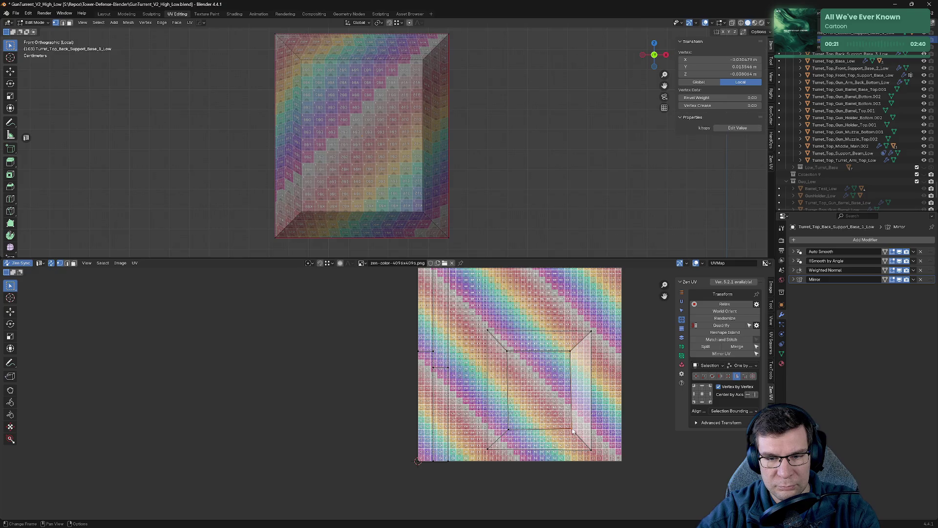
pyautogui.keyDown('shift'); pyautogui.click(572, 358); pyautogui.keyUp('shift')
pyautogui.click(743, 397)
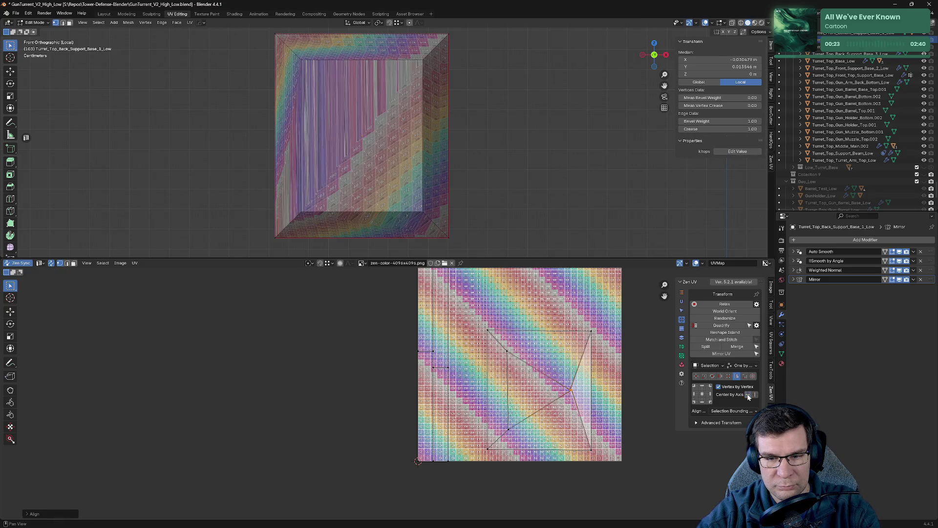
pyautogui.hotkey('ctrl', 'z')
# - Align two more pairs of selected UV corners to straighten the inner square edges
pyautogui.click(755, 395)
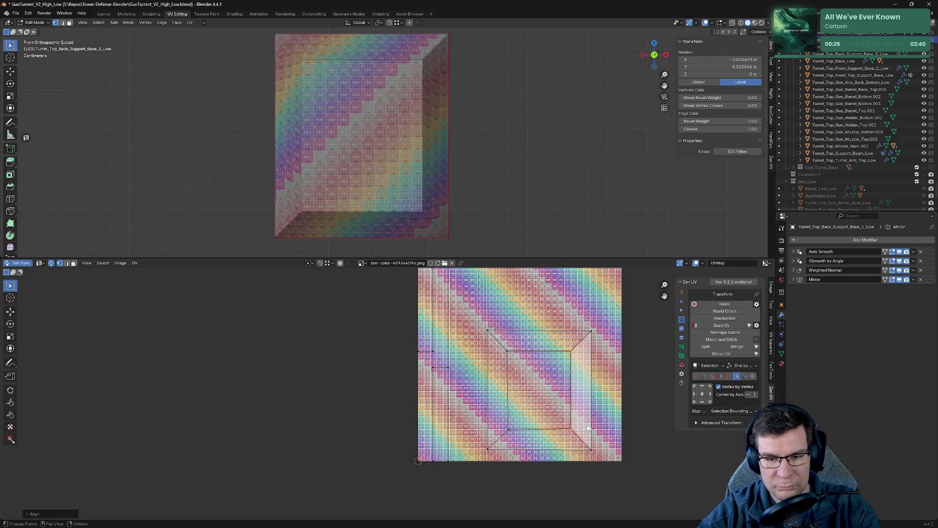
pyautogui.click(568, 426)
pyautogui.keyDown('shift'); pyautogui.click(568, 431); pyautogui.keyUp('shift')
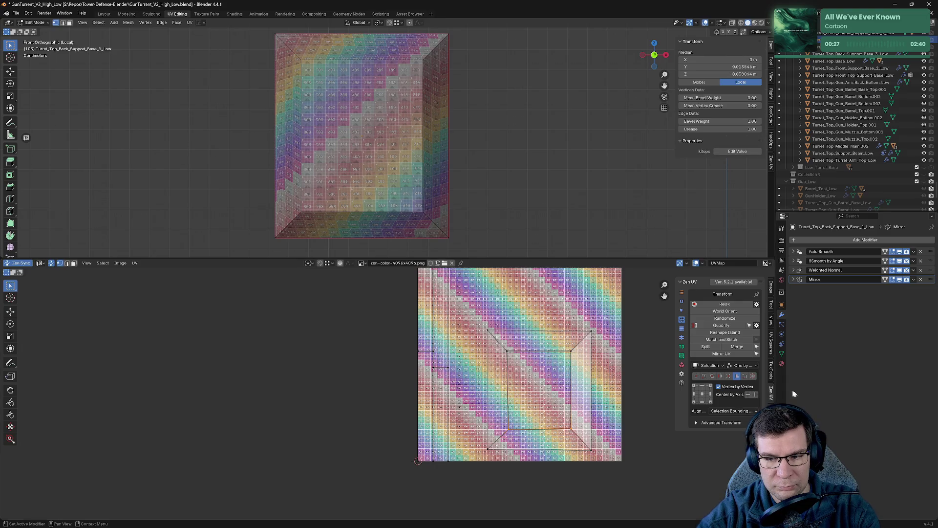
pyautogui.click(748, 395)
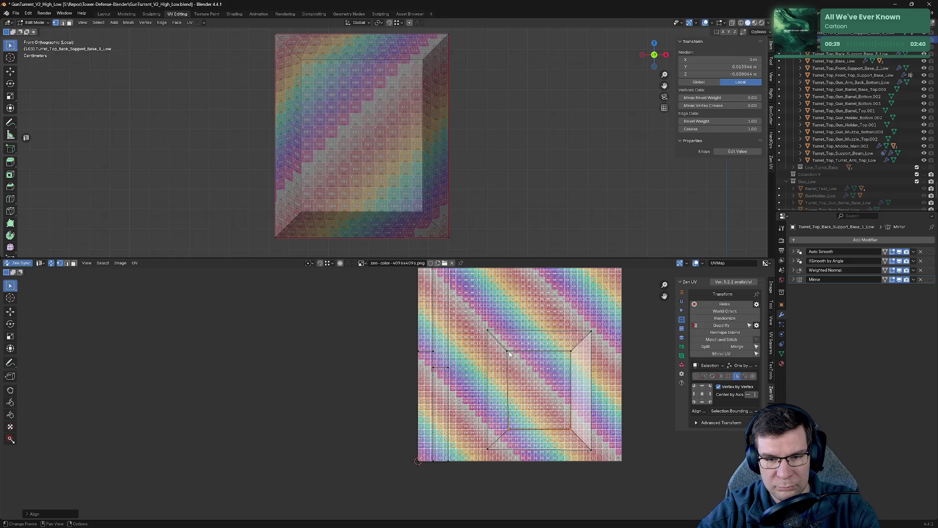
pyautogui.click(533, 409)
pyautogui.keyDown('shift'); pyautogui.click(512, 429); pyautogui.keyUp('shift')
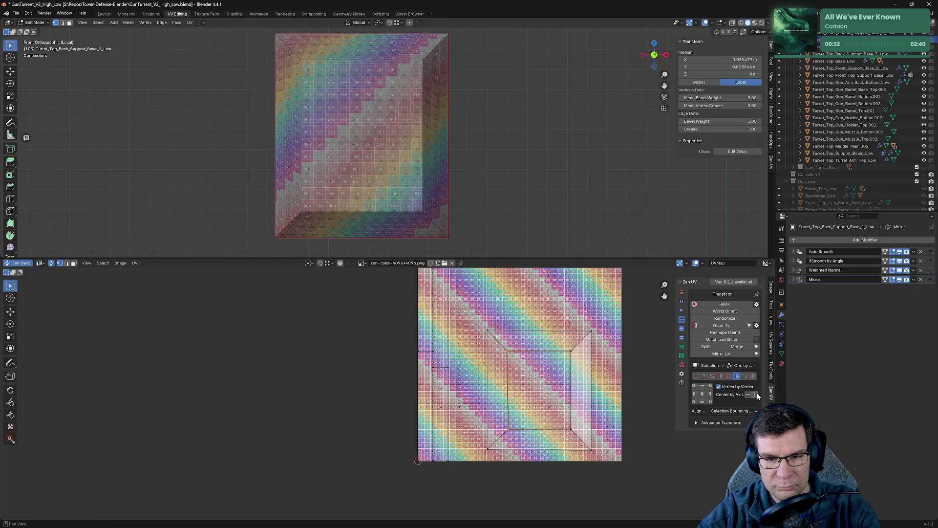
pyautogui.click(757, 393)
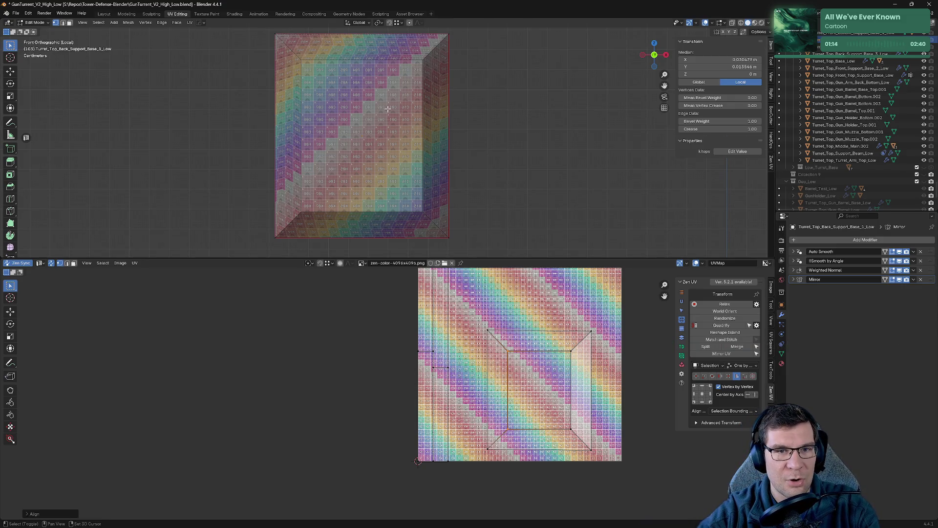
pyautogui.scroll(5, 470, 115)
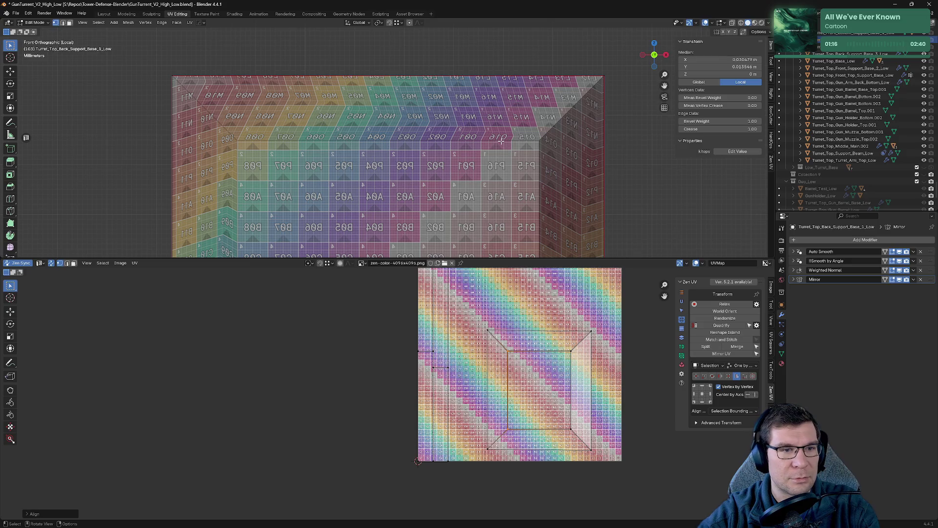
pyautogui.scroll(-3, 502, 142)
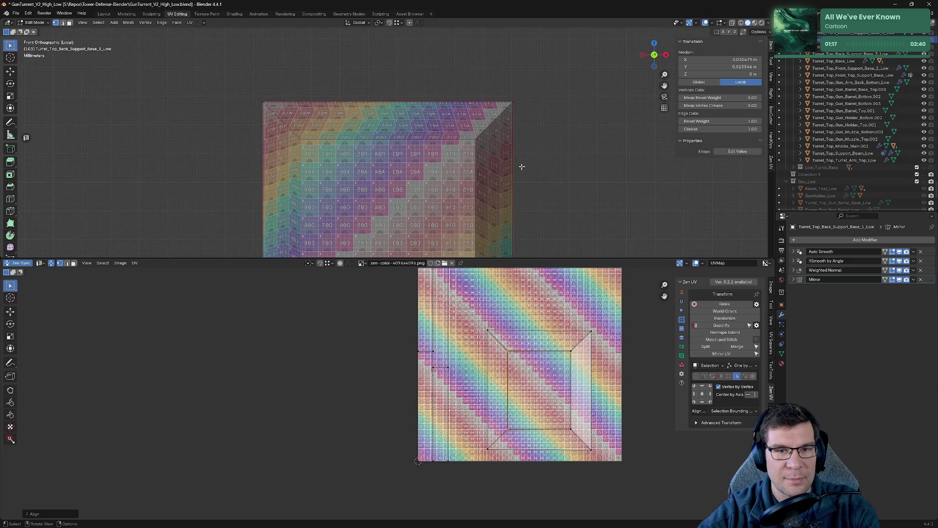
# - Align the back support base island's top-left and top-right UV corners with Zen UV Align
pyautogui.click(489, 333)
pyautogui.keyDown('shift'); pyautogui.click(588, 336); pyautogui.keyUp('shift')
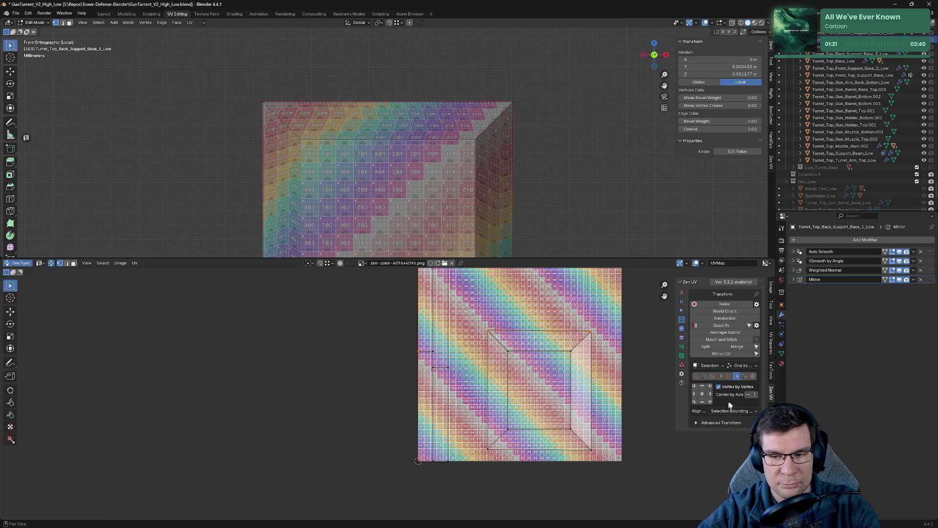
pyautogui.click(749, 394)
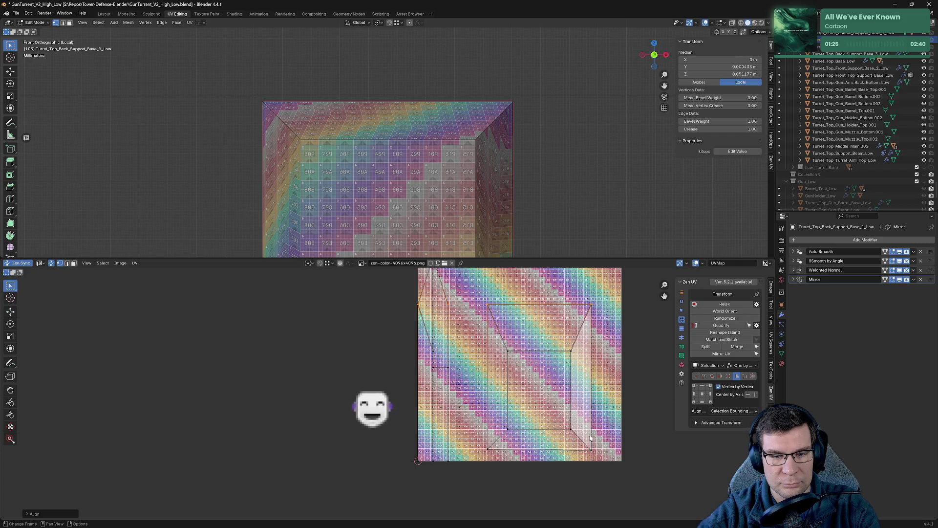
pyautogui.moveTo(541, 199)
pyautogui.mouseDown(button='middle')
pyautogui.moveTo(538, 179)
pyautogui.moveTo(377, 176)
pyautogui.mouseUp(button='middle')
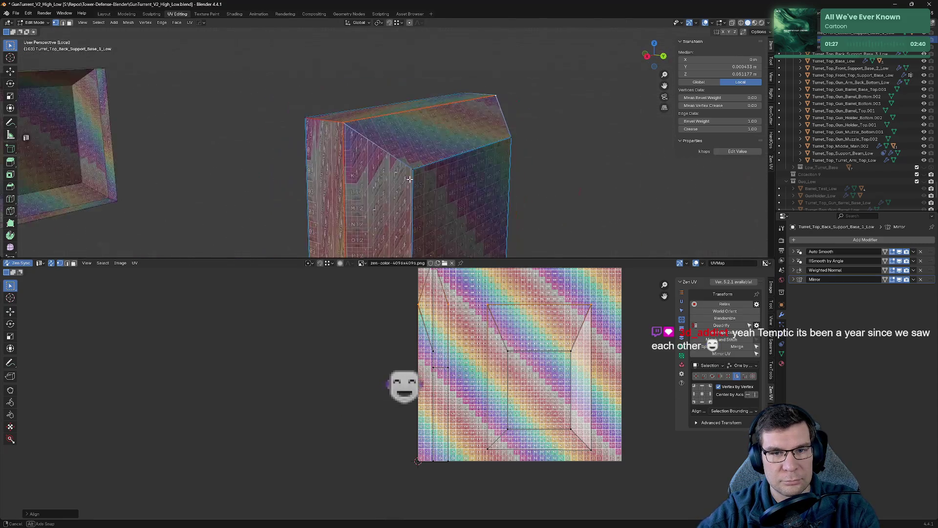
# - Mark a seam around the box's front face and re-unwrap it into separate islands
pyautogui.press('Tab')
pyautogui.press('Tab')
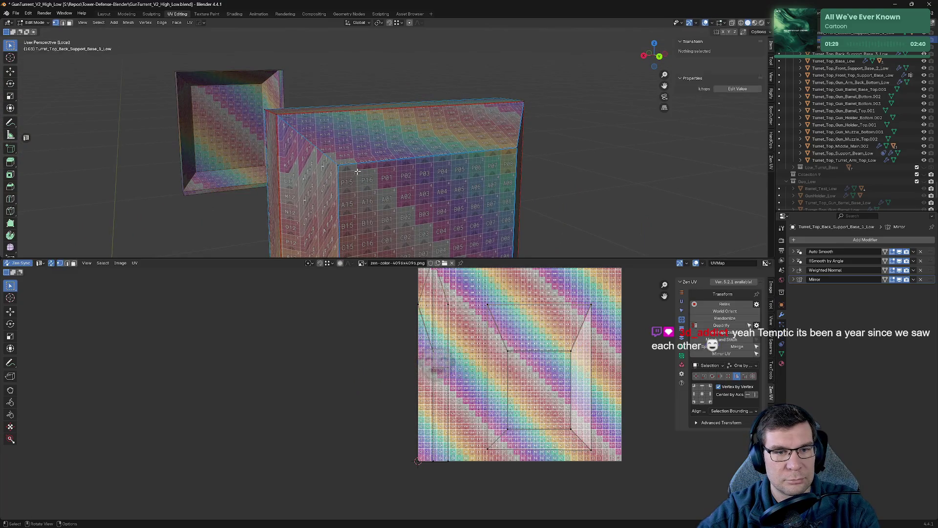
pyautogui.scroll(3, 347, 177)
pyautogui.keyDown('shift'); pyautogui.moveTo(348, 176); pyautogui.dragTo(380, 128, button='middle'); pyautogui.keyUp('shift')
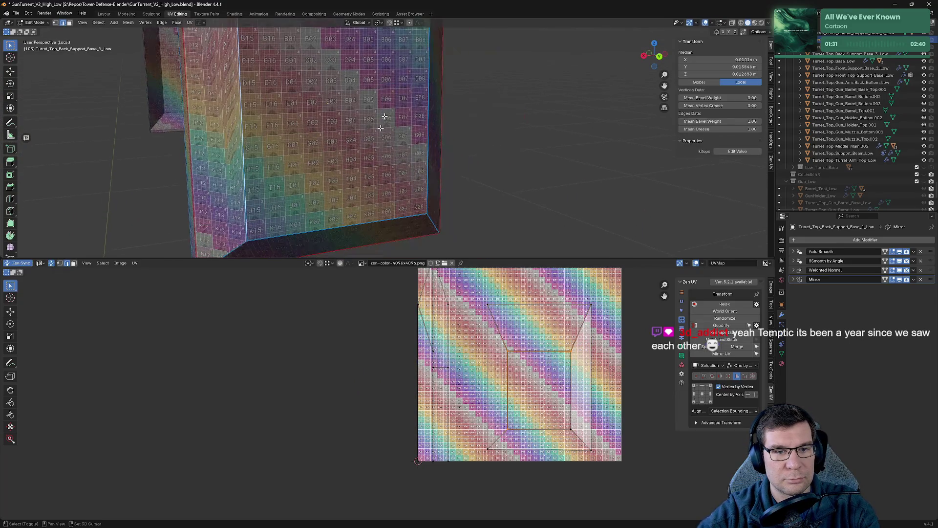
pyautogui.click(423, 171)
pyautogui.press('b')
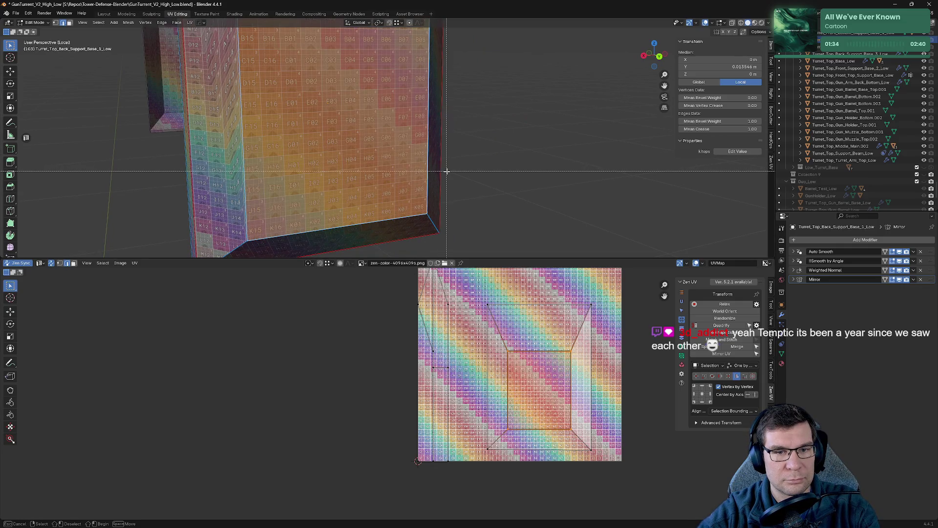
pyautogui.hotkey('alt', 'e')
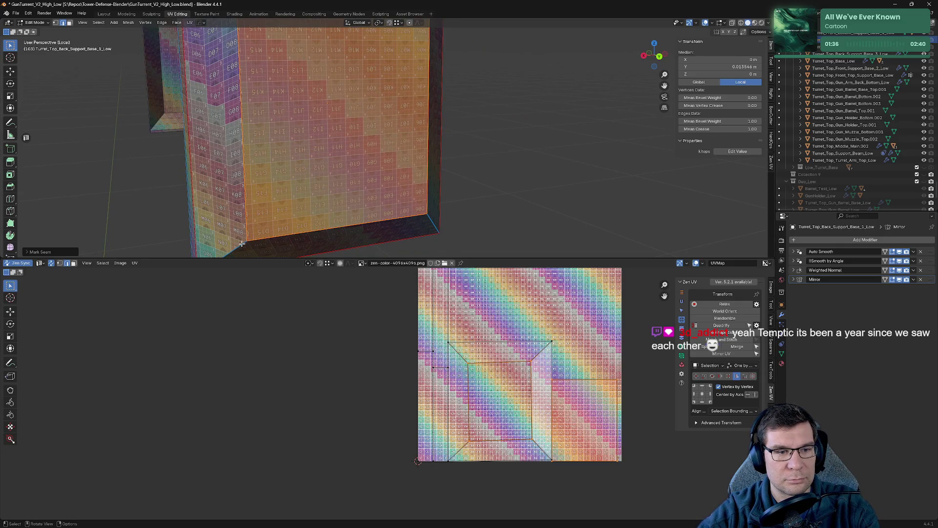
pyautogui.click(241, 243)
# - Inspect the new seams from several angles and return to object mode
pyautogui.moveTo(328, 110); pyautogui.dragTo(360, 133, button='middle')
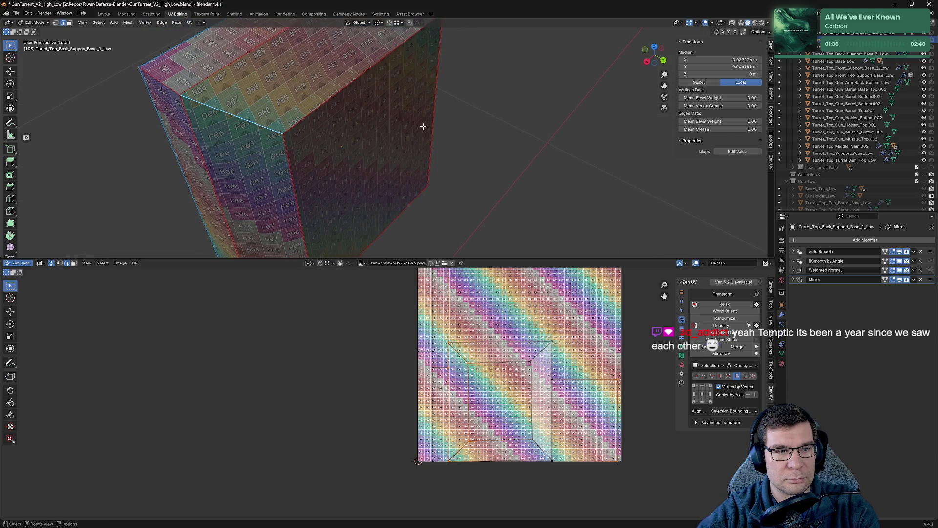
pyautogui.moveTo(264, 124); pyautogui.dragTo(359, 111, button='middle')
pyautogui.moveTo(535, 181); pyautogui.dragTo(547, 232, button='middle')
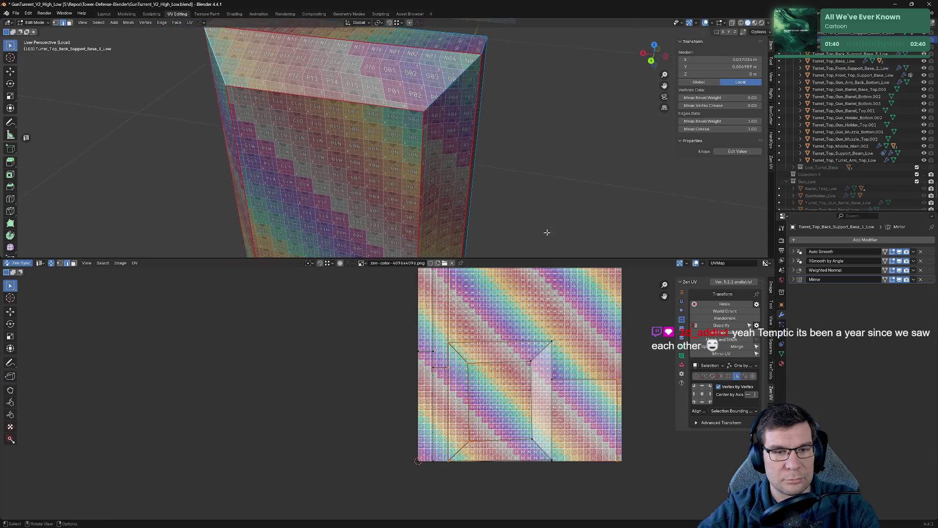
pyautogui.moveTo(445, 137); pyautogui.dragTo(499, 132, button='middle')
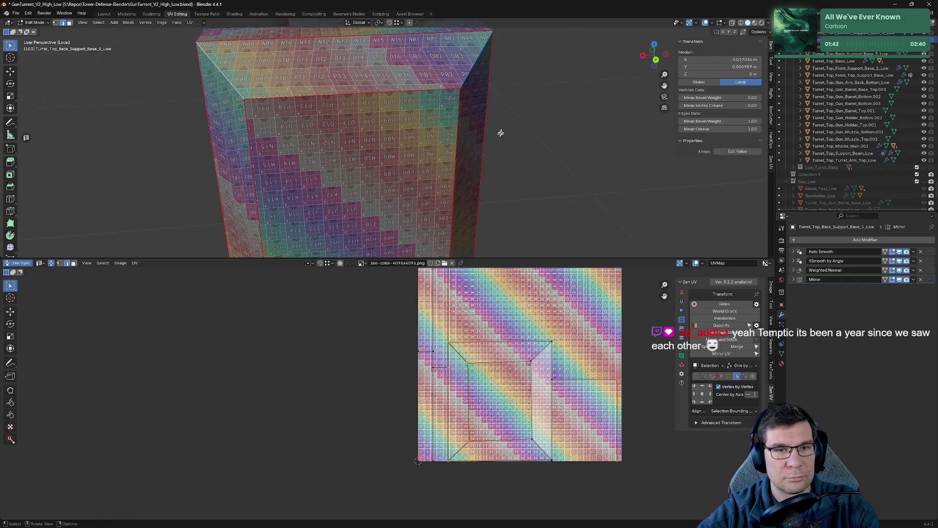
pyautogui.moveTo(479, 188)
pyautogui.mouseDown(button='middle')
pyautogui.moveTo(470, 235)
pyautogui.moveTo(513, 209)
pyautogui.moveTo(545, 231)
pyautogui.mouseUp(button='middle')
pyautogui.hotkey('ctrl', 'Tab')
pyautogui.press('Tab')
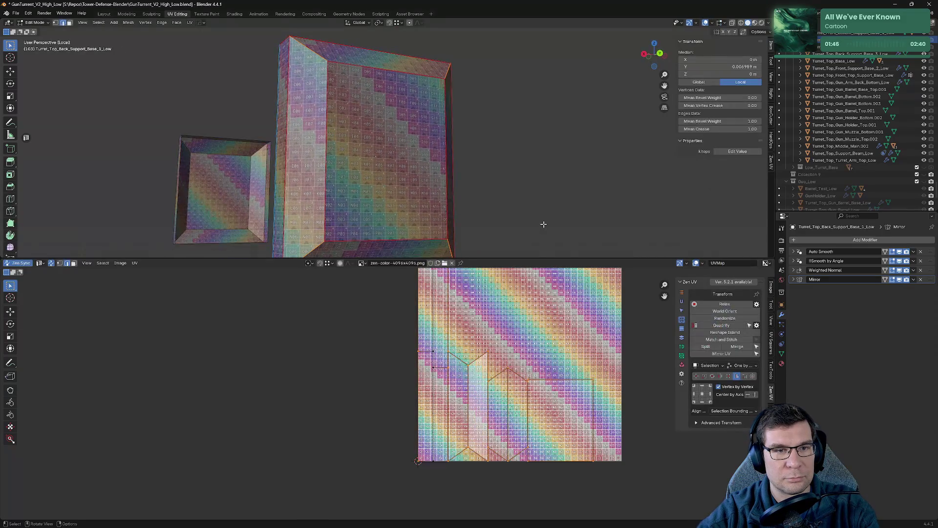
pyautogui.press('Tab')
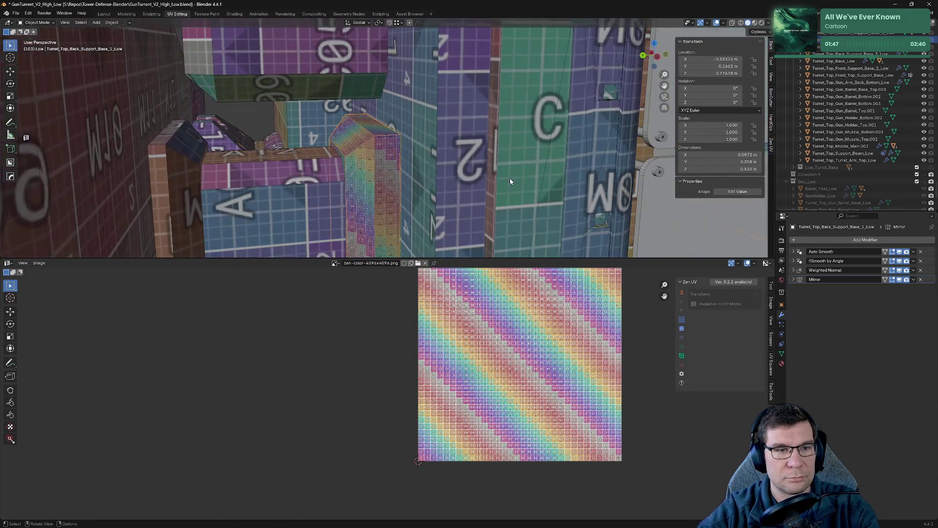
# - Select the whole small side block, scale its UV islands down off the texture square and deselect
pyautogui.moveTo(544, 224); pyautogui.dragTo(501, 177, button='middle')
pyautogui.scroll(-3, 500, 176)
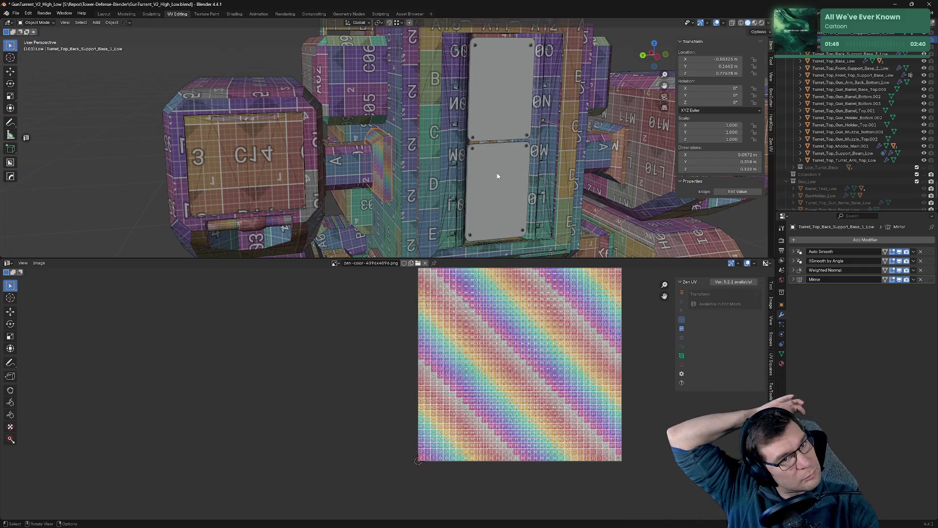
pyautogui.press('Tab')
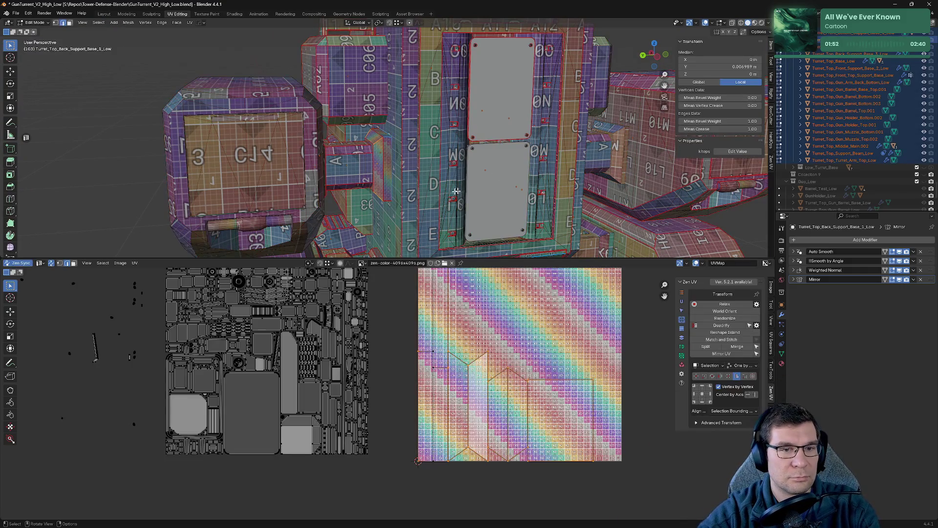
pyautogui.click(380, 165)
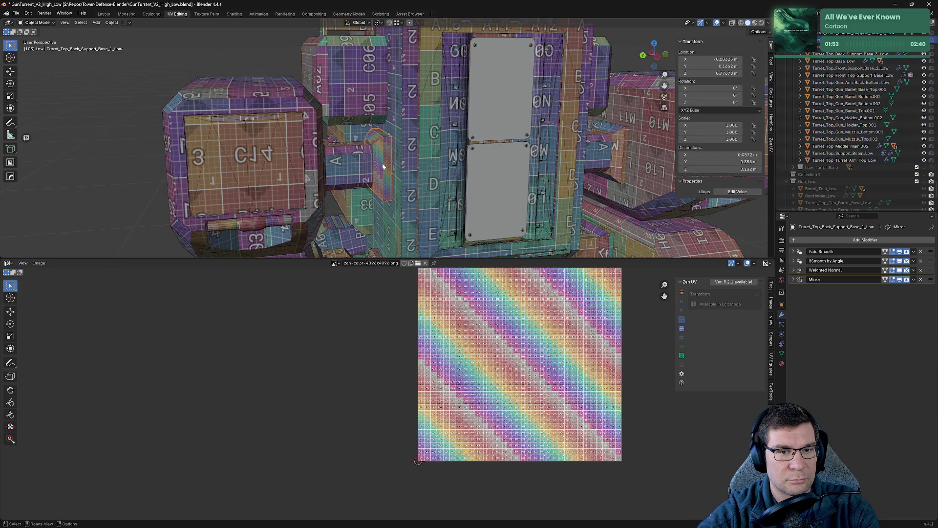
pyautogui.hotkey('ctrl', 'l')
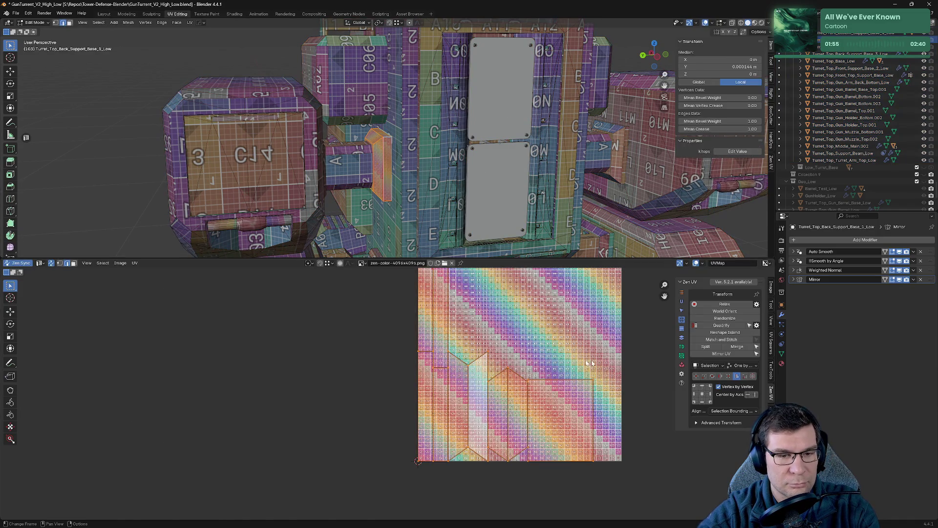
pyautogui.press('s')
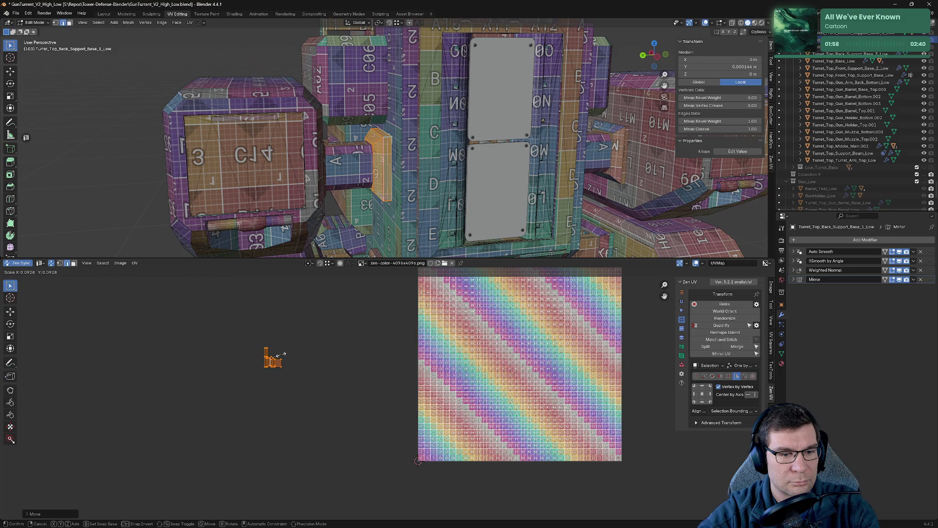
pyautogui.click(290, 357)
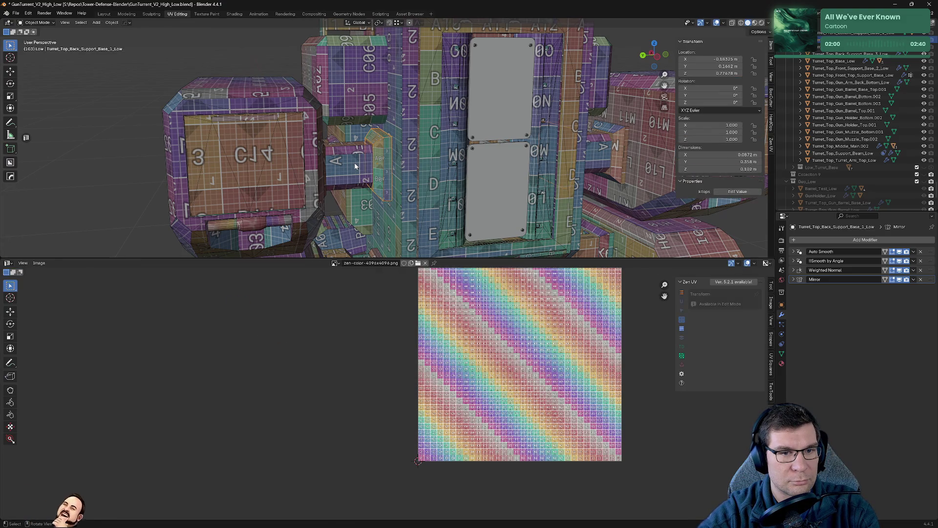
pyautogui.hotkey('alt', 'a')
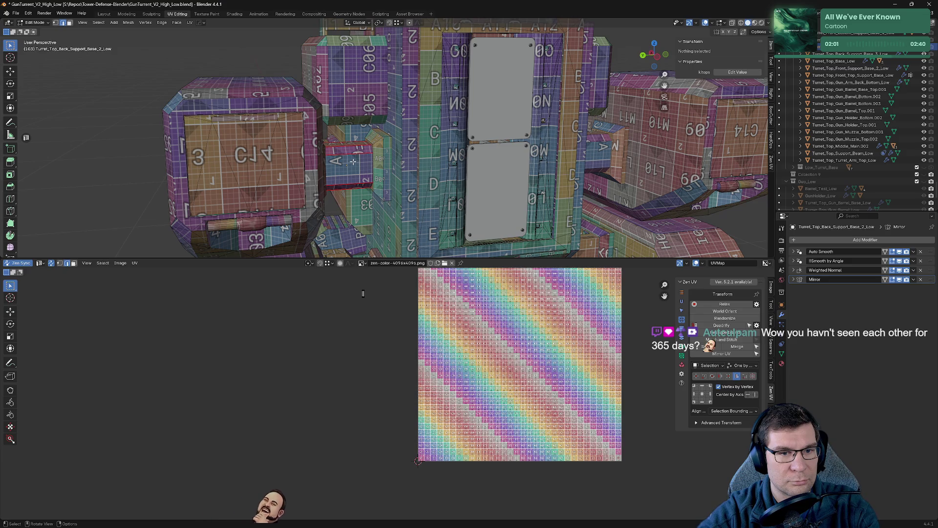
# - Isolate the hexagonal back support part in local view and bring up Zen UV's seam options
pyautogui.moveTo(353, 163)
pyautogui.mouseDown(button='middle')
pyautogui.moveTo(429, 212)
pyautogui.moveTo(419, 189)
pyautogui.mouseUp(button='middle')
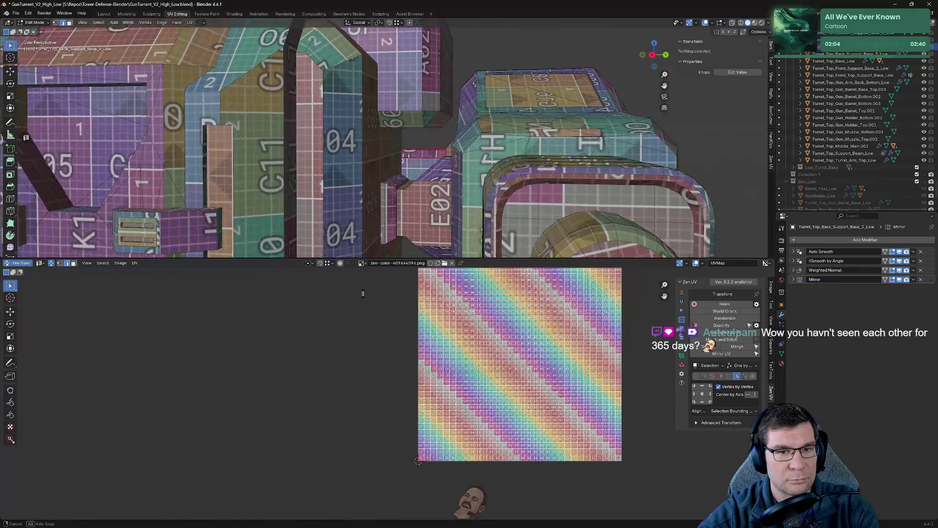
pyautogui.press('/')
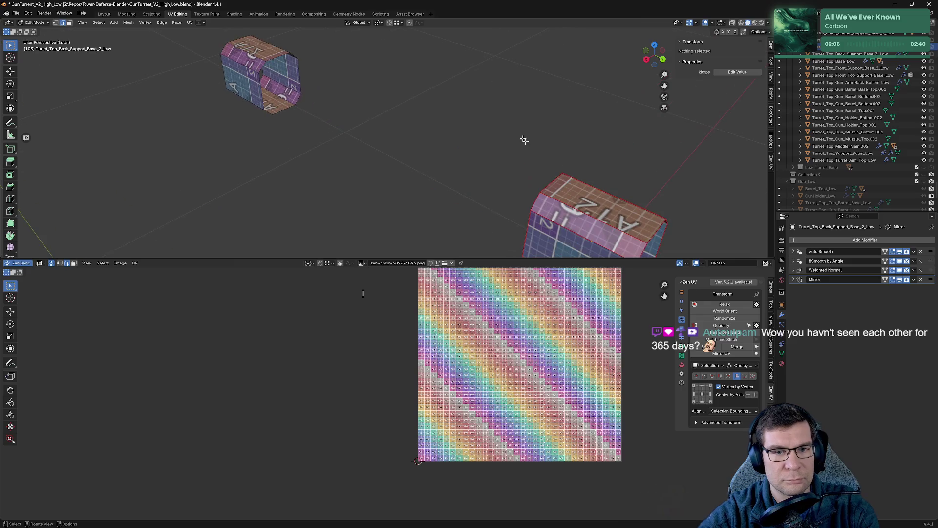
pyautogui.moveTo(595, 196); pyautogui.dragTo(440, 195, button='middle')
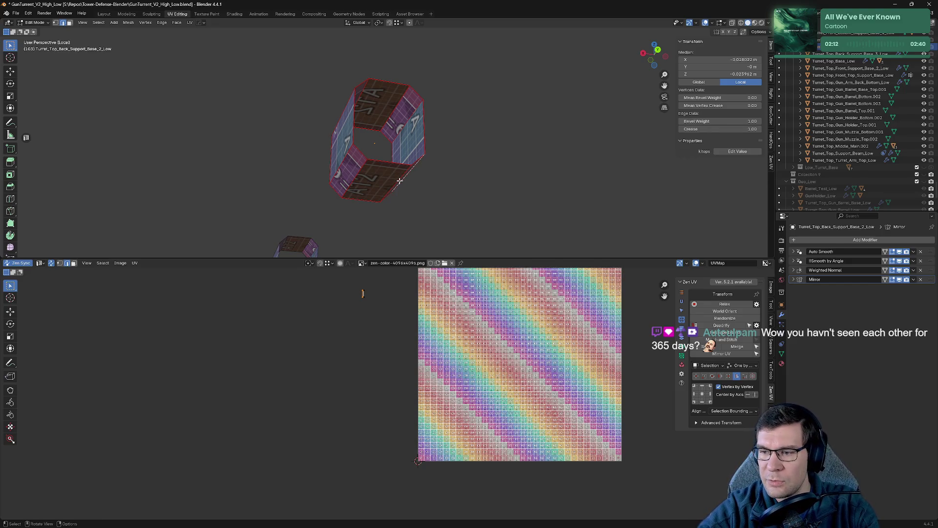
pyautogui.moveTo(402, 177); pyautogui.dragTo(377, 181, button='middle')
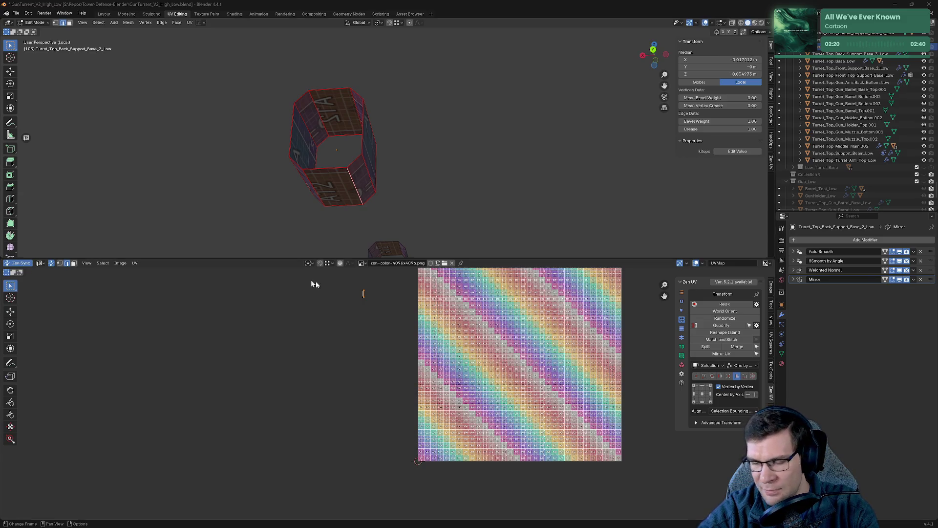
pyautogui.scroll(5, 339, 229)
pyautogui.scroll(-5, 340, 229)
pyautogui.hotkey('alt', 'q')
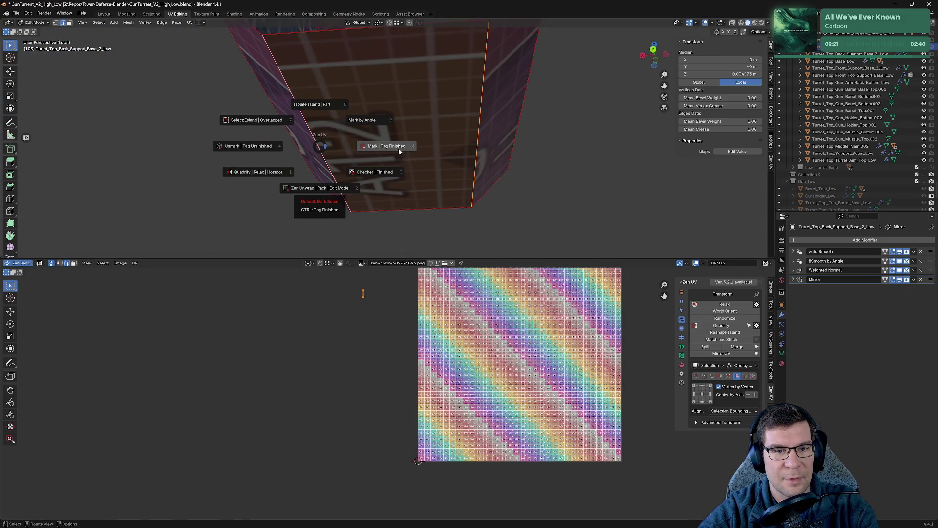
# - Mark the chosen edge, then four side edges of the hexagonal prism, as seams
pyautogui.click(398, 147)
pyautogui.click(559, 125)
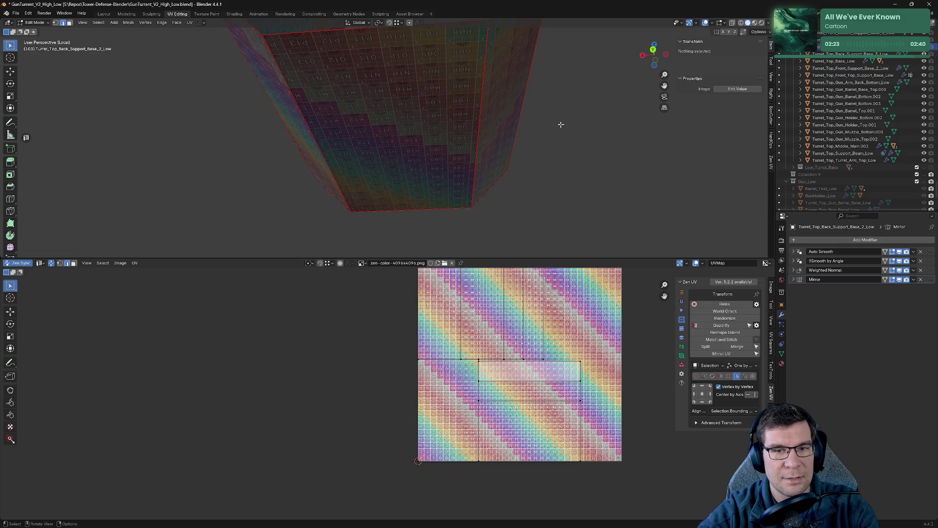
pyautogui.click(478, 125)
pyautogui.keyDown('shift'); pyautogui.click(313, 143); pyautogui.keyUp('shift')
pyautogui.keyDown('shift'); pyautogui.click(476, 141); pyautogui.keyUp('shift')
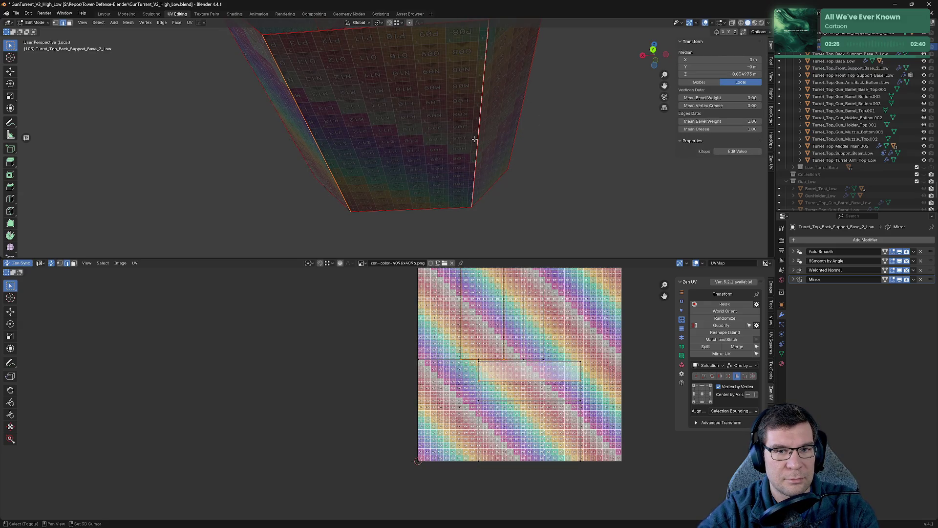
pyautogui.hotkey('alt', 'q')
pyautogui.click(471, 206)
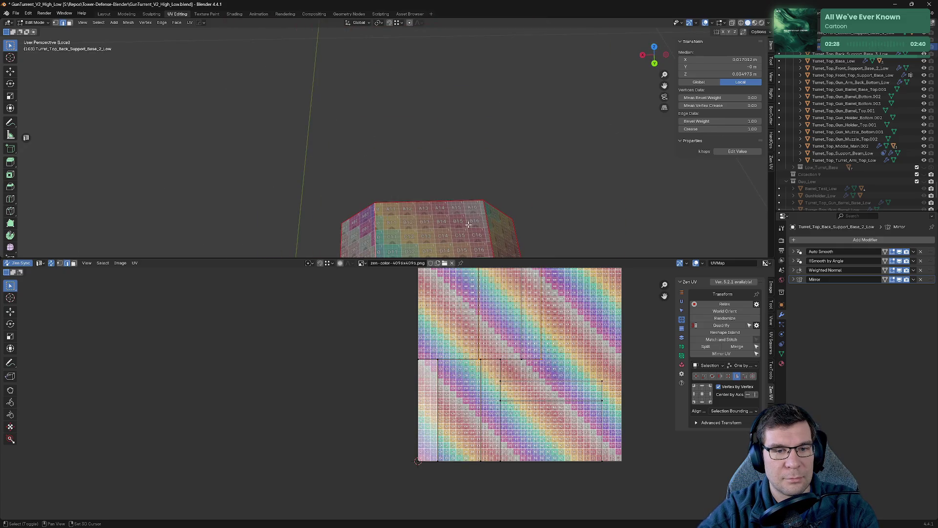
# - Deselect, select the prism's bottom edge and save the file
pyautogui.moveTo(476, 225); pyautogui.dragTo(502, 163, button='middle')
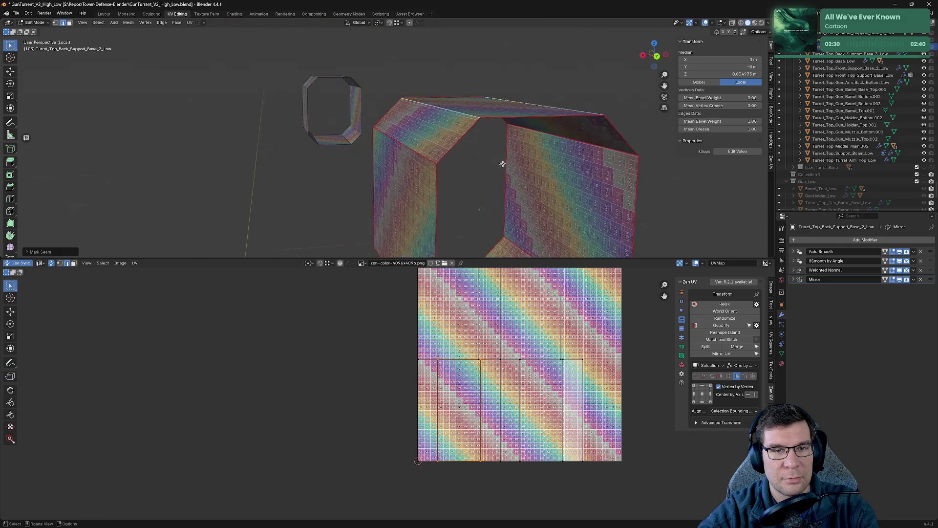
pyautogui.hotkey('alt', 'a')
pyautogui.scroll(-2, 535, 158)
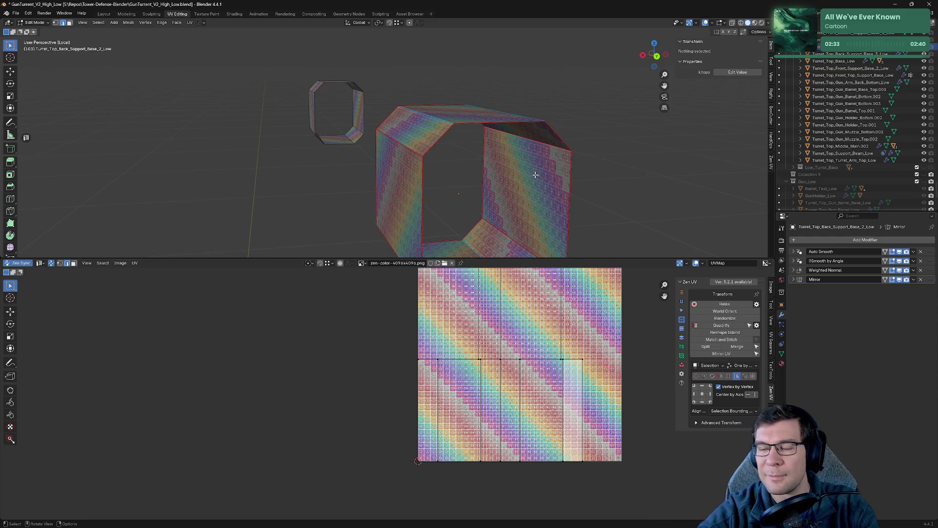
pyautogui.scroll(-2, 538, 175)
pyautogui.moveTo(538, 173); pyautogui.dragTo(513, 174, button='middle')
pyautogui.click(513, 175)
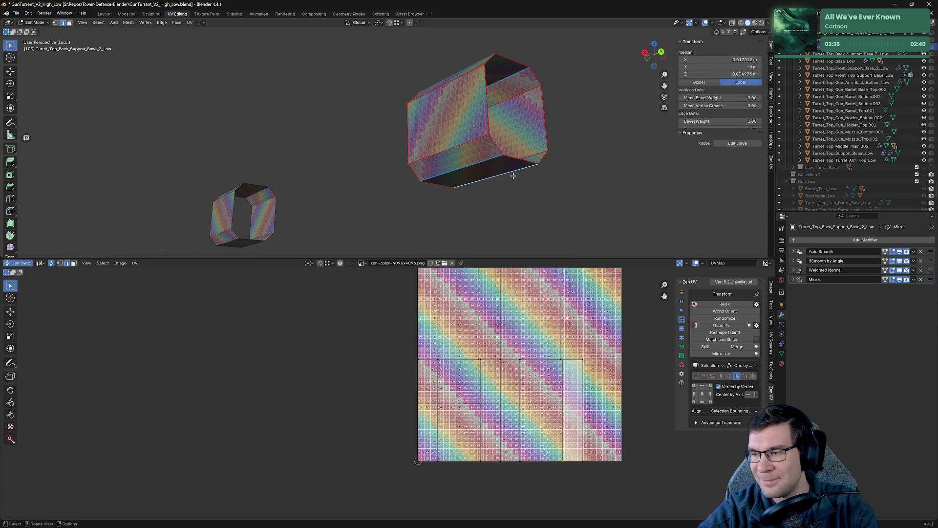
pyautogui.hotkey('ctrl', 's')
pyautogui.moveTo(507, 166)
pyautogui.mouseDown(button='middle')
pyautogui.moveTo(465, 185)
pyautogui.moveTo(457, 173)
pyautogui.mouseUp(button='middle')
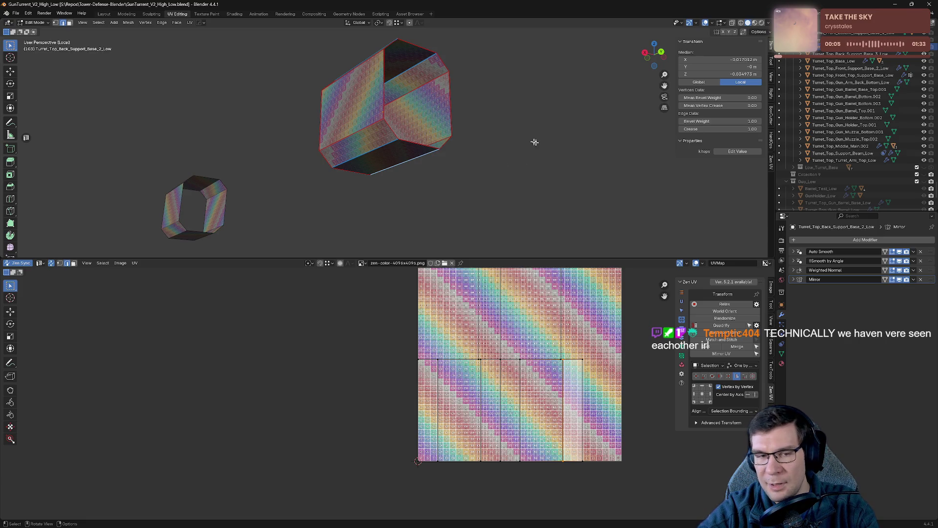
# - Save the file, leave local view to show the whole turret and exit edit mode
pyautogui.click(471, 183)
pyautogui.moveTo(439, 172); pyautogui.dragTo(387, 173, button='middle')
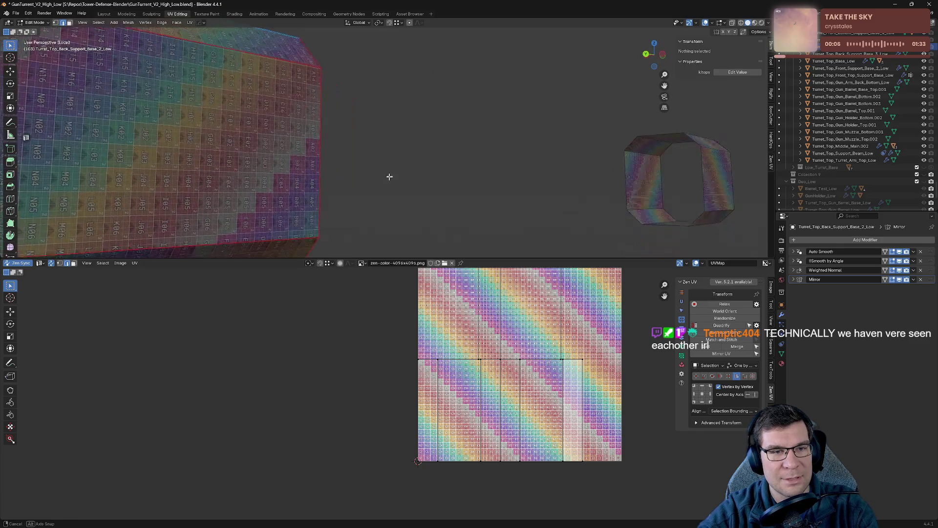
pyautogui.scroll(-2, 404, 212)
pyautogui.scroll(-2, 373, 172)
pyautogui.scroll(-2, 354, 172)
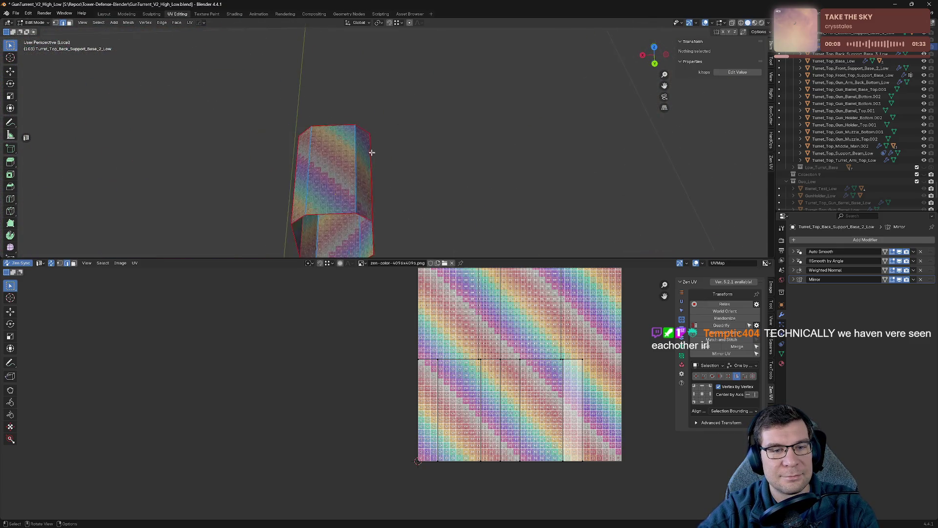
pyautogui.scroll(-2, 372, 152)
pyautogui.hotkey('ctrl', 's')
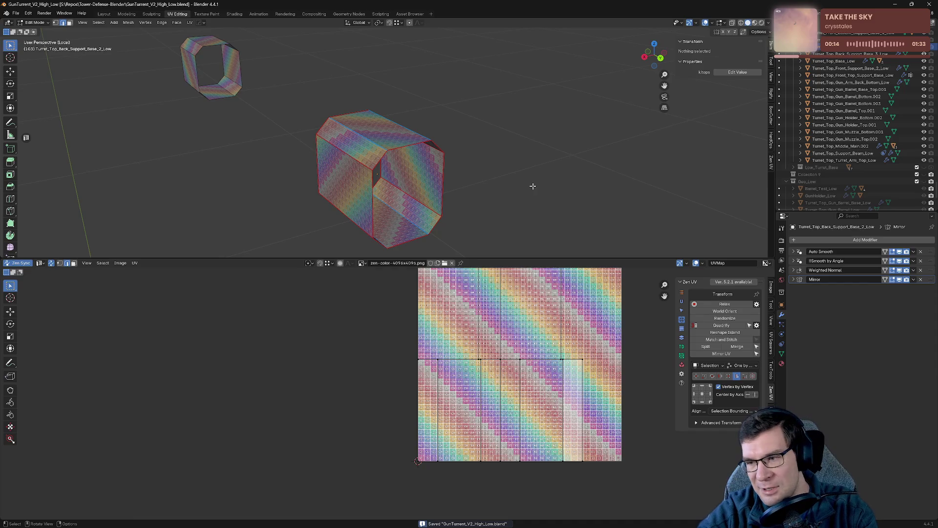
pyautogui.moveTo(530, 160)
pyautogui.mouseDown(button='middle')
pyautogui.moveTo(561, 228)
pyautogui.moveTo(528, 166)
pyautogui.mouseUp(button='middle')
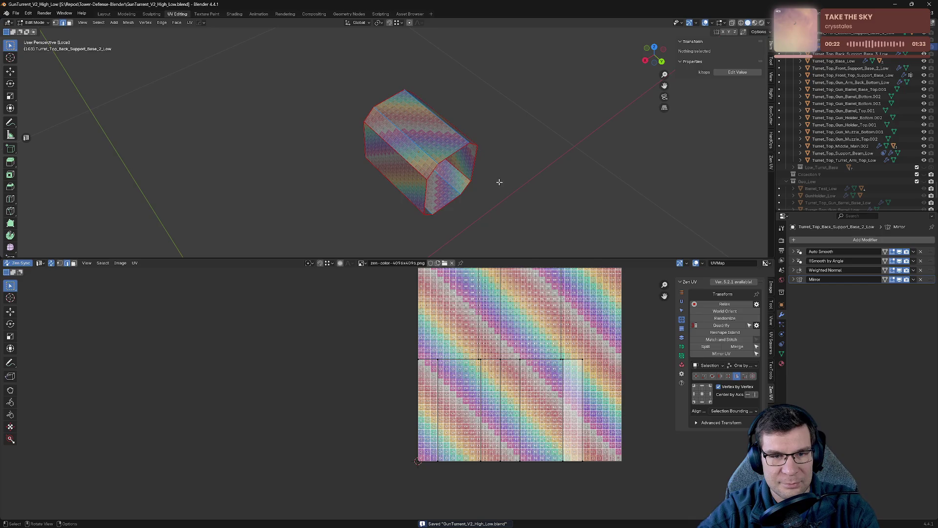
pyautogui.press('KP_Divide')
pyautogui.press('Tab')
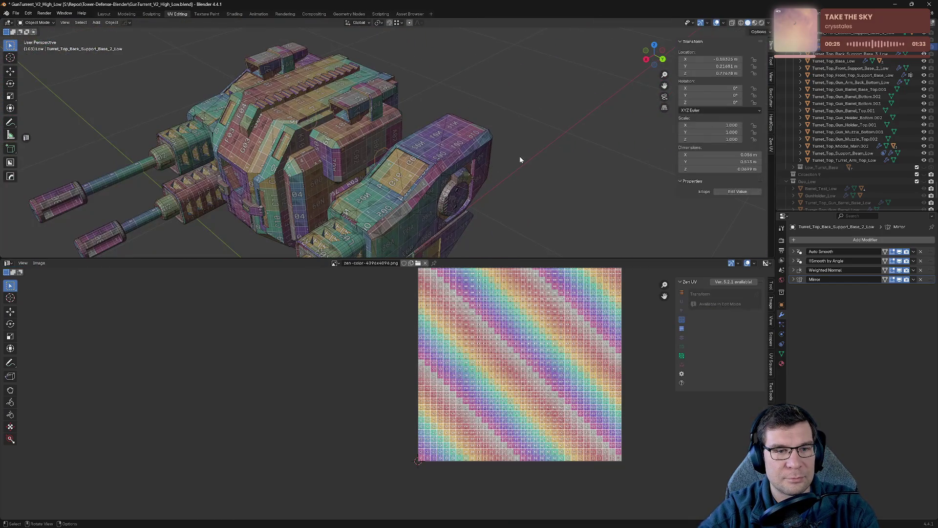
# - Select all turret parts, enter edit mode and move every UV island left of the texture square
pyautogui.moveTo(519, 156); pyautogui.dragTo(568, 139, button='middle')
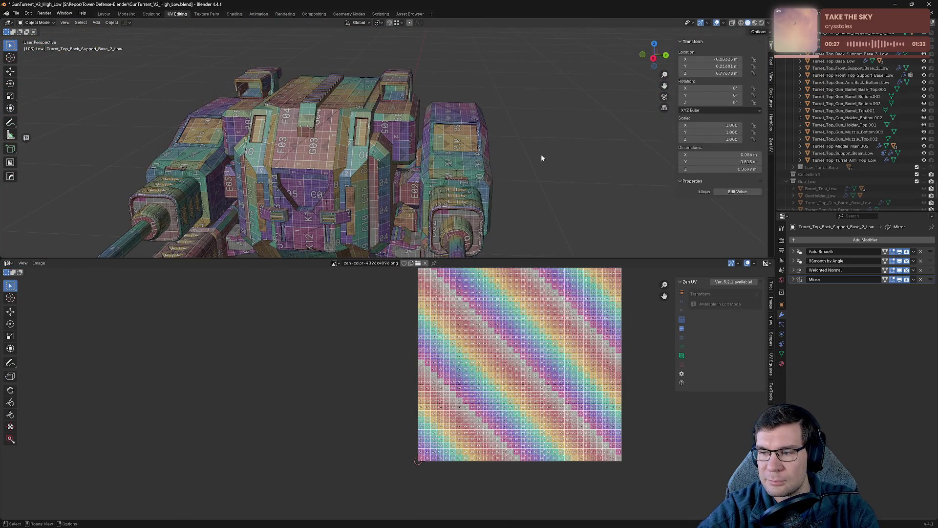
pyautogui.press('a')
pyautogui.scroll(-4, 532, 163)
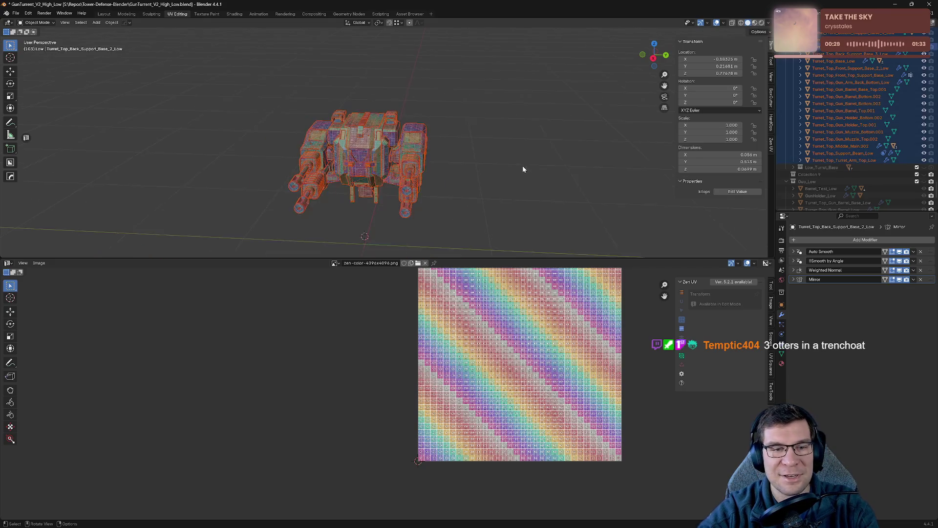
pyautogui.press('Tab')
pyautogui.moveTo(522, 165); pyautogui.dragTo(586, 162, button='middle')
pyautogui.press('a')
pyautogui.scroll(-2, 502, 205)
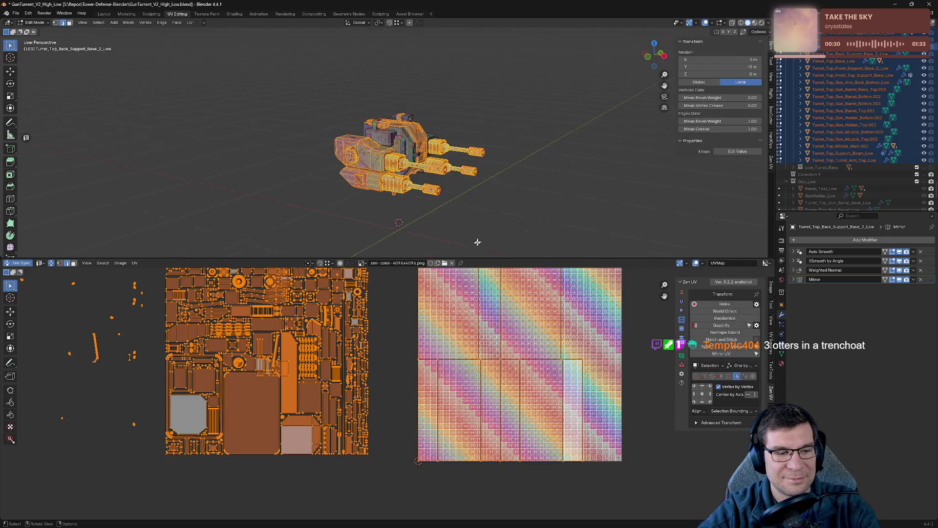
pyautogui.scroll(-2, 478, 241)
pyautogui.scroll(-2, 391, 334)
pyautogui.press('g')
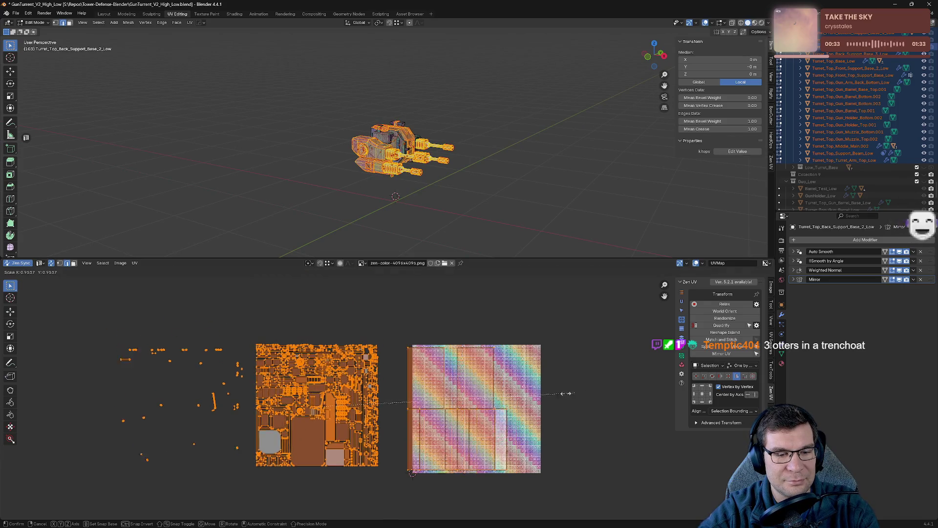
pyautogui.click(363, 395)
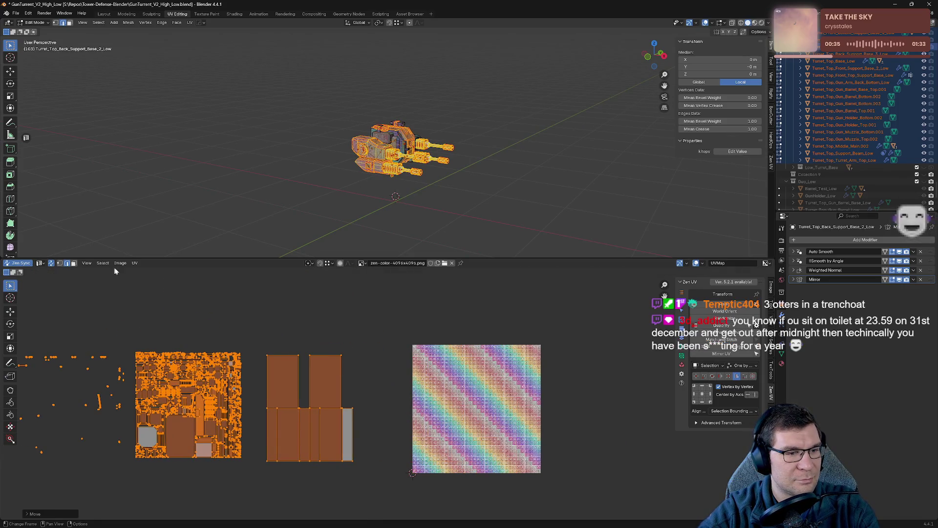
# - Apply Average Islands Scale to all UV islands and deselect them
pyautogui.click(134, 263)
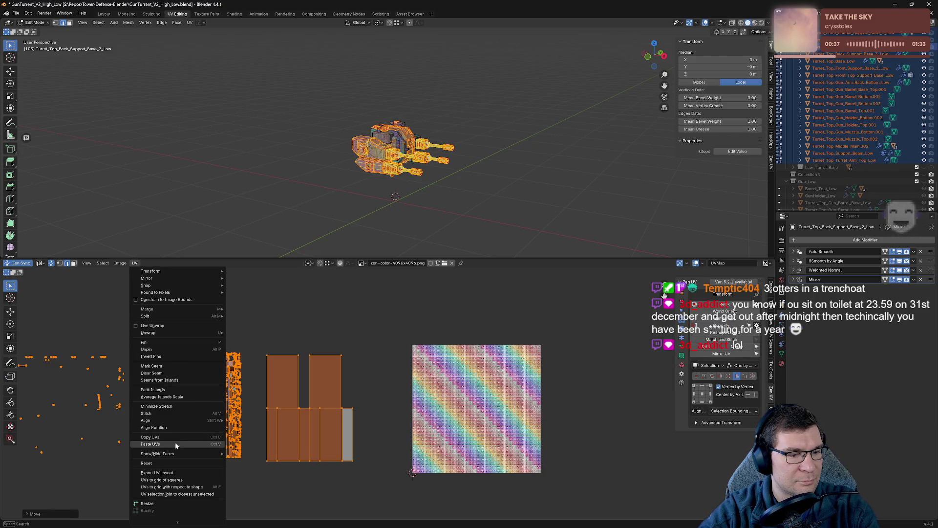
pyautogui.click(179, 398)
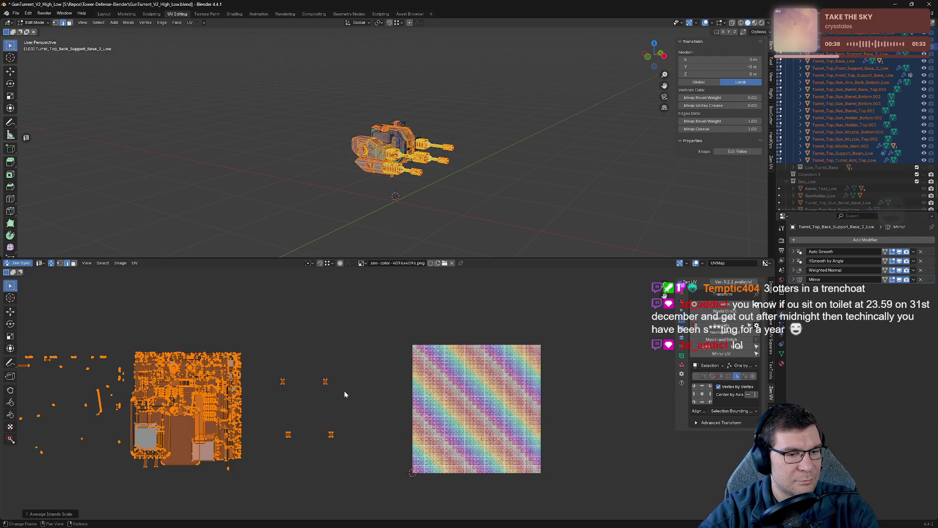
pyautogui.moveTo(344, 391); pyautogui.dragTo(419, 400, button='middle')
pyautogui.click(273, 489)
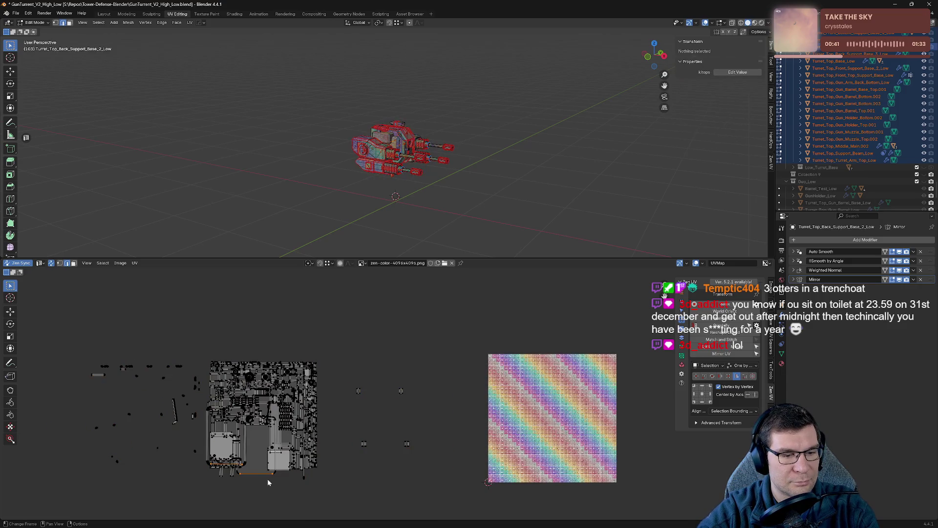
# - Save the file, clear the UV selection and orbit in close on a gun barrel
pyautogui.hotkey('ctrl', 's')
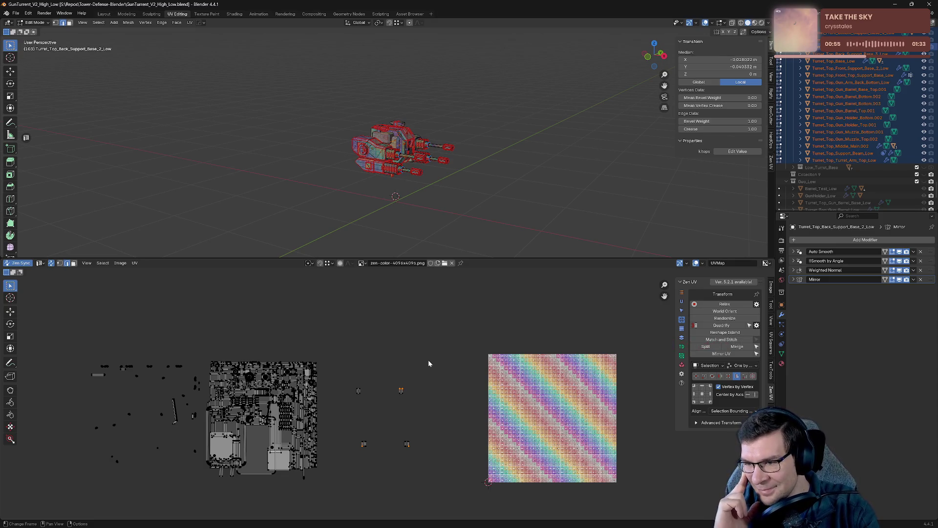
pyautogui.click(426, 332)
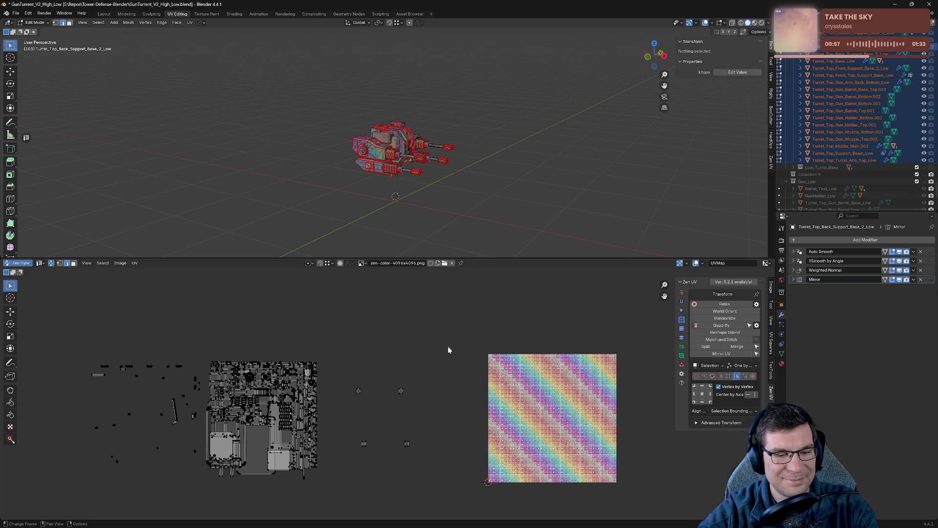
pyautogui.scroll(5, 404, 457)
pyautogui.moveTo(392, 456); pyautogui.dragTo(480, 349, button='middle')
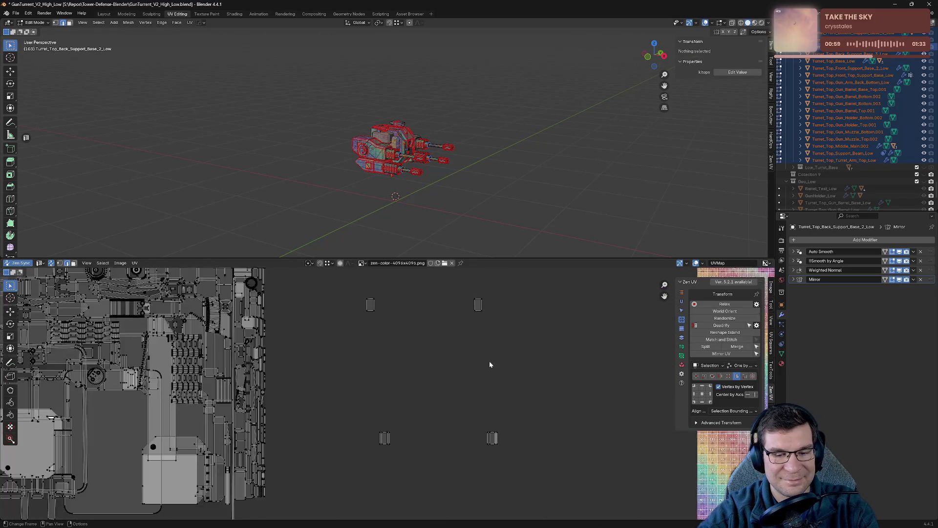
pyautogui.scroll(-4, 489, 361)
pyautogui.scroll(1, 482, 365)
pyautogui.scroll(1, 486, 360)
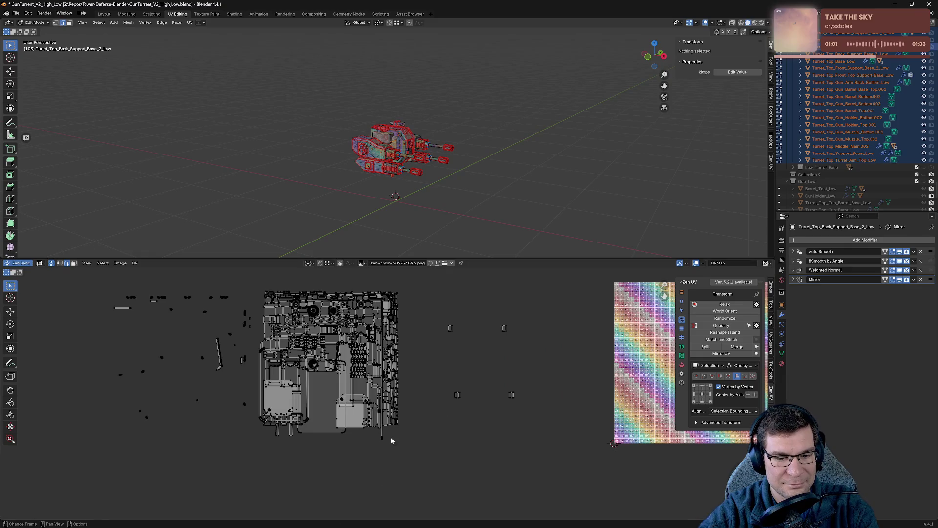
pyautogui.moveTo(516, 180); pyautogui.dragTo(492, 158, button='middle')
pyautogui.scroll(10, 513, 178)
pyautogui.moveTo(471, 224); pyautogui.dragTo(546, 86, button='middle')
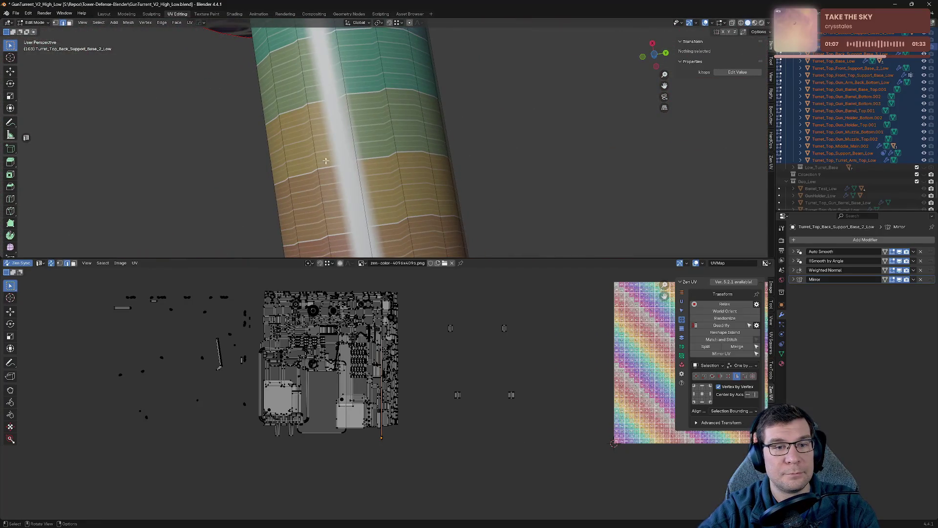
# - Mark seams on edge loops along both gun barrels with the Zen UV pie menu
pyautogui.keyDown('alt'); pyautogui.click(319, 156); pyautogui.keyUp('alt')
pyautogui.hotkey('alt', 'q')
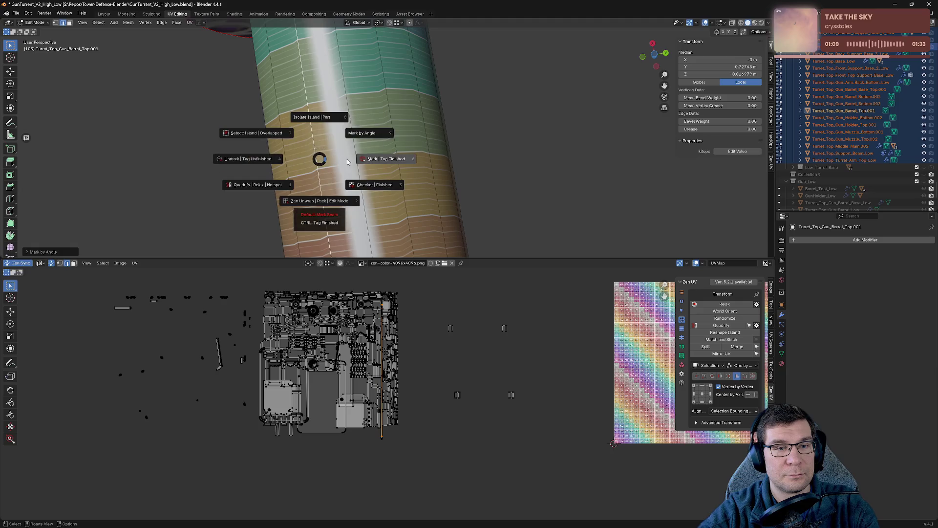
pyautogui.click(351, 160)
pyautogui.scroll(5, 351, 160)
pyautogui.scroll(-5, 350, 160)
pyautogui.scroll(-4, 351, 160)
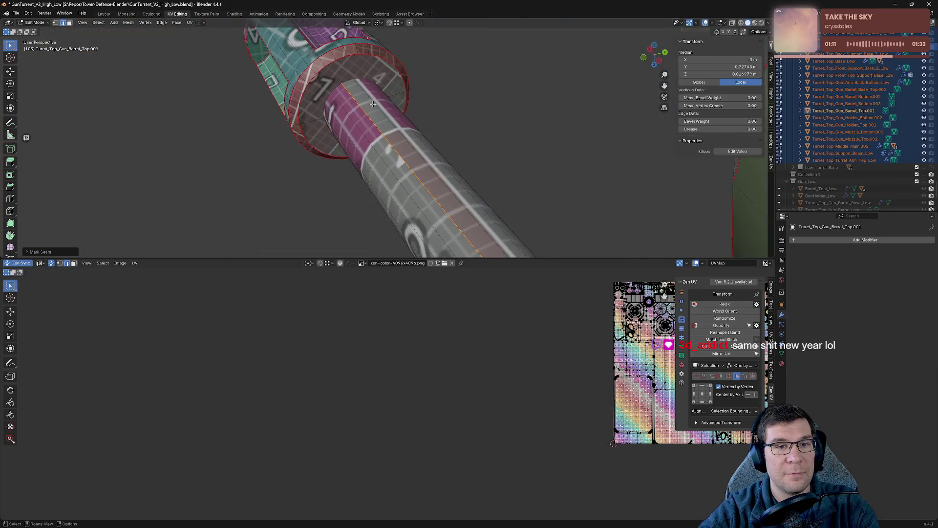
pyautogui.scroll(-4, 350, 160)
pyautogui.moveTo(377, 147)
pyautogui.mouseDown(button='middle')
pyautogui.moveTo(494, 147)
pyautogui.moveTo(435, 165)
pyautogui.mouseUp(button='middle')
pyautogui.scroll(4, 436, 165)
pyautogui.scroll(2, 435, 164)
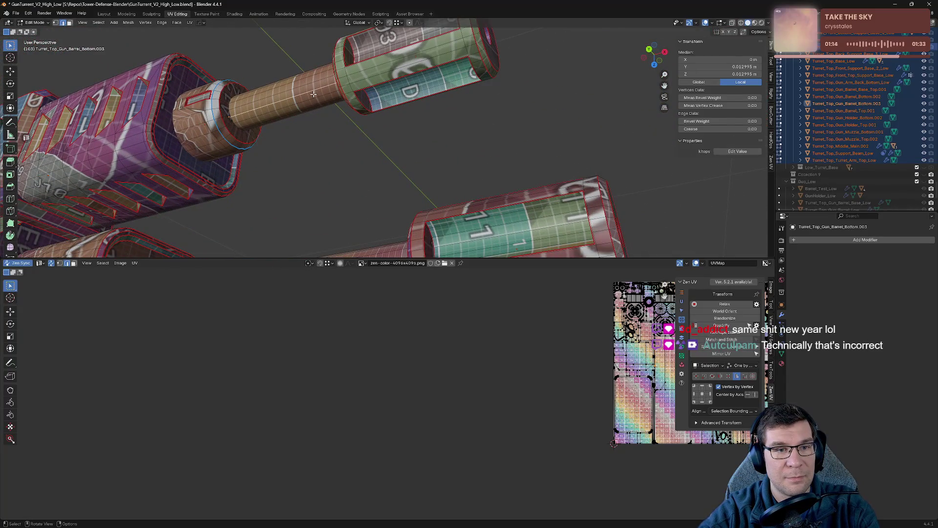
pyautogui.hotkey('alt', 'e')
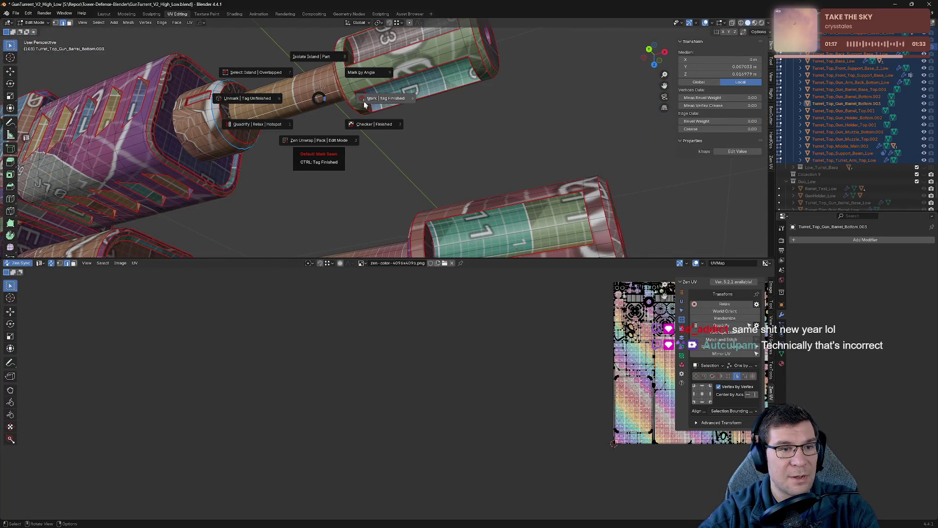
pyautogui.click(364, 105)
pyautogui.scroll(2, 454, 147)
pyautogui.scroll(2, 355, 135)
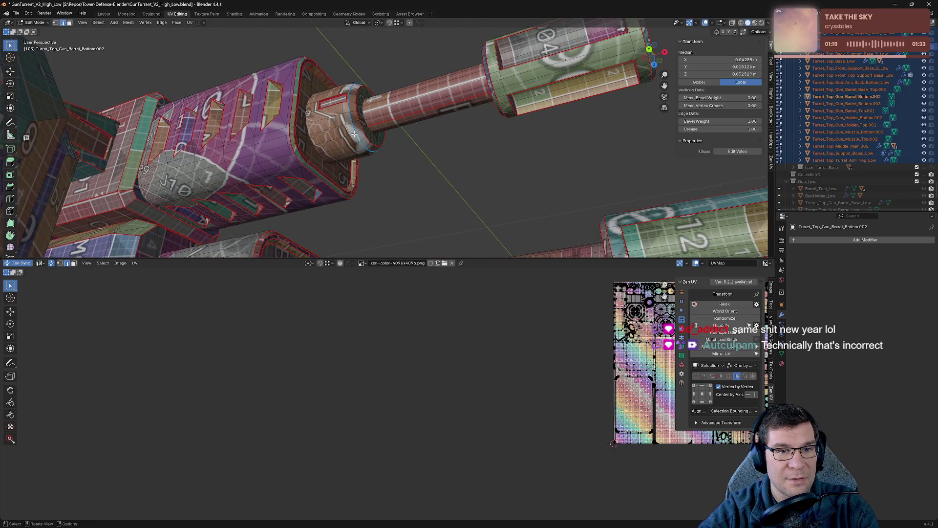
pyautogui.hotkey('alt', 'e')
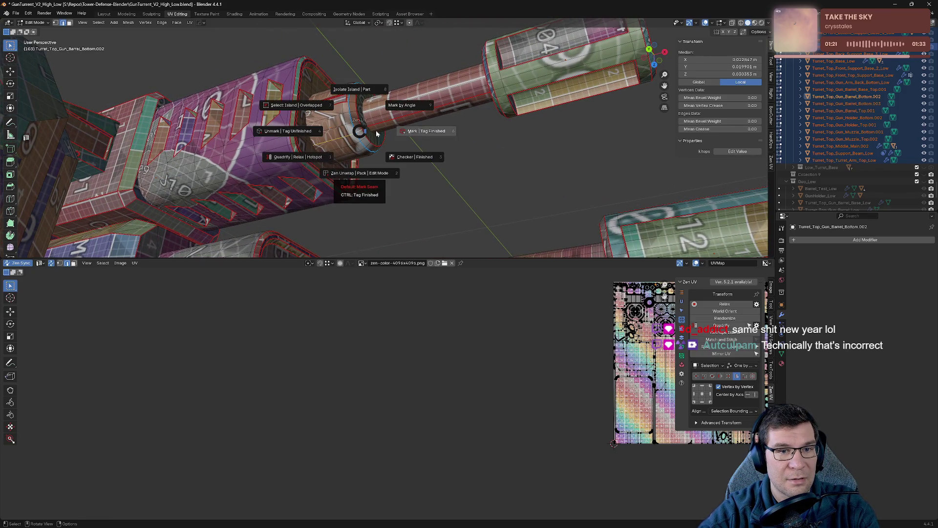
pyautogui.click(361, 106)
pyautogui.moveTo(360, 106); pyautogui.dragTo(383, 171, button='middle')
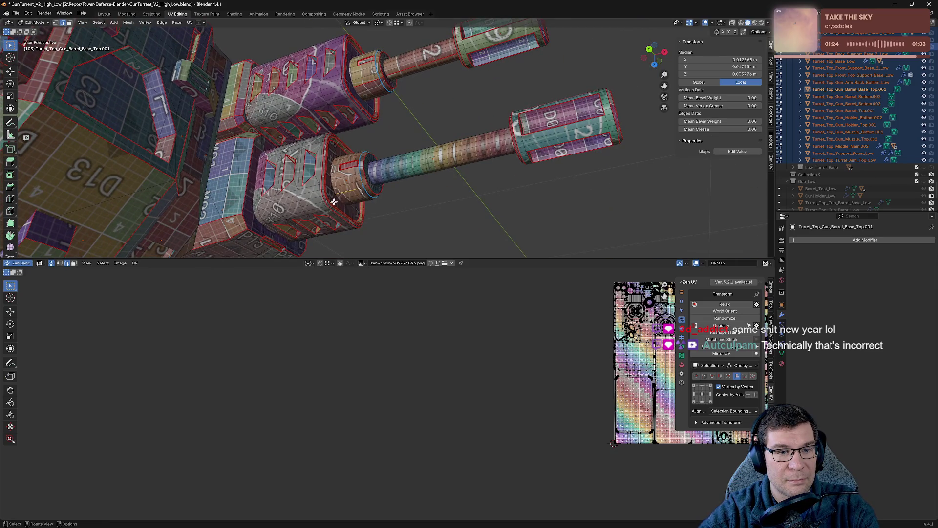
pyautogui.scroll(4, 333, 201)
pyautogui.keyDown('shift'); pyautogui.moveTo(383, 195); pyautogui.dragTo(455, 121, button='middle'); pyautogui.keyUp('shift')
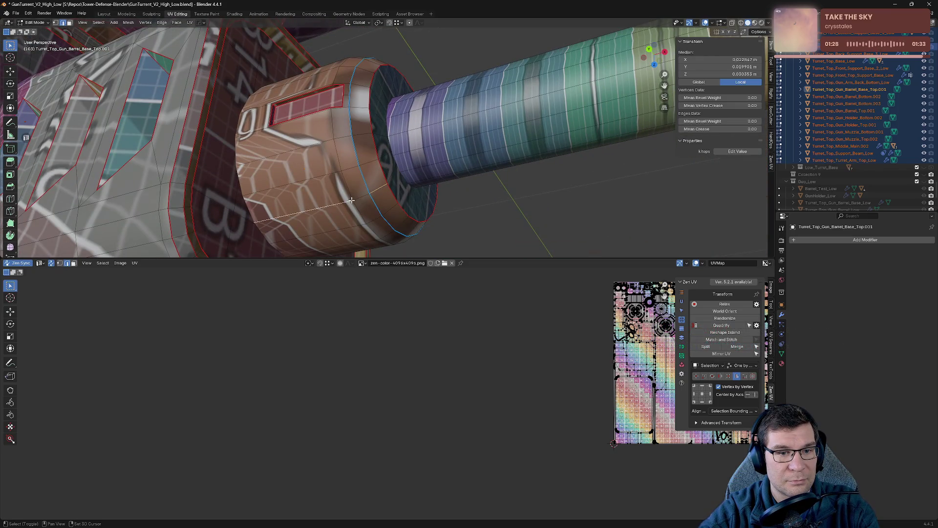
pyautogui.hotkey('alt', 'e')
pyautogui.click(369, 143)
pyautogui.scroll(-3, 369, 144)
# - Mark a long barrel edge and the muzzle's edge rings as seams
pyautogui.moveTo(370, 143); pyautogui.dragTo(394, 183, button='middle')
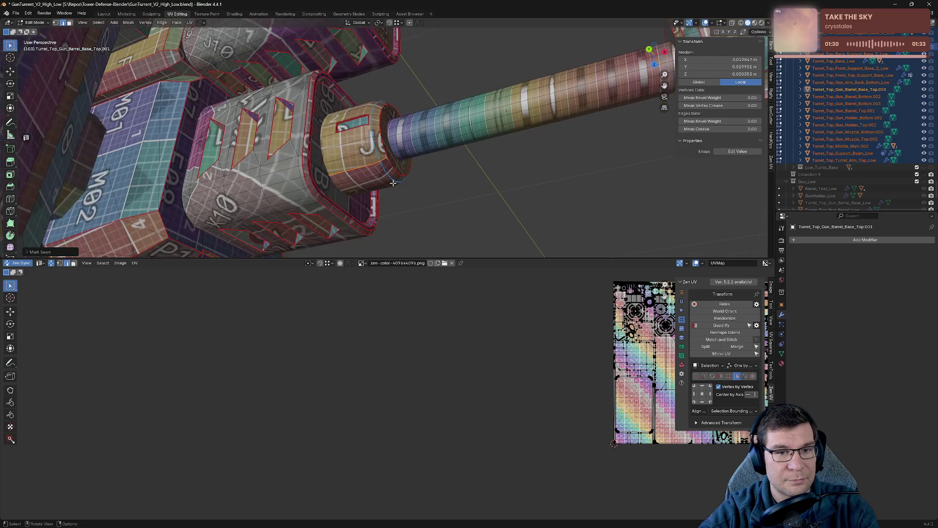
pyautogui.keyDown('alt'); pyautogui.click(578, 111); pyautogui.keyUp('alt')
pyautogui.hotkey('alt', 'e')
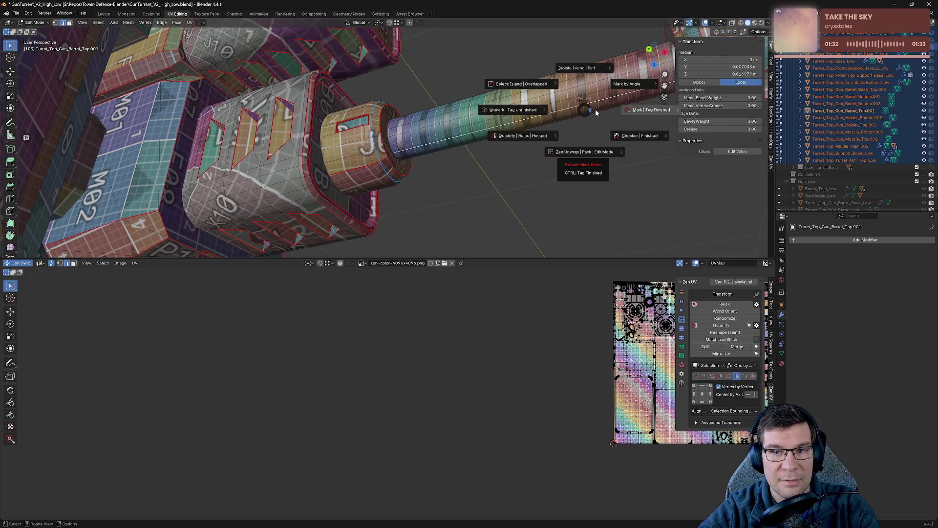
pyautogui.click(568, 154)
pyautogui.moveTo(566, 153)
pyautogui.mouseDown(button='middle')
pyautogui.moveTo(545, 174)
pyautogui.moveTo(482, 126)
pyautogui.moveTo(175, 118)
pyautogui.moveTo(167, 105)
pyautogui.moveTo(256, 199)
pyautogui.moveTo(237, 172)
pyautogui.mouseUp(button='middle')
pyautogui.scroll(3, 237, 172)
pyautogui.scroll(2, 237, 173)
pyautogui.scroll(1, 237, 176)
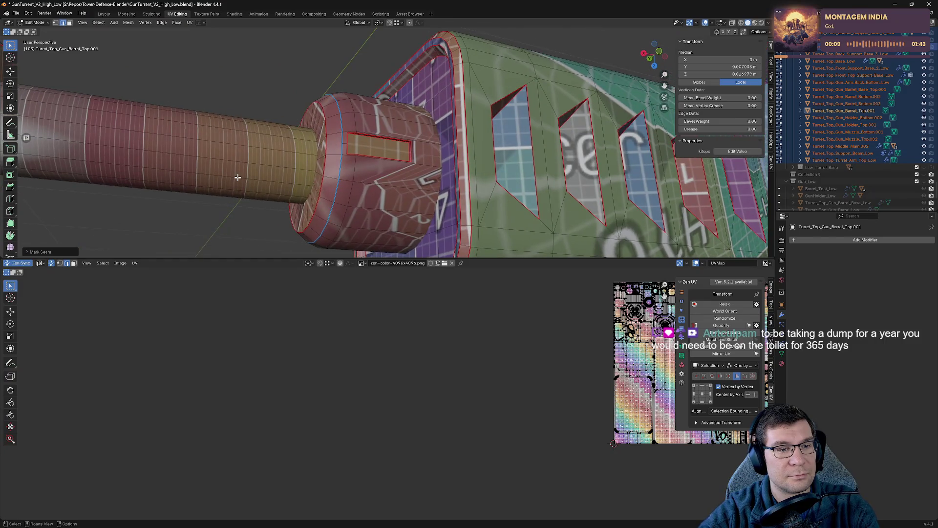
pyautogui.hotkey('alt', 't')
pyautogui.click(241, 130)
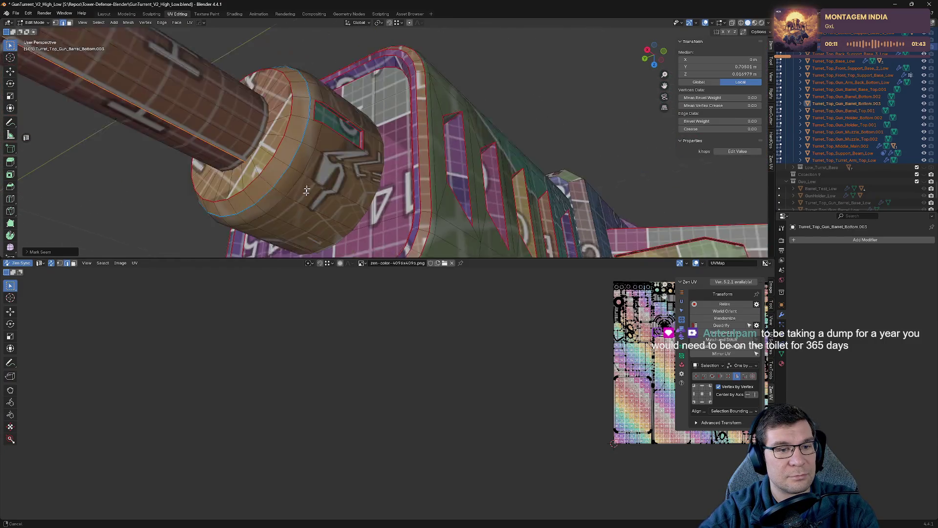
pyautogui.moveTo(250, 192)
pyautogui.mouseDown(button='middle')
pyautogui.moveTo(369, 83)
pyautogui.moveTo(215, 198)
pyautogui.mouseUp(button='middle')
pyautogui.hotkey('alt', 't')
pyautogui.click(293, 147)
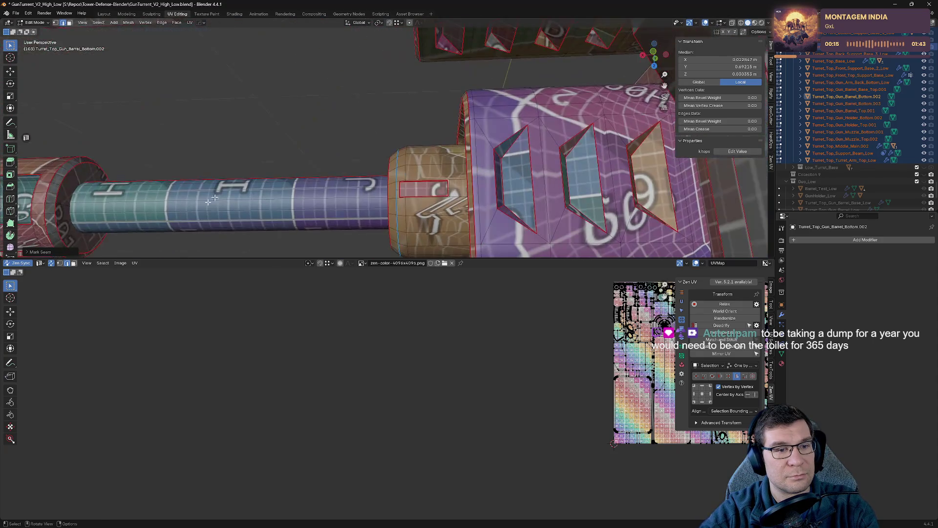
# - Mark seams across the muzzle loop and muzzle housing, then select edges on the upper barrel
pyautogui.moveTo(184, 229); pyautogui.dragTo(274, 200, button='middle')
pyautogui.keyDown('alt'); pyautogui.click(195, 180); pyautogui.keyUp('alt')
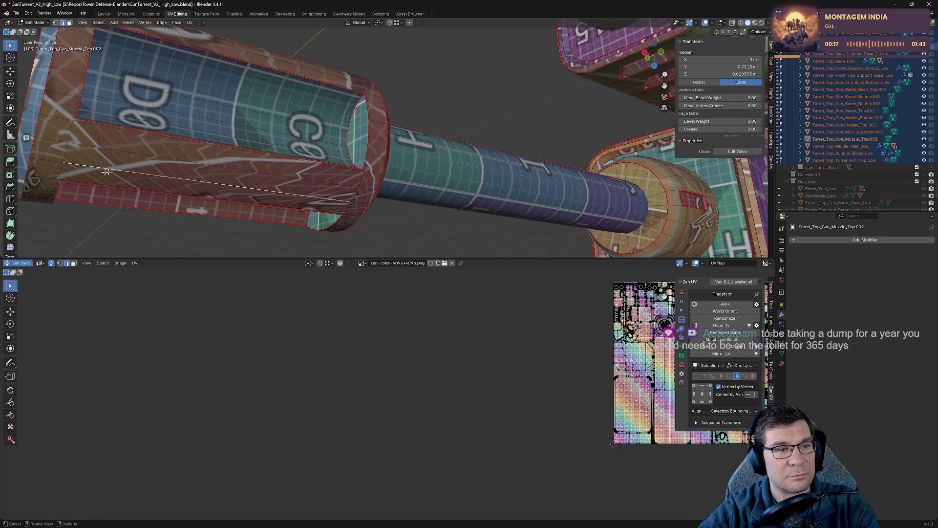
pyautogui.hotkey('alt', 't')
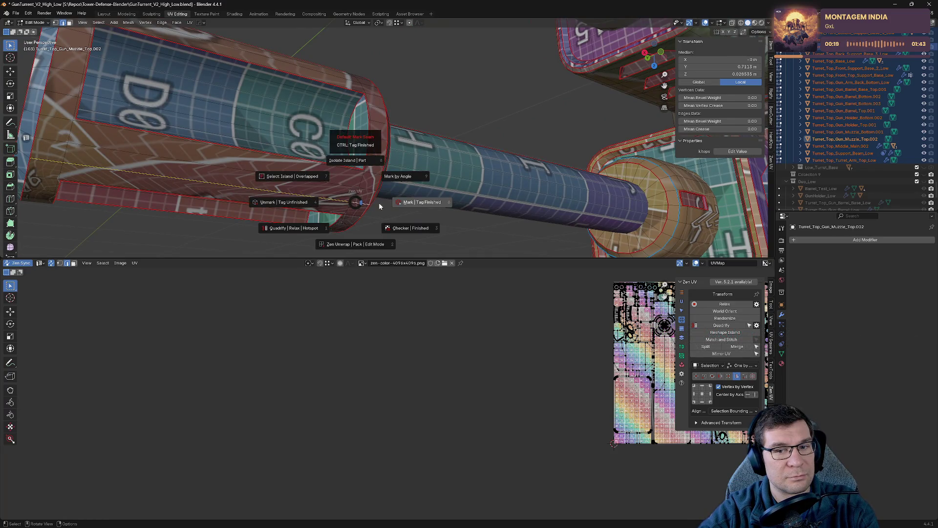
pyautogui.click(345, 143)
pyautogui.moveTo(345, 143)
pyautogui.mouseDown(button='middle')
pyautogui.moveTo(526, 187)
pyautogui.moveTo(461, 130)
pyautogui.mouseUp(button='middle')
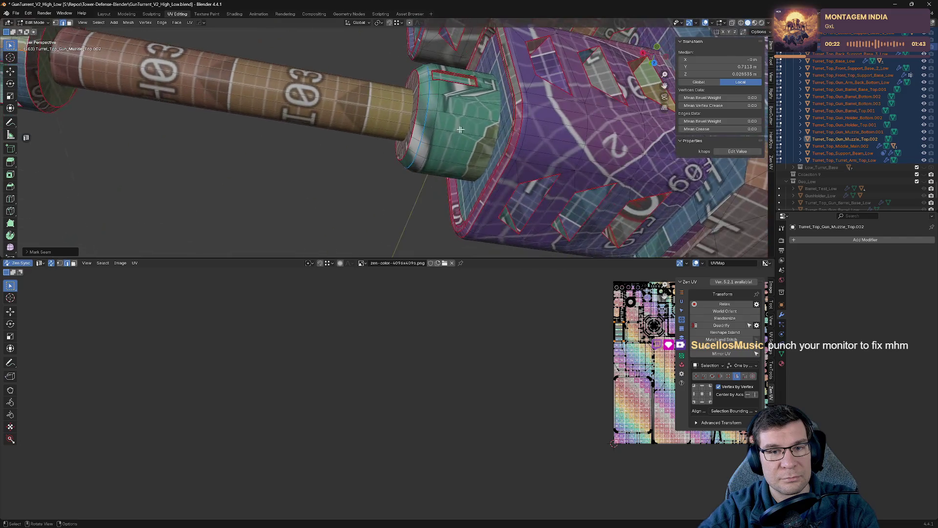
pyautogui.hotkey('alt', 't')
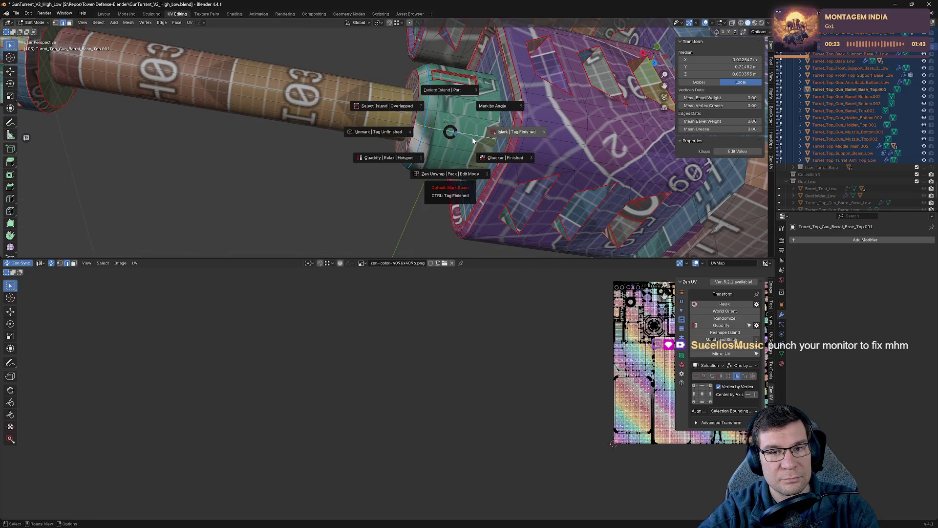
pyautogui.click(472, 137)
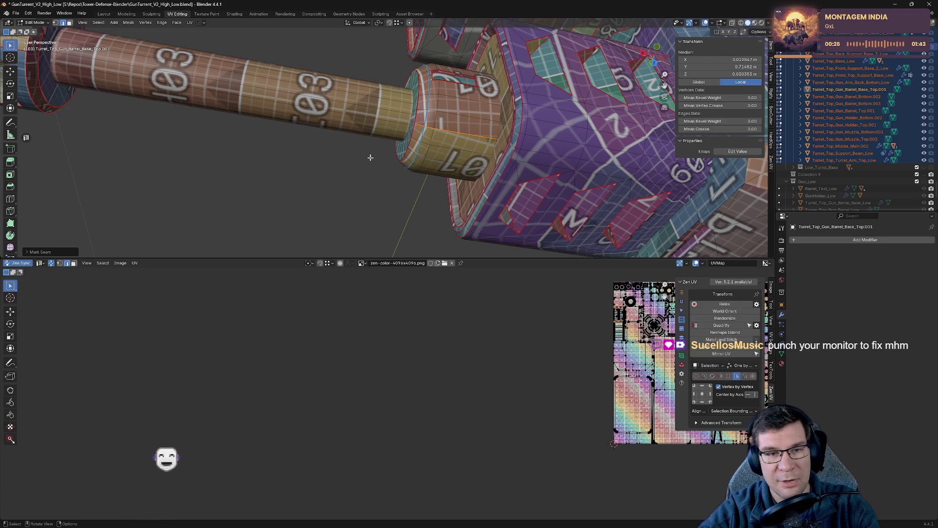
pyautogui.scroll(-3, 329, 140)
pyautogui.moveTo(329, 140); pyautogui.dragTo(484, 126, button='middle')
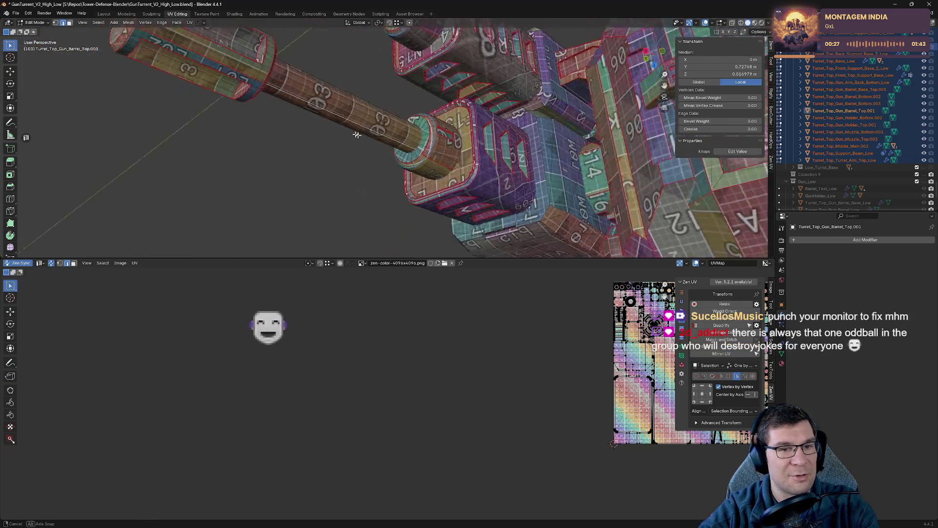
pyautogui.click(483, 126)
pyautogui.scroll(-5, 519, 130)
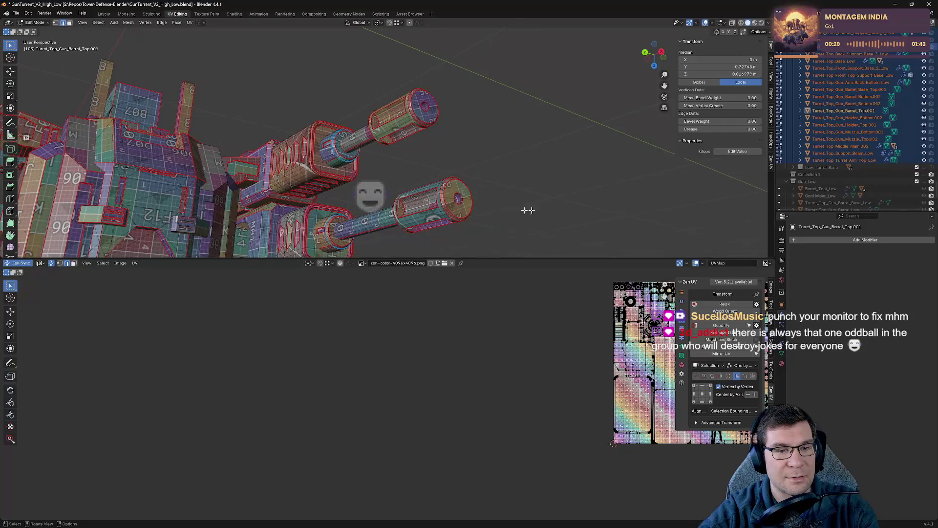
# - Select all geometry to check the UV layout, then deselect and orbit to the barrel's far side
pyautogui.press('a')
pyautogui.press('Home')
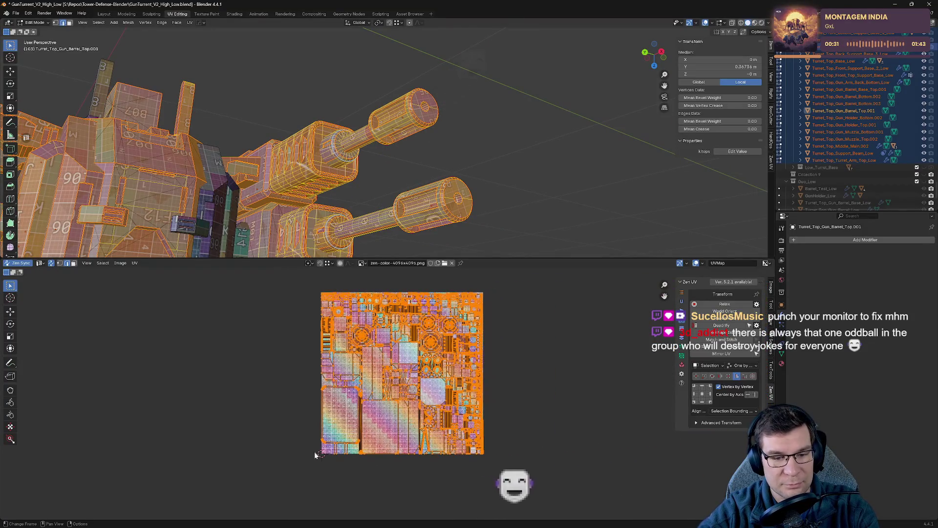
pyautogui.scroll(6, 333, 448)
pyautogui.scroll(-5, 334, 448)
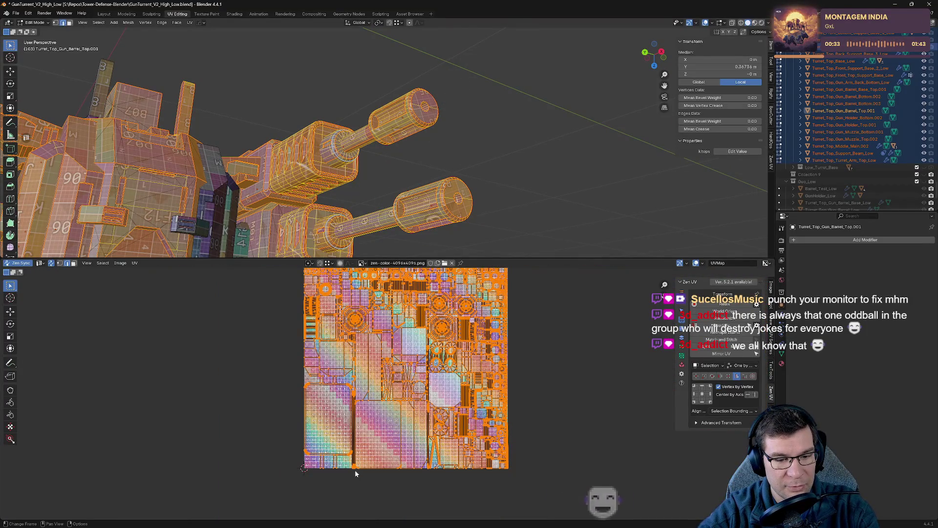
pyautogui.hotkey('alt', 'a')
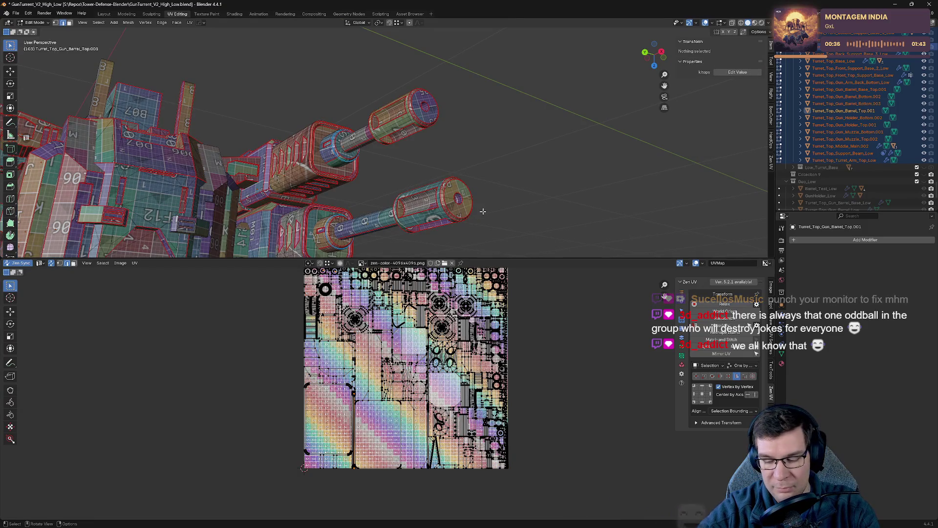
pyautogui.scroll(5, 482, 211)
pyautogui.moveTo(483, 211); pyautogui.dragTo(363, 154, button='middle')
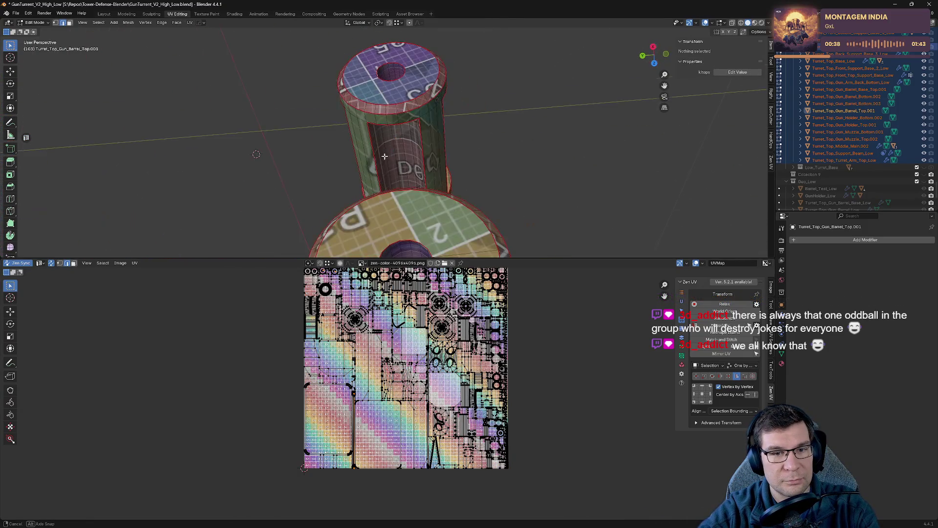
# - Mark an edge loop around the lower muzzle barrel as a seam to re-unwrap it
pyautogui.keyDown('alt'); pyautogui.click(362, 154); pyautogui.keyUp('alt')
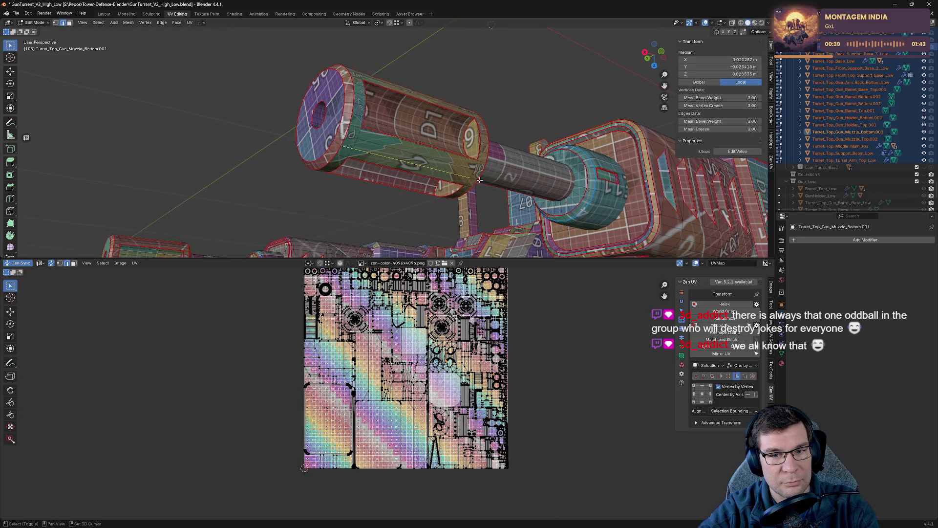
pyautogui.hotkey('alt', '`')
pyautogui.click(450, 220)
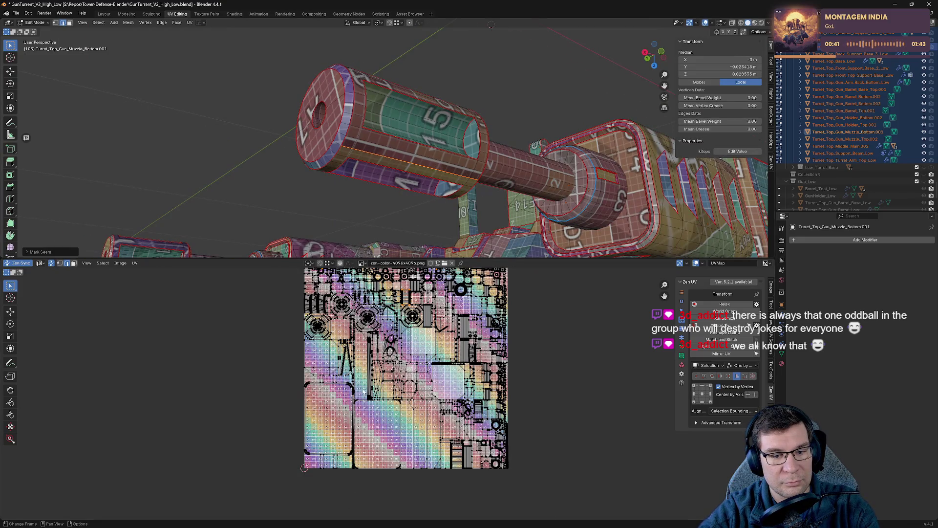
pyautogui.hotkey('alt', 'a')
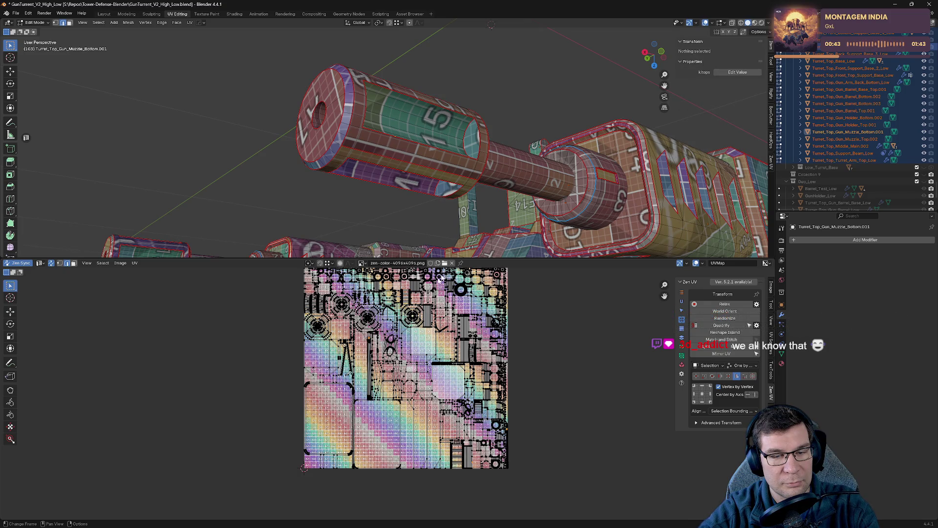
pyautogui.scroll(5, 481, 246)
pyautogui.moveTo(478, 235)
pyautogui.mouseDown(button='middle')
pyautogui.moveTo(481, 215)
pyautogui.moveTo(397, 136)
pyautogui.moveTo(404, 242)
pyautogui.mouseUp(button='middle')
pyautogui.scroll(-5, 482, 215)
pyautogui.scroll(2, 397, 136)
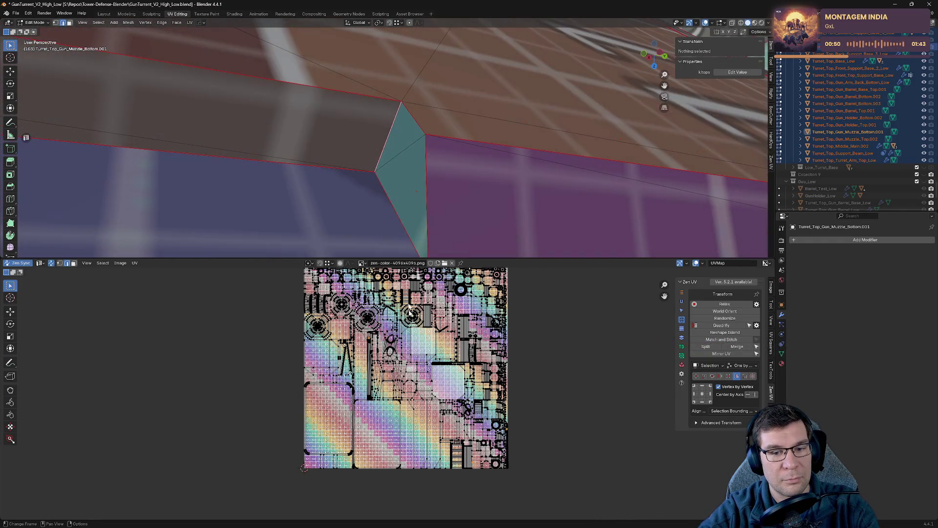
# - Mark the first selected edges on the grey back grate plate as a seam via the Zen UV pie
pyautogui.moveTo(449, 163); pyautogui.dragTo(485, 184, button='middle')
pyautogui.scroll(1, 436, 429)
pyautogui.scroll(4, 436, 428)
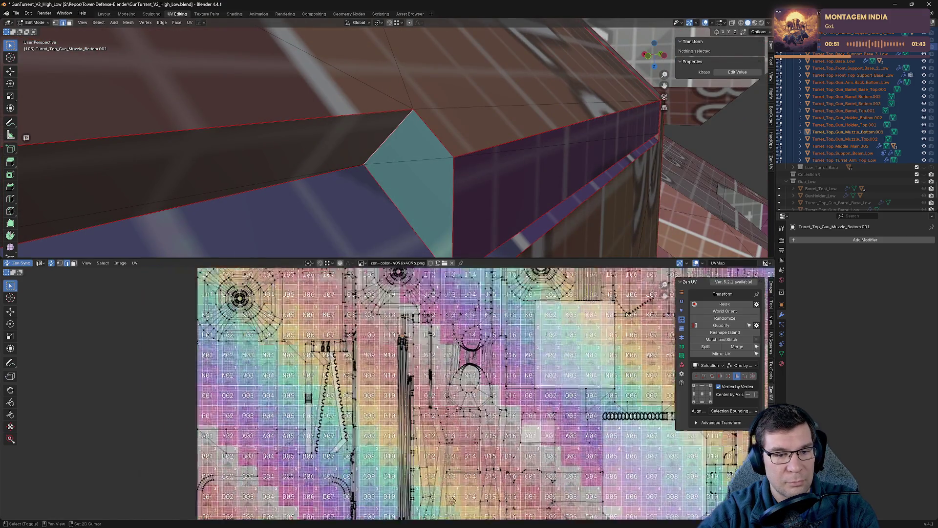
pyautogui.scroll(3, 436, 429)
pyautogui.scroll(2, 436, 428)
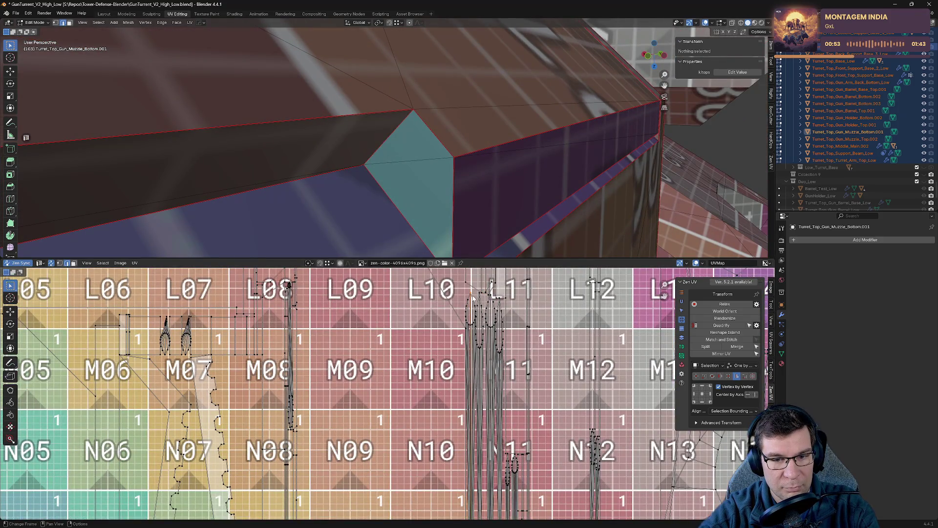
pyautogui.scroll(-5, 431, 229)
pyautogui.moveTo(432, 229)
pyautogui.mouseDown(button='middle')
pyautogui.moveTo(395, 143)
pyautogui.moveTo(369, 130)
pyautogui.moveTo(505, 178)
pyautogui.mouseUp(button='middle')
pyautogui.hotkey('alt', '`')
pyautogui.click(413, 132)
pyautogui.scroll(3, 412, 132)
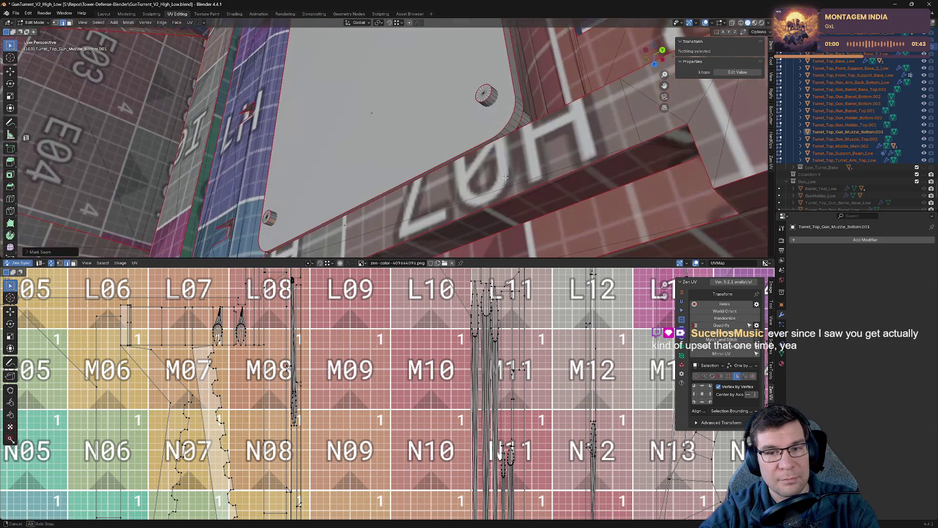
# - Seam two more edge selections on the grate plate, re-unwrapping it each time
pyautogui.click(498, 104)
pyautogui.hotkey('alt', '`')
pyautogui.click(528, 106)
pyautogui.moveTo(528, 106)
pyautogui.mouseDown(button='middle')
pyautogui.moveTo(502, 184)
pyautogui.moveTo(529, 89)
pyautogui.mouseUp(button='middle')
pyautogui.click(599, 74)
pyautogui.hotkey('alt', '`')
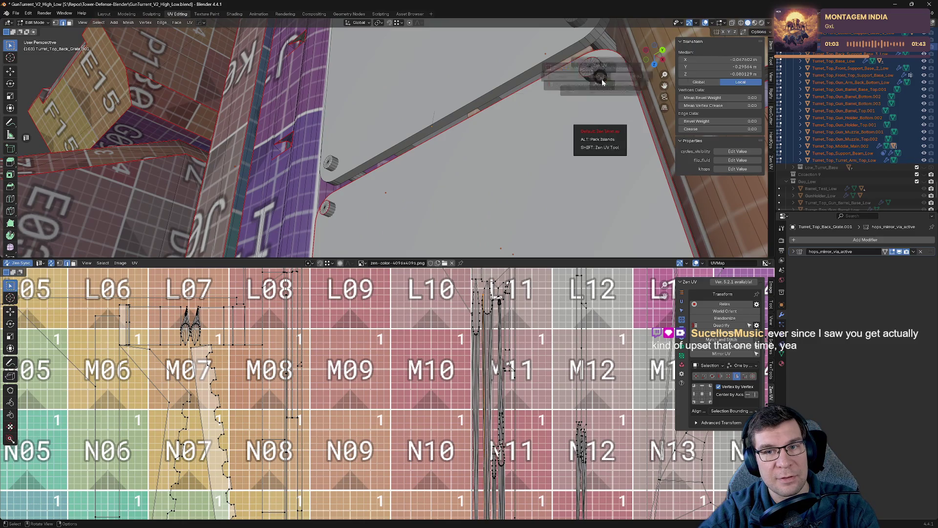
pyautogui.click(600, 77)
# - Add a further seam on a back grate panel edge so its UV island updates again
pyautogui.moveTo(600, 76); pyautogui.dragTo(571, 59, button='middle')
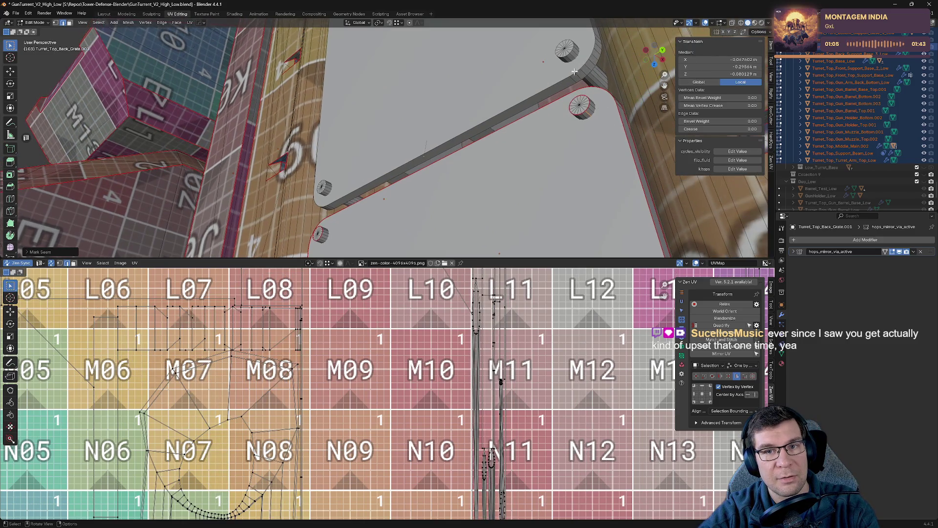
pyautogui.click(570, 57)
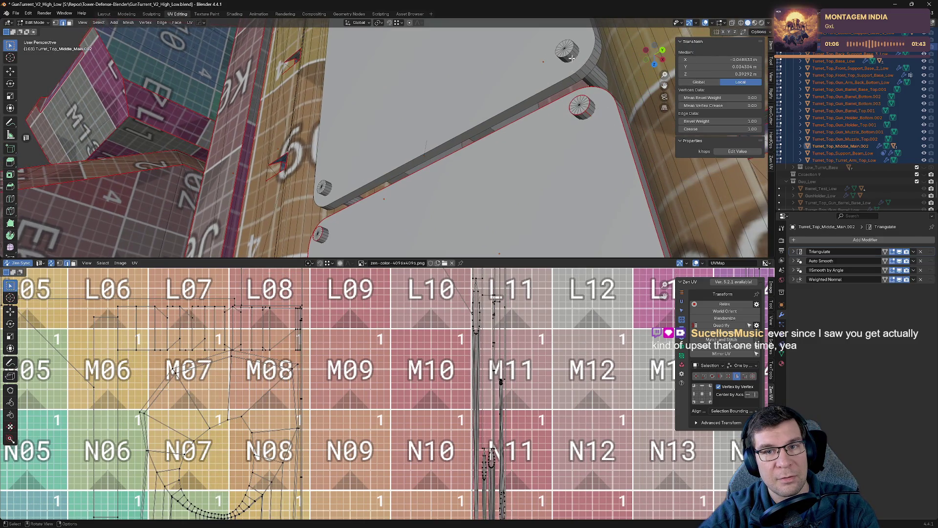
pyautogui.click(322, 236)
pyautogui.hotkey('alt', '`')
pyautogui.click(344, 243)
pyautogui.moveTo(343, 243)
pyautogui.mouseDown(button='middle')
pyautogui.moveTo(484, 172)
pyautogui.moveTo(514, 104)
pyautogui.moveTo(426, 169)
pyautogui.mouseUp(button='middle')
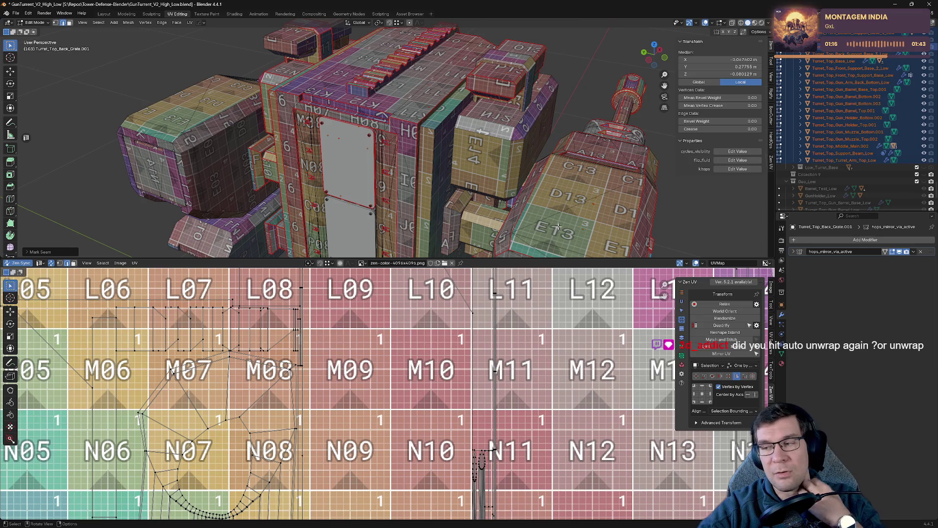
pyautogui.scroll(2, 360, 152)
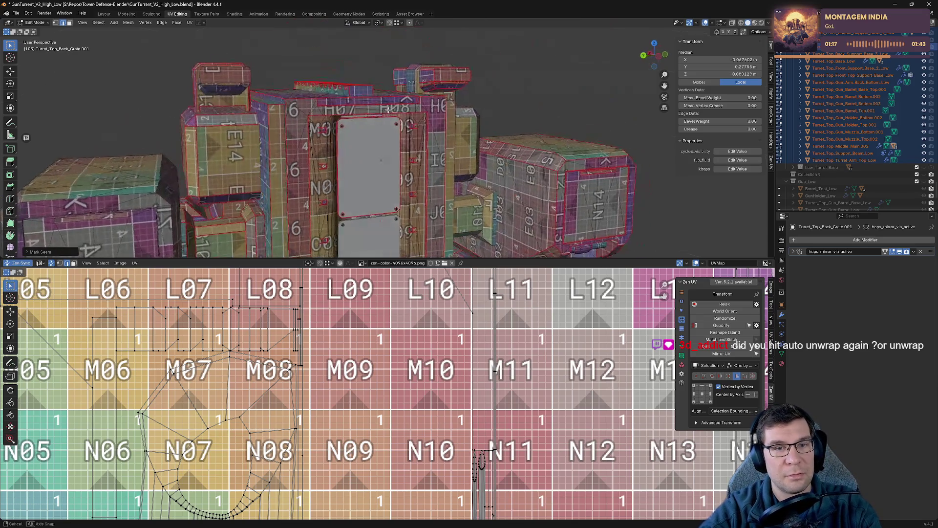
pyautogui.scroll(2, 363, 152)
pyautogui.scroll(2, 370, 151)
pyautogui.scroll(4, 379, 151)
pyautogui.scroll(-4, 379, 151)
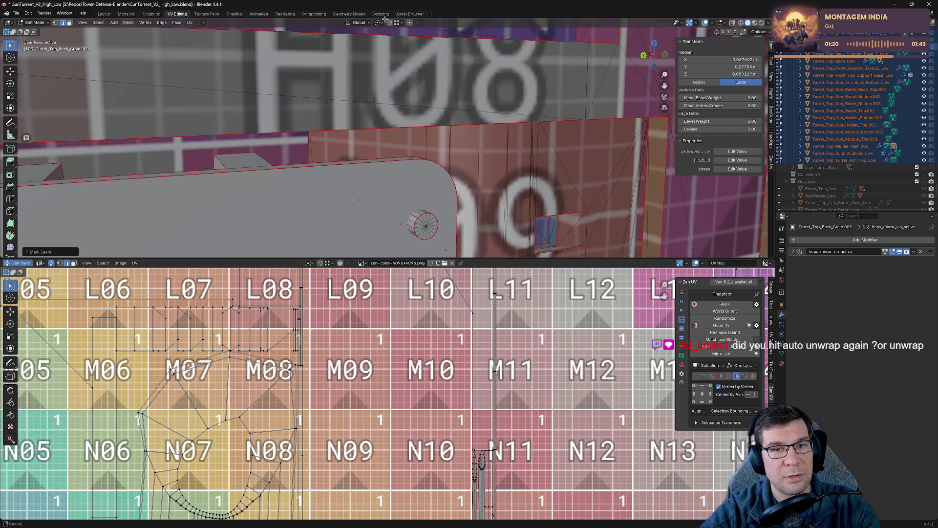
pyautogui.scroll(-5, 406, 136)
pyautogui.scroll(-4, 390, 247)
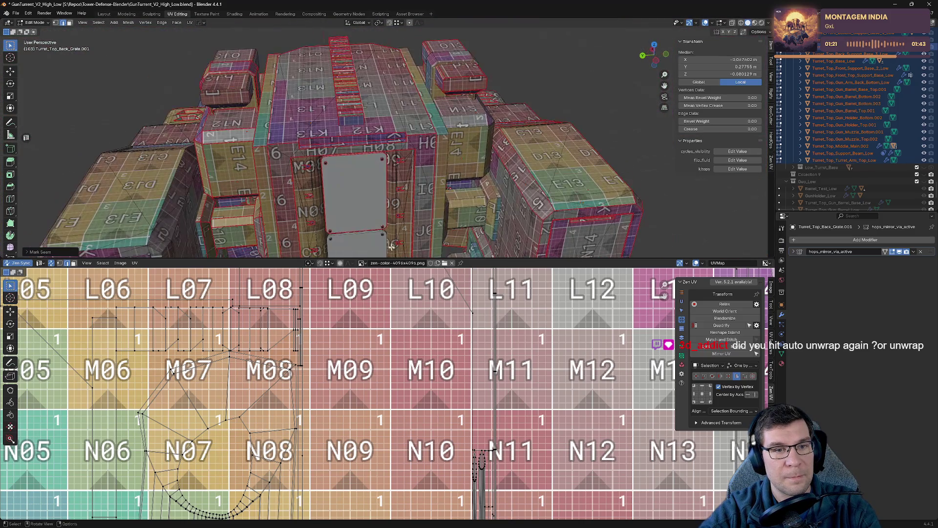
# - Make Turret_Top_Front_Top_Support_Base_Low active, look it over, and return to Object Mode
pyautogui.click(435, 186)
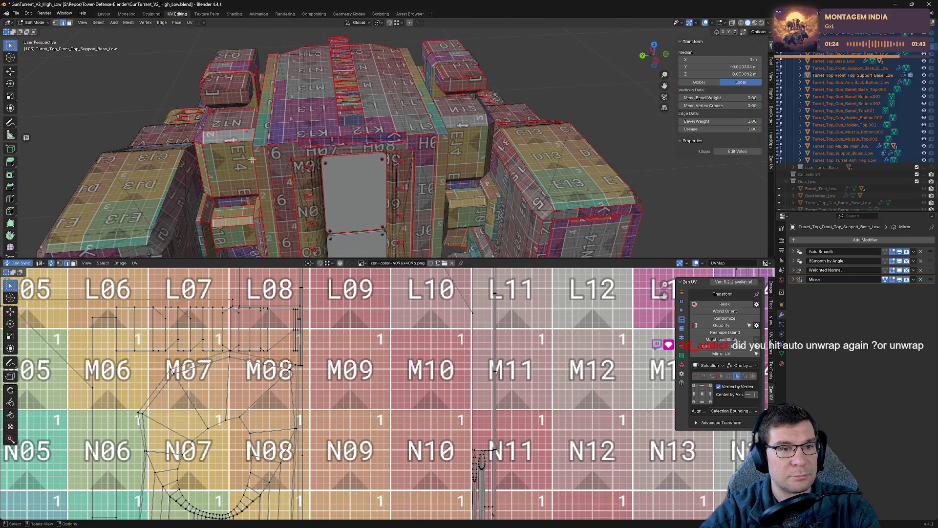
pyautogui.moveTo(251, 159); pyautogui.dragTo(278, 165, button='middle')
pyautogui.moveTo(359, 156)
pyautogui.mouseDown(button='middle')
pyautogui.moveTo(261, 157)
pyautogui.moveTo(276, 136)
pyautogui.moveTo(416, 148)
pyautogui.mouseUp(button='middle')
pyautogui.scroll(-3, 205, 142)
pyautogui.scroll(-3, 276, 136)
pyautogui.press('Tab')
pyautogui.scroll(5, 416, 147)
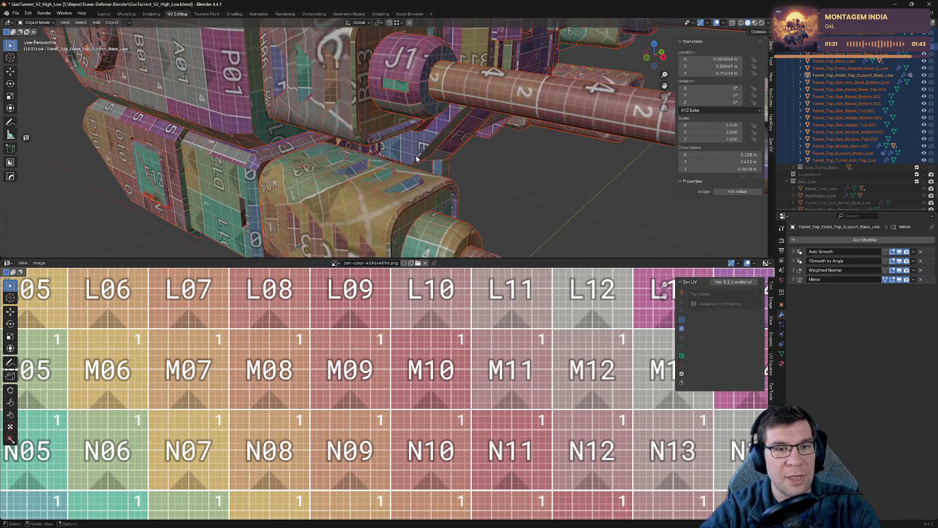
# - Review the turret's existing UVs by toggling Edit/Object Mode from several angles
pyautogui.press('Tab')
pyautogui.scroll(-3, 417, 151)
pyautogui.scroll(-2, 417, 152)
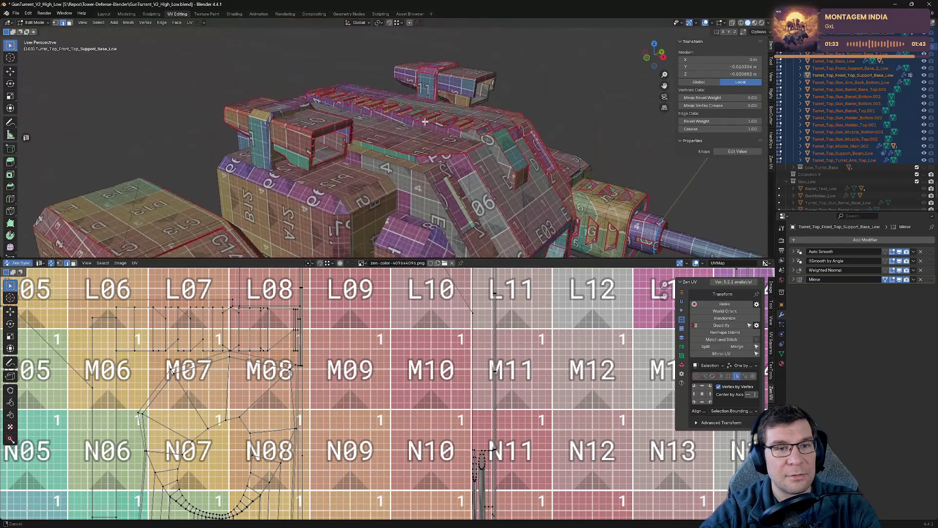
pyautogui.scroll(-2, 414, 154)
pyautogui.press('Tab')
pyautogui.press('Tab')
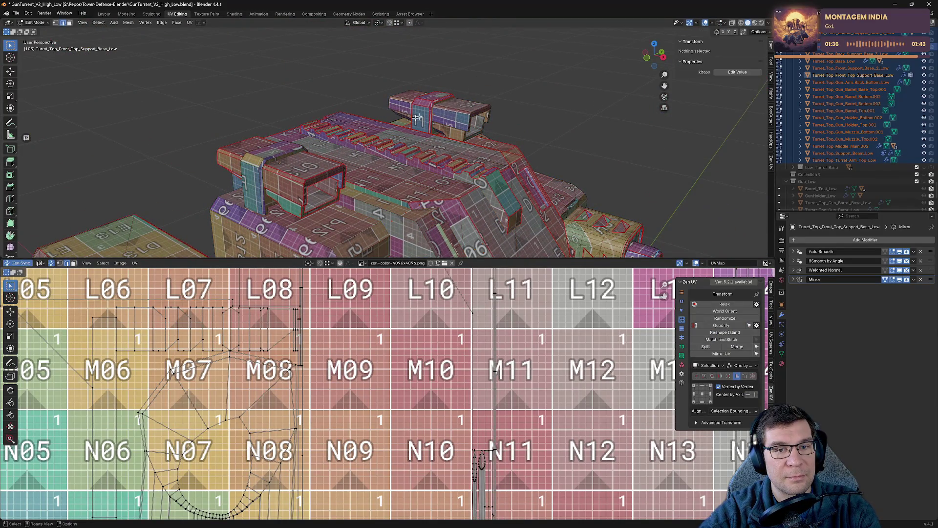
pyautogui.moveTo(407, 158); pyautogui.dragTo(517, 142, button='middle')
pyautogui.press('Tab')
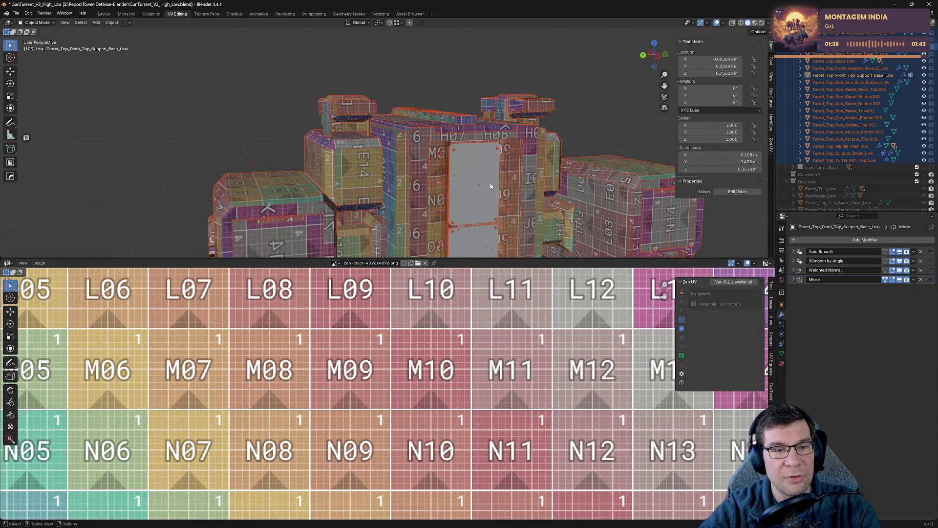
pyautogui.press('Tab')
pyautogui.moveTo(491, 186); pyautogui.dragTo(469, 125, button='middle')
pyautogui.scroll(3, 447, 63)
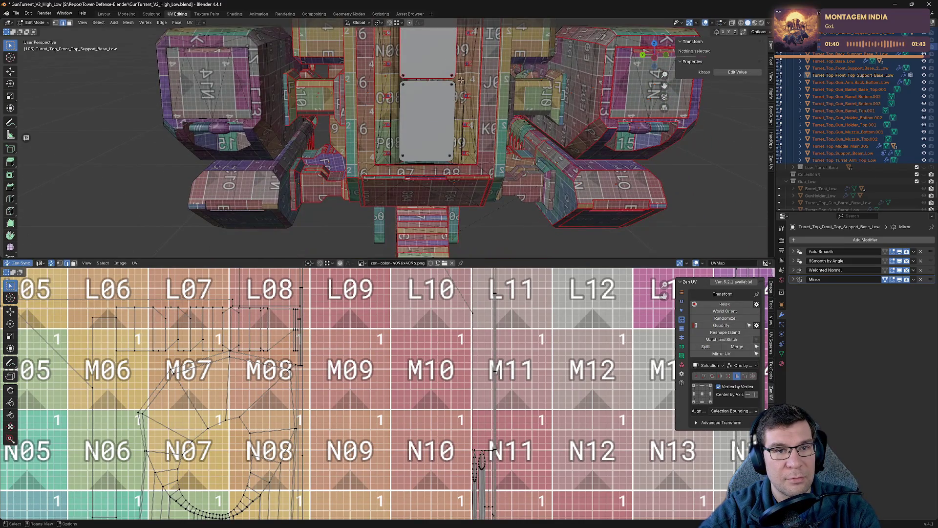
pyautogui.scroll(-3, 460, 80)
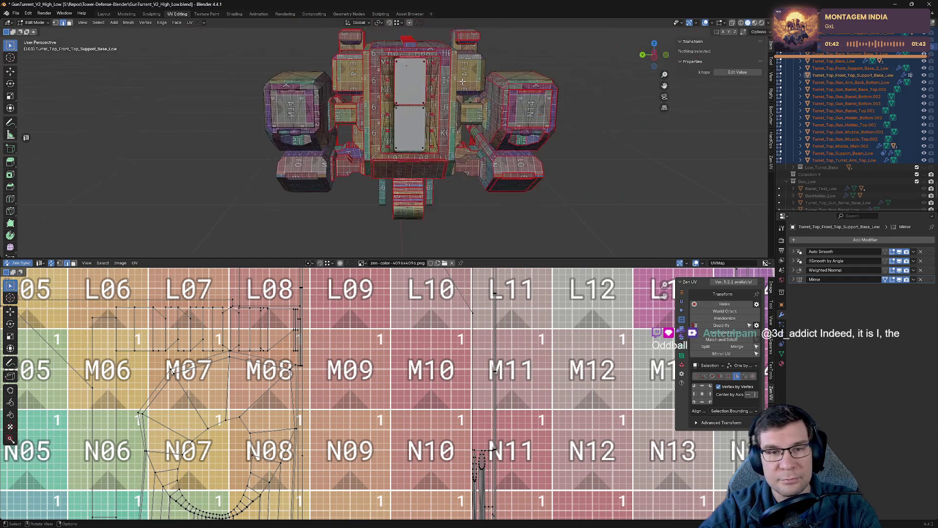
pyautogui.moveTo(461, 79)
pyautogui.mouseDown(button='middle')
pyautogui.moveTo(484, 58)
pyautogui.moveTo(469, 38)
pyautogui.mouseUp(button='middle')
pyautogui.moveTo(479, 92)
pyautogui.mouseDown(button='middle')
pyautogui.moveTo(454, 195)
pyautogui.moveTo(498, 146)
pyautogui.mouseUp(button='middle')
pyautogui.press('Tab')
pyautogui.scroll(-4, 498, 147)
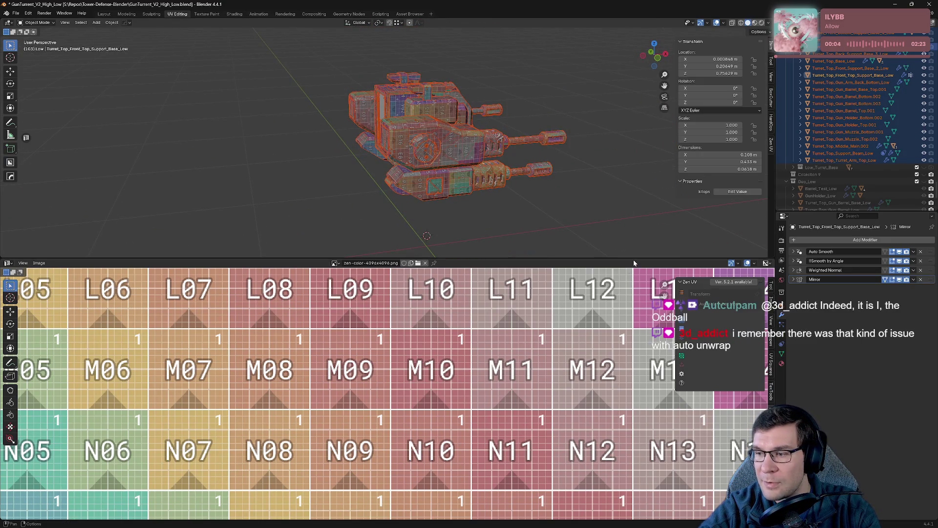
pyautogui.scroll(1, 603, 226)
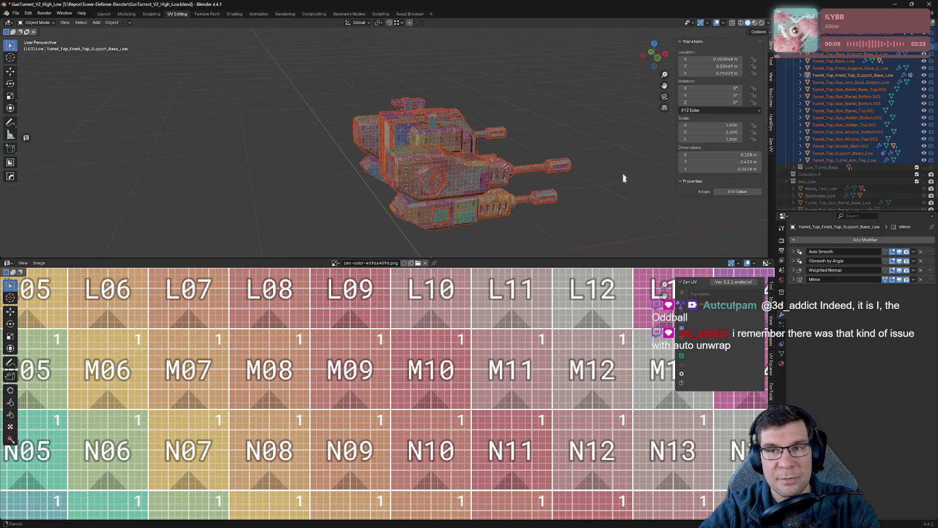
pyautogui.scroll(1, 609, 209)
pyautogui.scroll(2, 500, 119)
pyautogui.scroll(2, 560, 117)
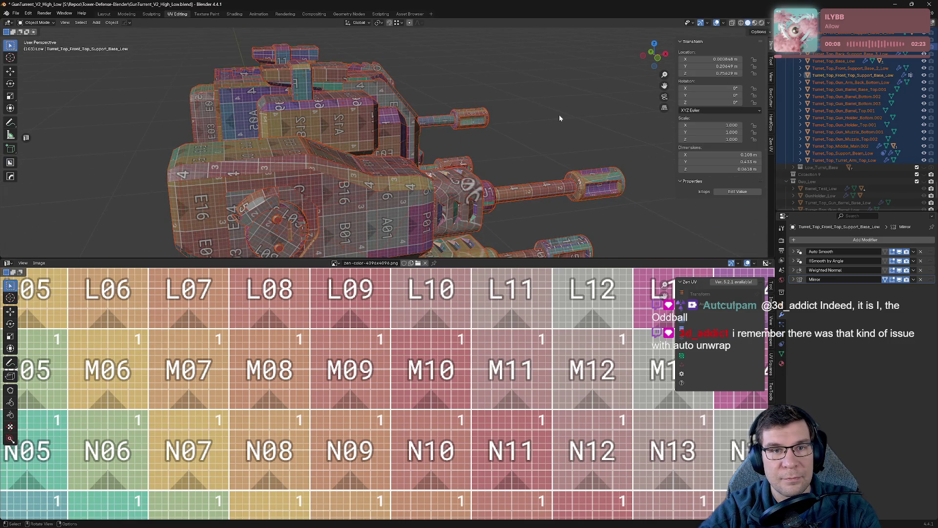
# - Check the gun muzzle piece in Edit Mode with the Zen UV pie, then dismiss it
pyautogui.click(477, 118)
pyautogui.press('Tab')
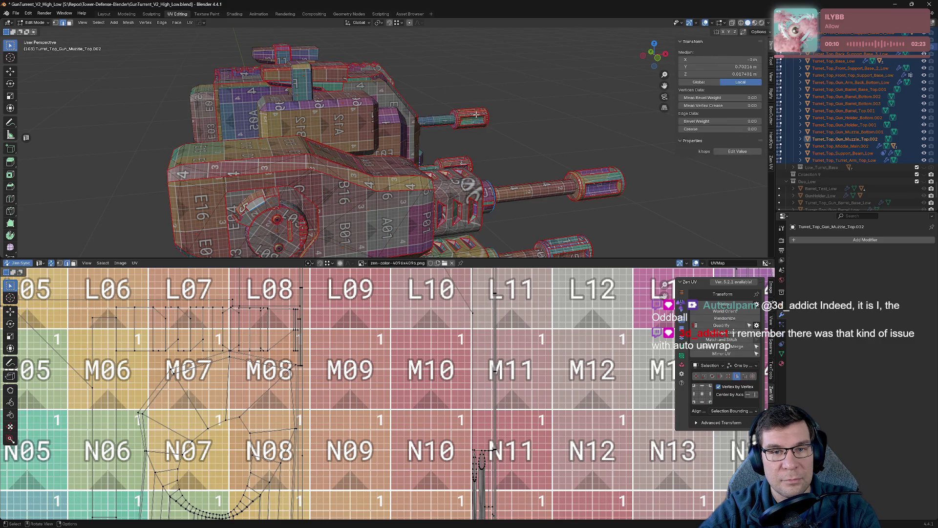
pyautogui.hotkey('alt', 'q')
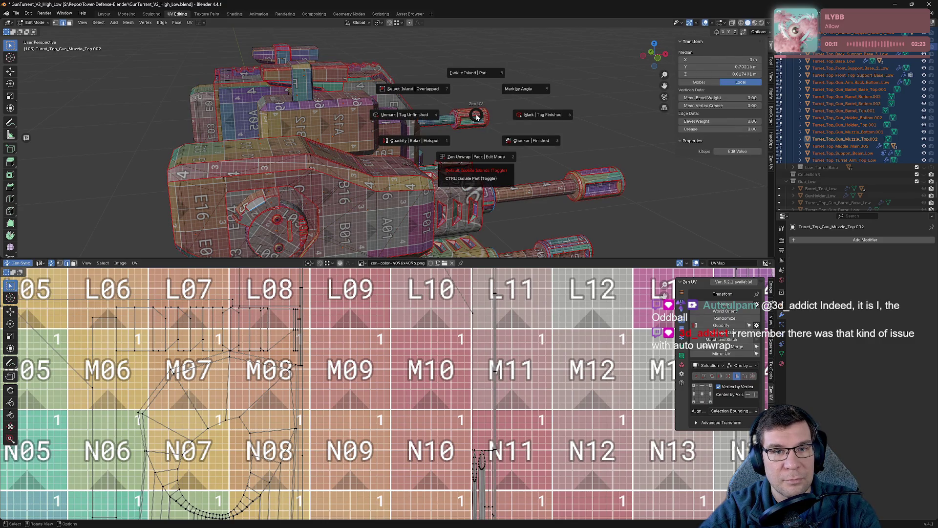
pyautogui.press('Escape')
pyautogui.press('Tab')
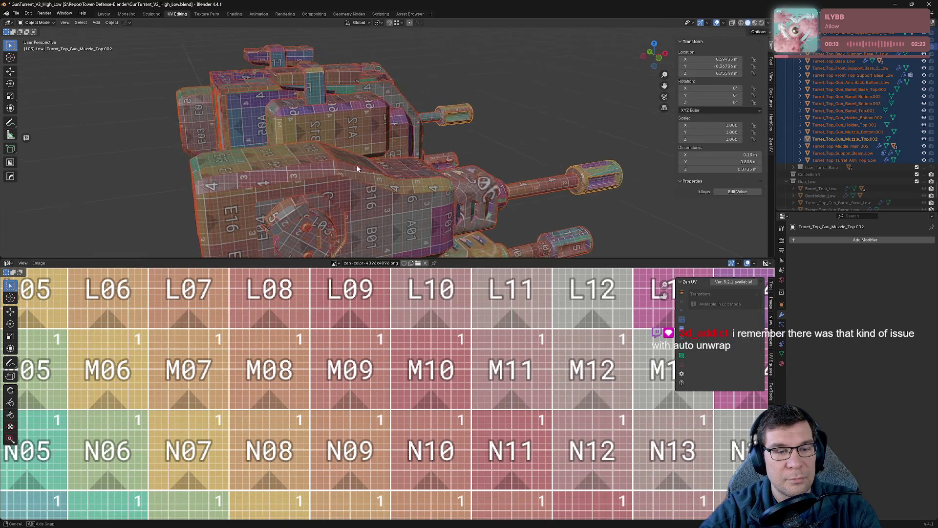
# - Make Turret_Top_Arm_Panel_1.002 the active object from the Outliner, ending in Object Mode
pyautogui.moveTo(464, 159); pyautogui.dragTo(459, 264, button='middle')
pyautogui.scroll(-4, 509, 210)
pyautogui.press('Tab')
pyautogui.scroll(5, 831, 174)
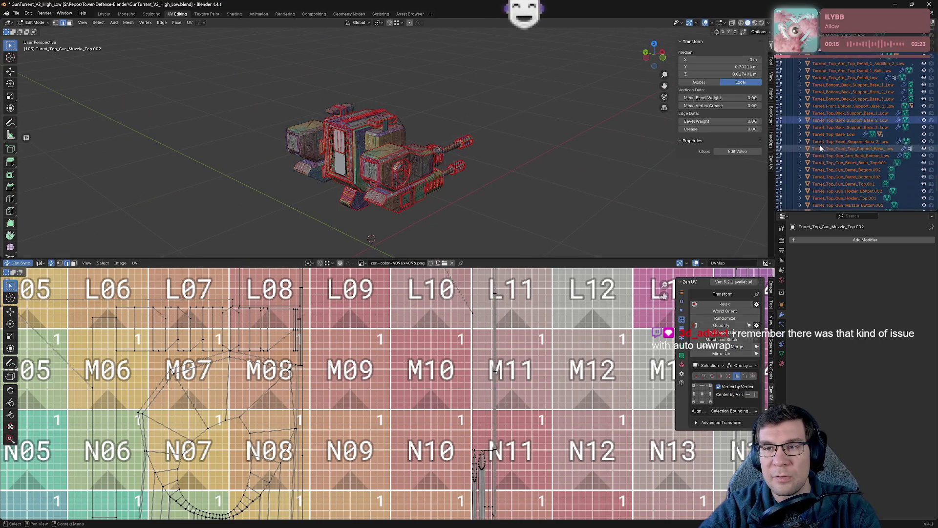
pyautogui.click(842, 100)
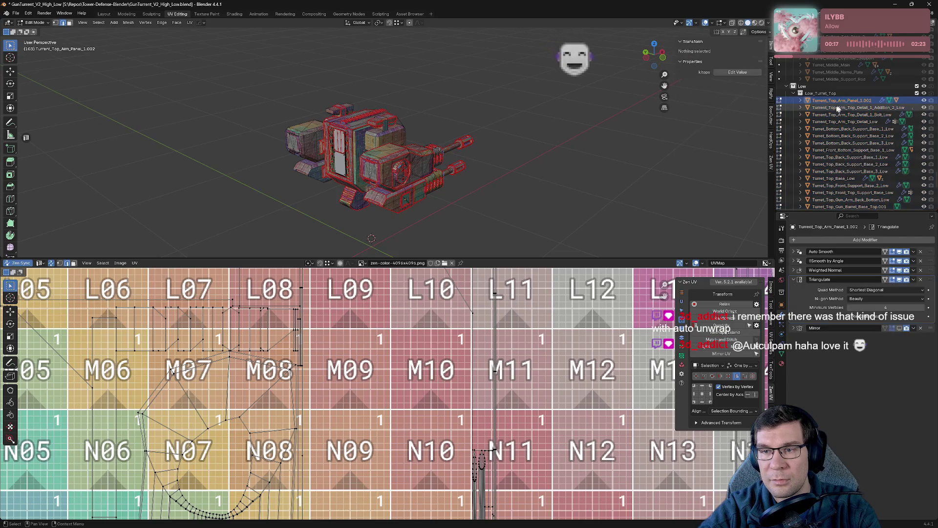
pyautogui.moveTo(506, 174)
pyautogui.mouseDown(button='middle')
pyautogui.moveTo(491, 179)
pyautogui.moveTo(503, 176)
pyautogui.mouseUp(button='middle')
pyautogui.press('Tab')
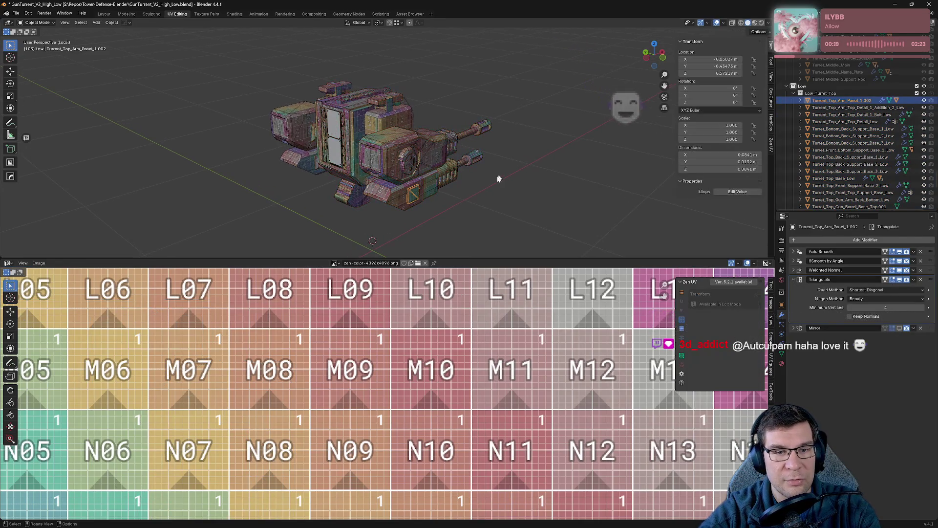
pyautogui.scroll(-5, 505, 352)
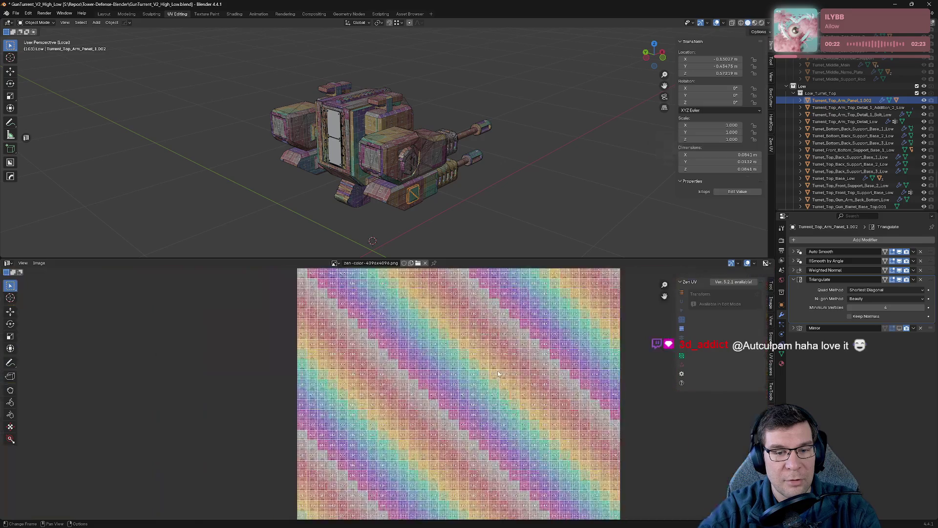
pyautogui.scroll(-3, 482, 403)
# - Enlarge the 3D view over the UV editor and hide the small F13 arm panel
pyautogui.moveTo(491, 256)
pyautogui.mouseDown()
pyautogui.moveTo(482, 493)
pyautogui.moveTo(492, 301)
pyautogui.mouseUp()
pyautogui.scroll(3, 481, 505)
pyautogui.scroll(5, 454, 229)
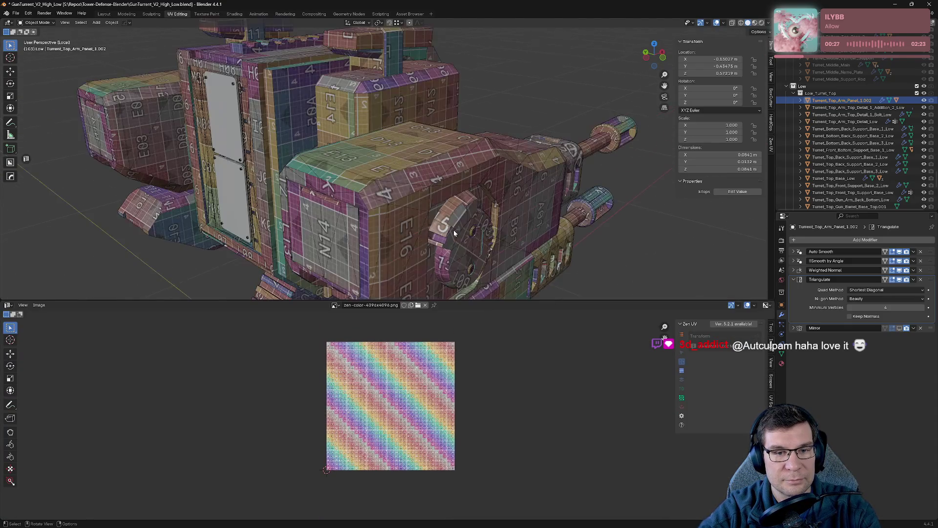
pyautogui.scroll(3, 499, 239)
pyautogui.scroll(3, 483, 158)
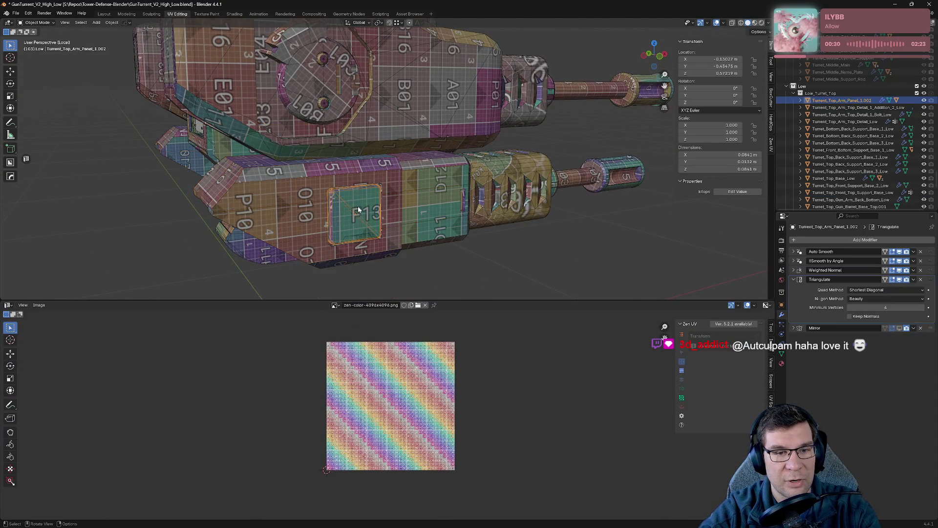
pyautogui.press('KP_Divide')
pyautogui.press('KP_Divide')
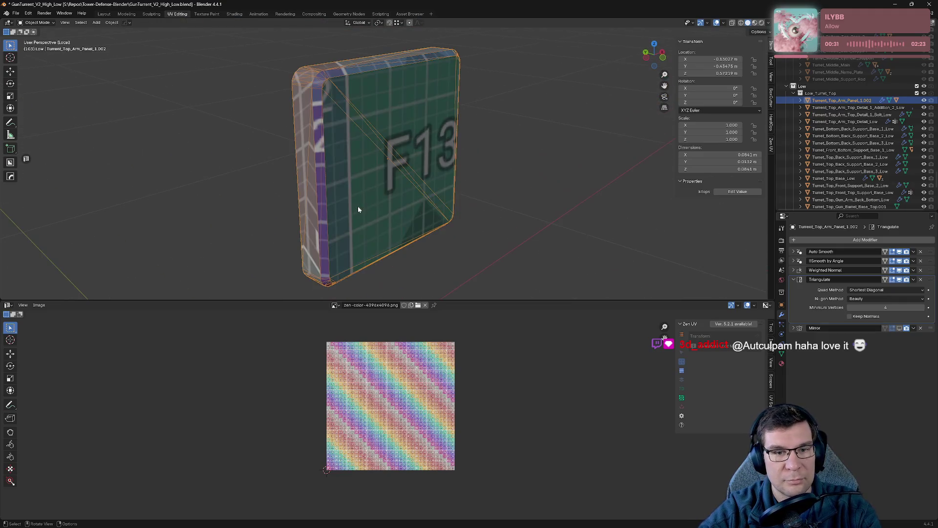
pyautogui.press('Tab')
pyautogui.press('Tab')
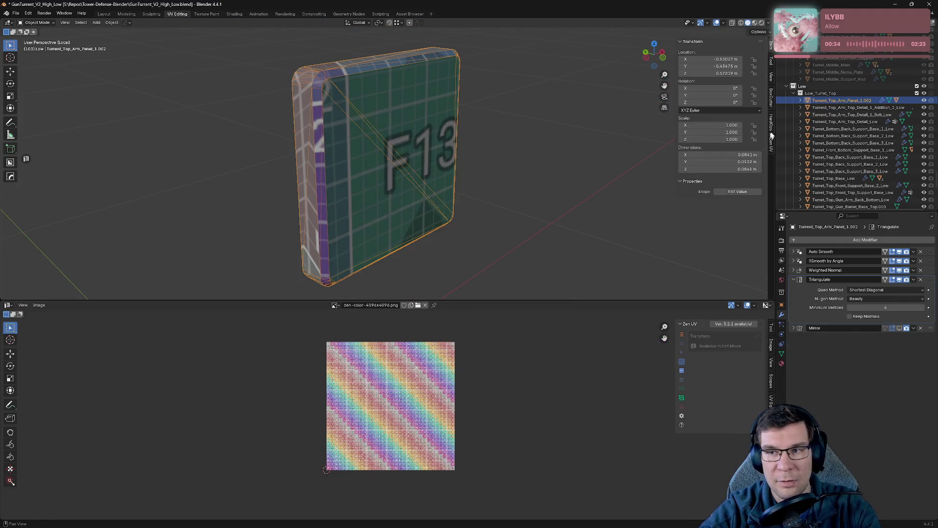
pyautogui.press('h')
# - Select the middle side plate and isolate it in local view
pyautogui.press('KP_Divide')
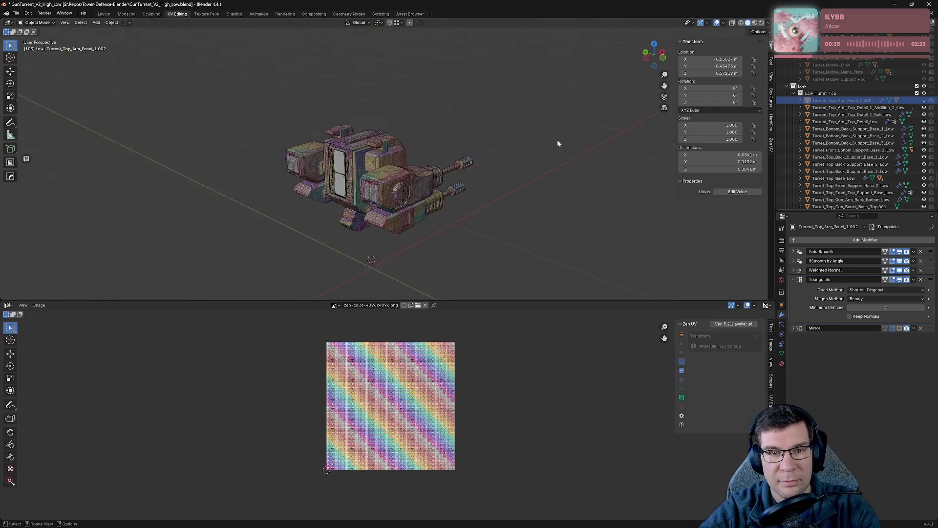
pyautogui.click(360, 153)
pyautogui.press('KP_Divide')
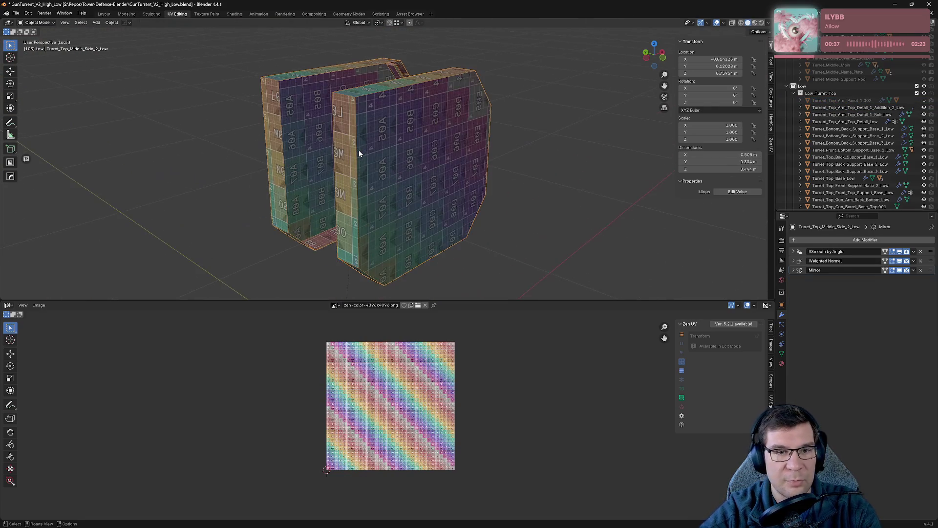
# - Turn off the Mirror modifier's viewport display so only one half of the side plate shows
pyautogui.press('Tab')
pyautogui.moveTo(518, 147)
pyautogui.mouseDown(button='middle')
pyautogui.moveTo(304, 123)
pyautogui.moveTo(440, 122)
pyautogui.mouseUp(button='middle')
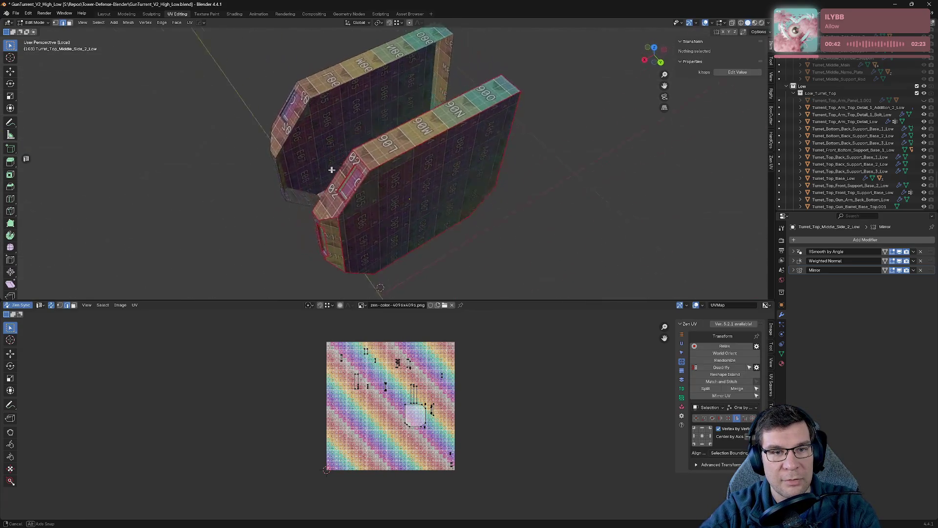
pyautogui.press('Tab')
pyautogui.scroll(1, 447, 149)
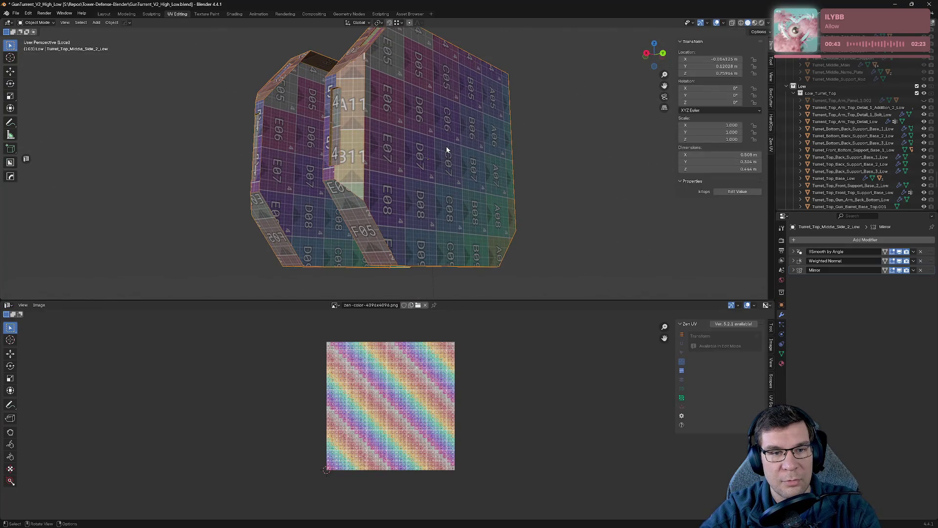
pyautogui.click(895, 272)
pyautogui.press('Tab')
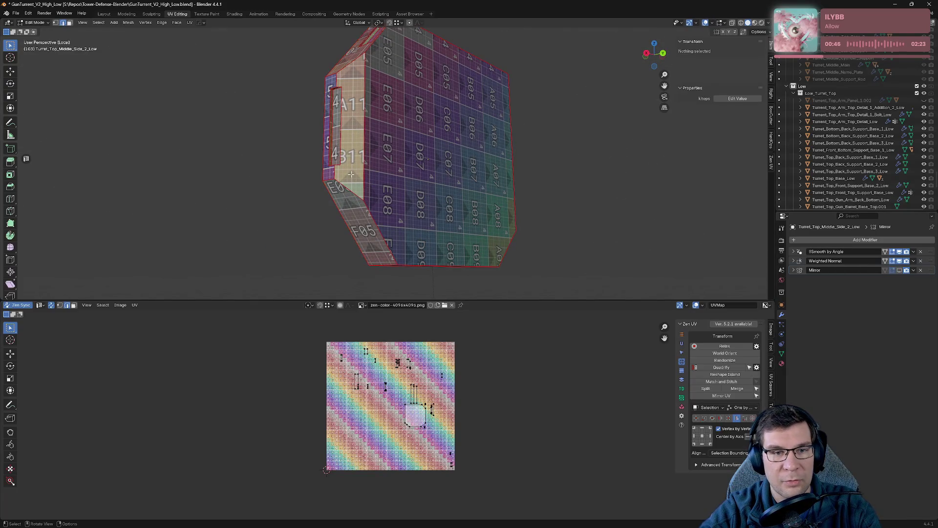
# - Mark seams on the plate's large front face with Zen UV, re-unwrapping its islands
pyautogui.moveTo(455, 169); pyautogui.dragTo(394, 169, button='middle')
pyautogui.scroll(4, 394, 169)
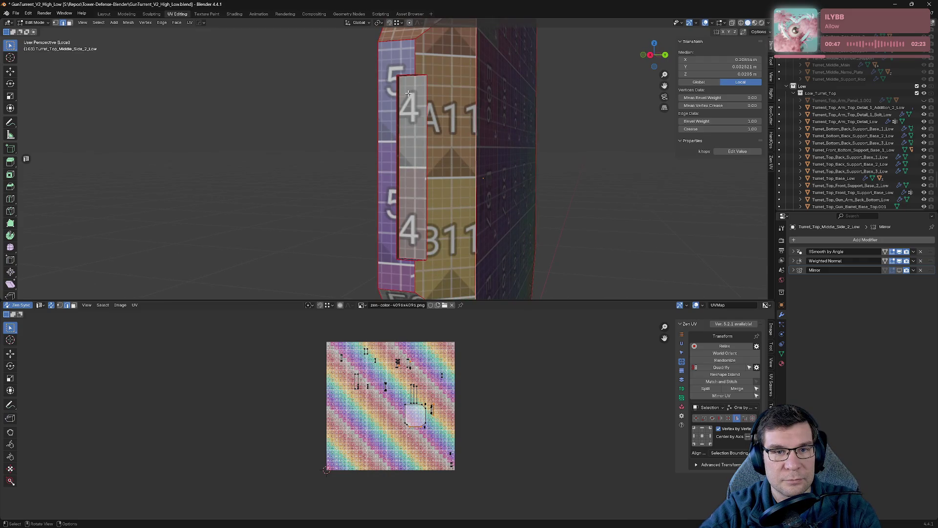
pyautogui.moveTo(418, 90)
pyautogui.mouseDown(button='middle')
pyautogui.moveTo(583, 198)
pyautogui.moveTo(397, 202)
pyautogui.moveTo(279, 308)
pyautogui.mouseUp(button='middle')
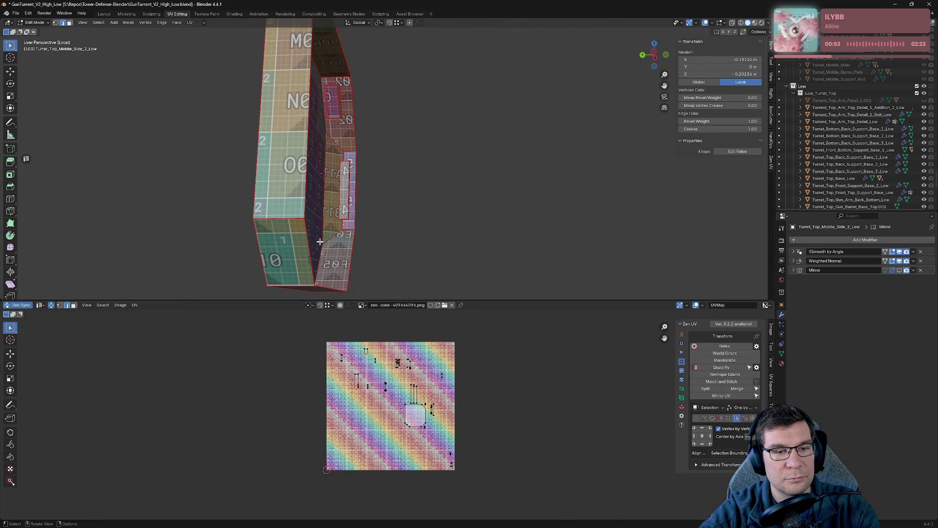
pyautogui.hotkey('alt', 'e')
pyautogui.click(435, 245)
pyautogui.scroll(2, 413, 125)
pyautogui.hotkey('alt', 'e')
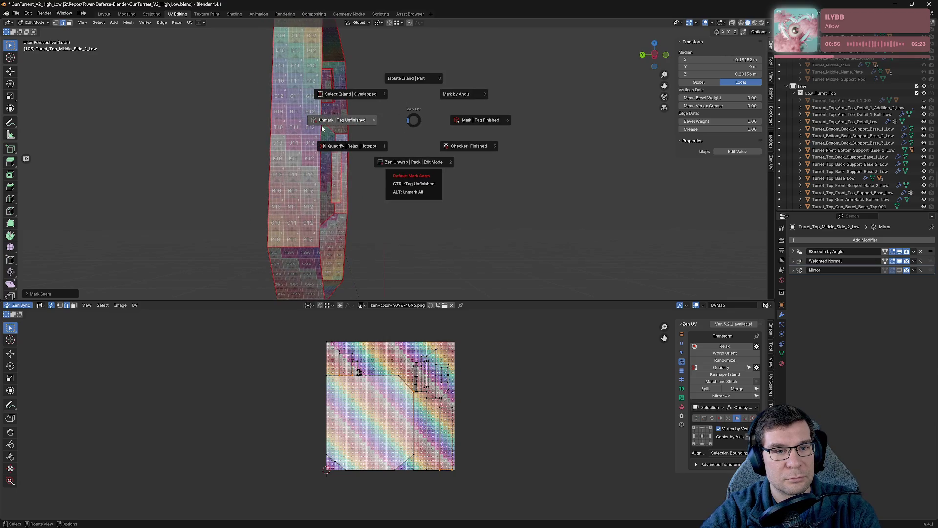
pyautogui.moveTo(321, 128); pyautogui.dragTo(412, 110, button='middle')
pyautogui.moveTo(335, 124)
pyautogui.mouseDown(button='middle')
pyautogui.moveTo(465, 197)
pyautogui.moveTo(319, 125)
pyautogui.moveTo(425, 192)
pyautogui.moveTo(462, 241)
pyautogui.moveTo(469, 237)
pyautogui.moveTo(420, 216)
pyautogui.mouseUp(button='middle')
pyautogui.click(465, 196)
pyautogui.scroll(3, 320, 125)
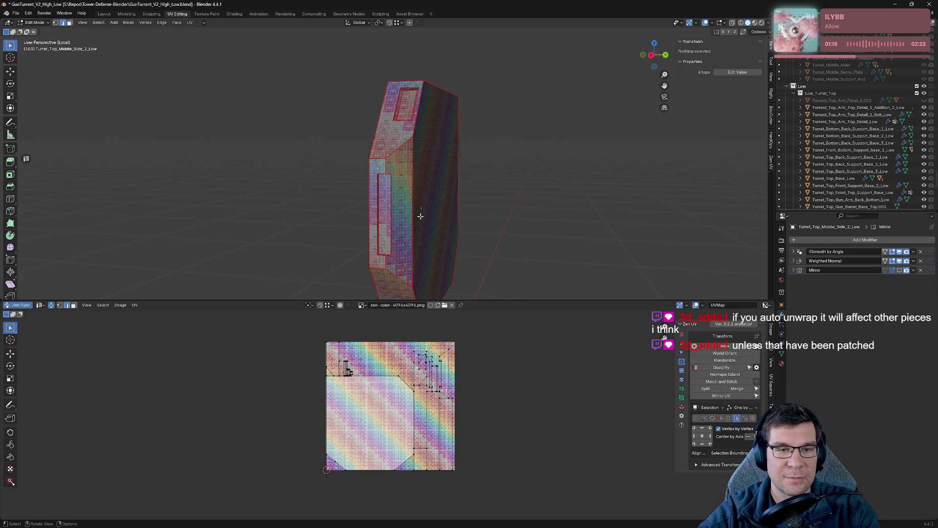
pyautogui.scroll(2, 394, 212)
pyautogui.moveTo(394, 212)
pyautogui.mouseDown(button='middle')
pyautogui.moveTo(345, 133)
pyautogui.moveTo(539, 39)
pyautogui.moveTo(488, 170)
pyautogui.mouseUp(button='middle')
pyautogui.click(347, 124)
pyautogui.press('m')
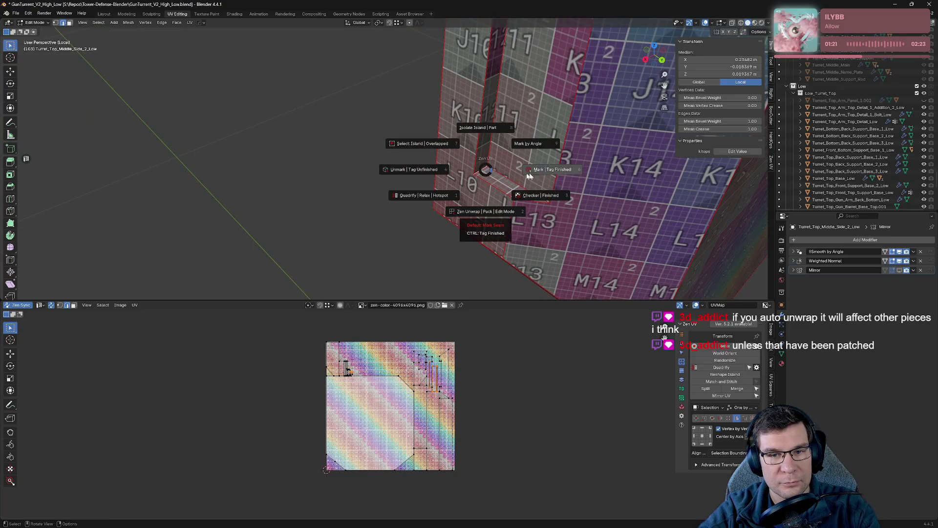
pyautogui.click(529, 169)
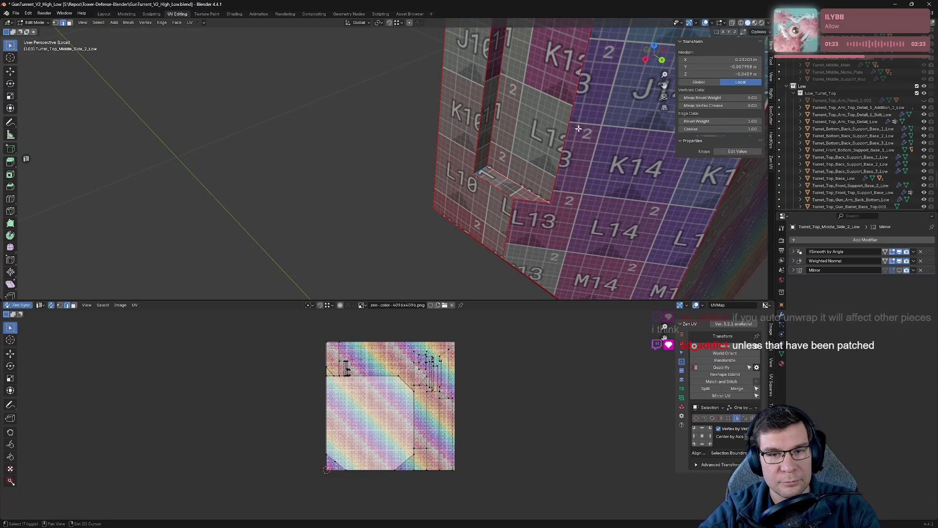
pyautogui.moveTo(529, 169); pyautogui.dragTo(507, 173, button='middle')
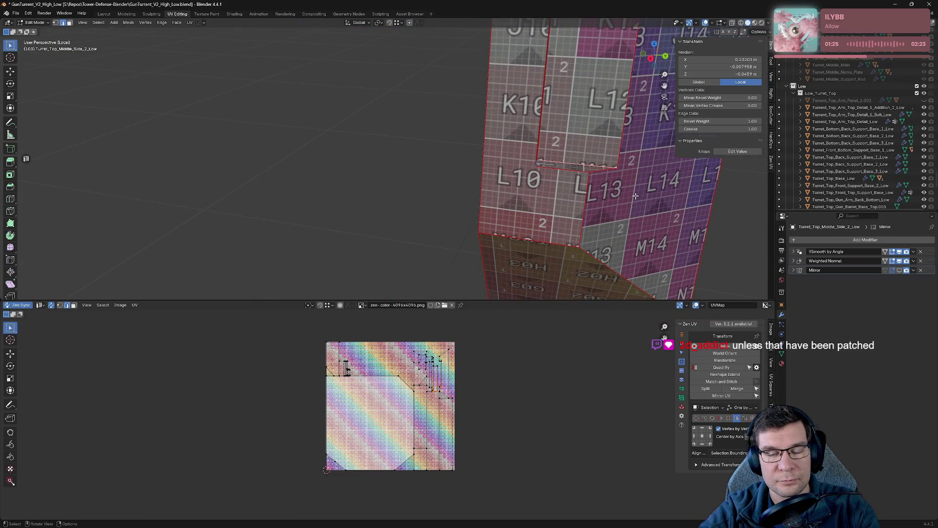
pyautogui.hotkey('alt', 'a')
pyautogui.moveTo(634, 196)
pyautogui.mouseDown(button='middle')
pyautogui.moveTo(512, 172)
pyautogui.moveTo(506, 117)
pyautogui.moveTo(513, 180)
pyautogui.moveTo(454, 235)
pyautogui.moveTo(416, 212)
pyautogui.mouseUp(button='middle')
pyautogui.scroll(3, 371, 390)
pyautogui.scroll(-4, 600, 176)
# - Mark an inner corner edge of the inset recess as a seam, re-unwrapping the plate
pyautogui.click(422, 162)
pyautogui.scroll(3, 422, 161)
pyautogui.moveTo(422, 162)
pyautogui.mouseDown(button='middle')
pyautogui.moveTo(408, 139)
pyautogui.moveTo(308, 142)
pyautogui.mouseUp(button='middle')
pyautogui.scroll(2, 307, 141)
pyautogui.scroll(2, 308, 141)
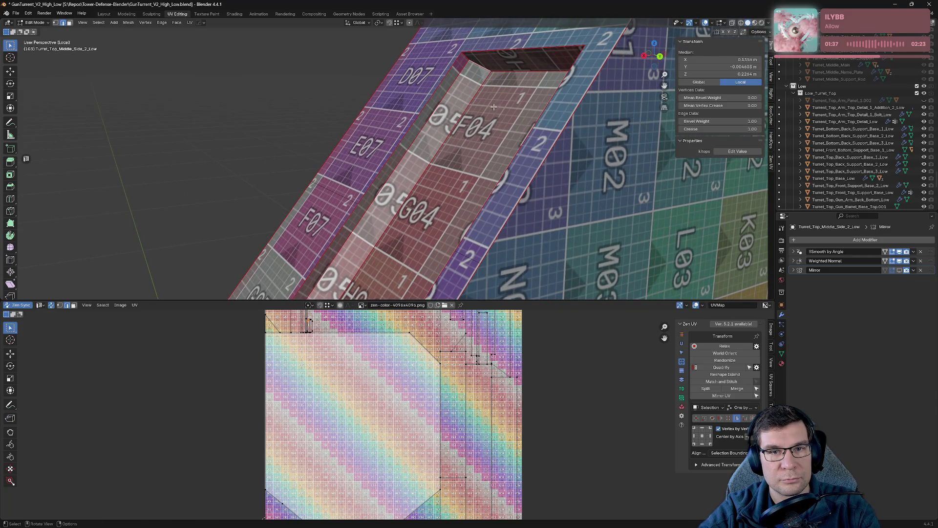
pyautogui.moveTo(515, 108)
pyautogui.mouseDown(button='middle')
pyautogui.moveTo(373, 144)
pyautogui.moveTo(366, 158)
pyautogui.moveTo(357, 93)
pyautogui.mouseUp(button='middle')
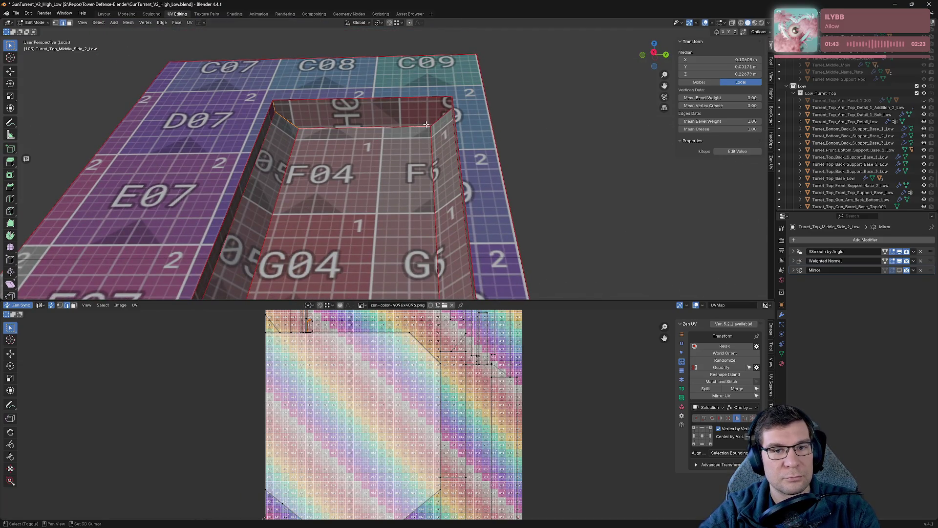
pyautogui.moveTo(442, 112); pyautogui.dragTo(484, 98, button='middle')
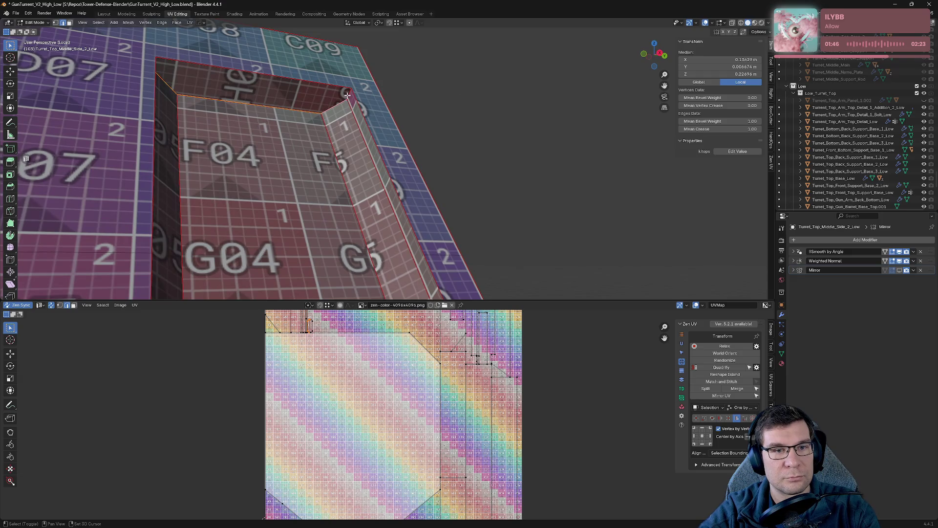
pyautogui.hotkey('alt', 'e')
pyautogui.click(329, 99)
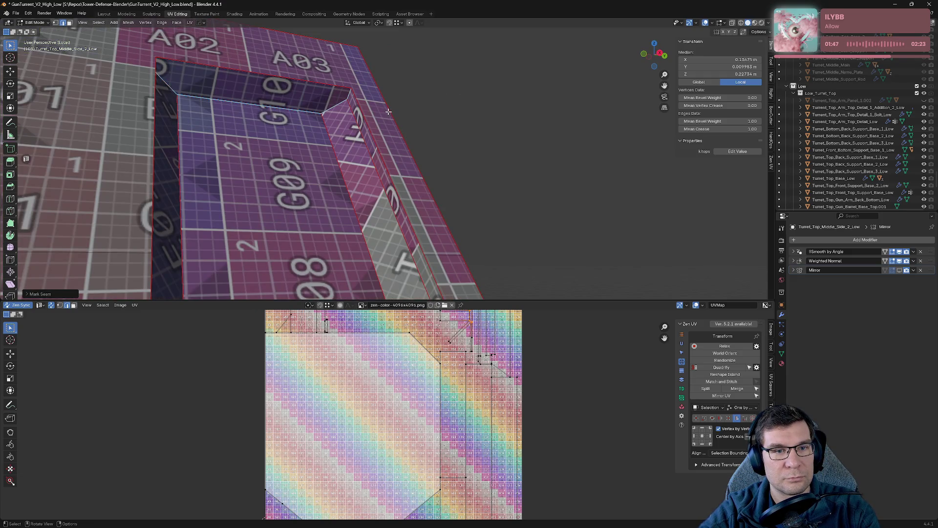
# - View the recess from underneath and select the next corner edge
pyautogui.moveTo(388, 112); pyautogui.dragTo(410, 125, button='middle')
pyautogui.scroll(-2, 471, 346)
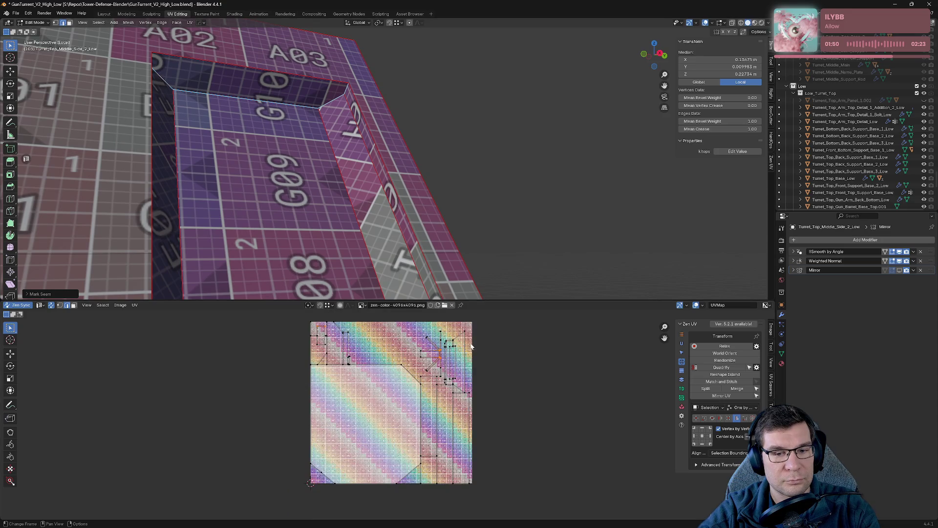
pyautogui.scroll(2, 471, 346)
pyautogui.scroll(2, 472, 346)
pyautogui.moveTo(381, 183); pyautogui.dragTo(301, 37, button='middle')
pyautogui.keyDown('shift'); pyautogui.click(244, 97); pyautogui.keyUp('shift')
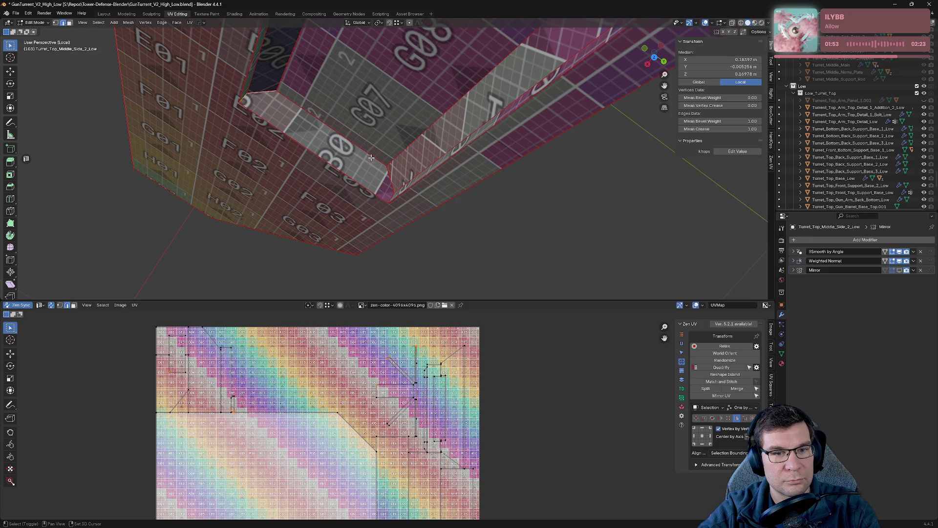
# - Paint-select more recess corner edges and mark them as seams
pyautogui.keyDown('shift'); pyautogui.click(390, 194); pyautogui.keyUp('shift')
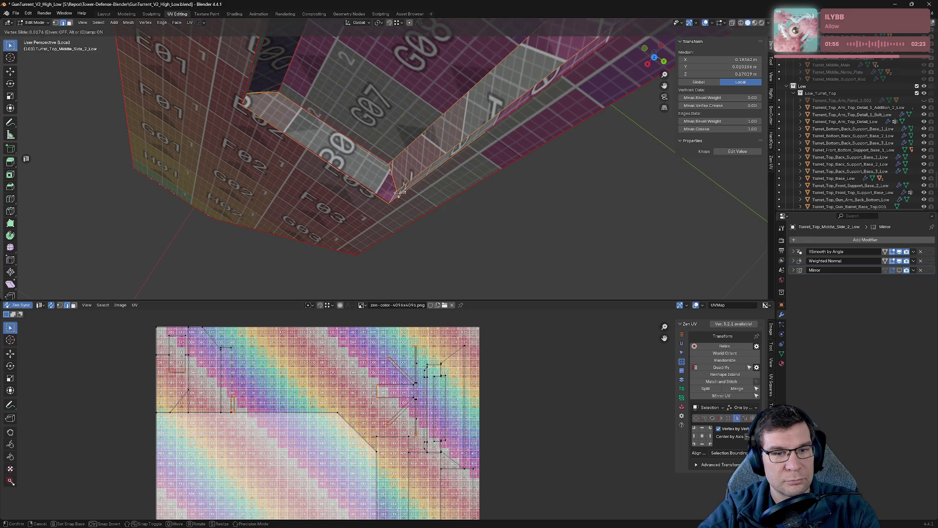
pyautogui.press('c')
pyautogui.press('Escape')
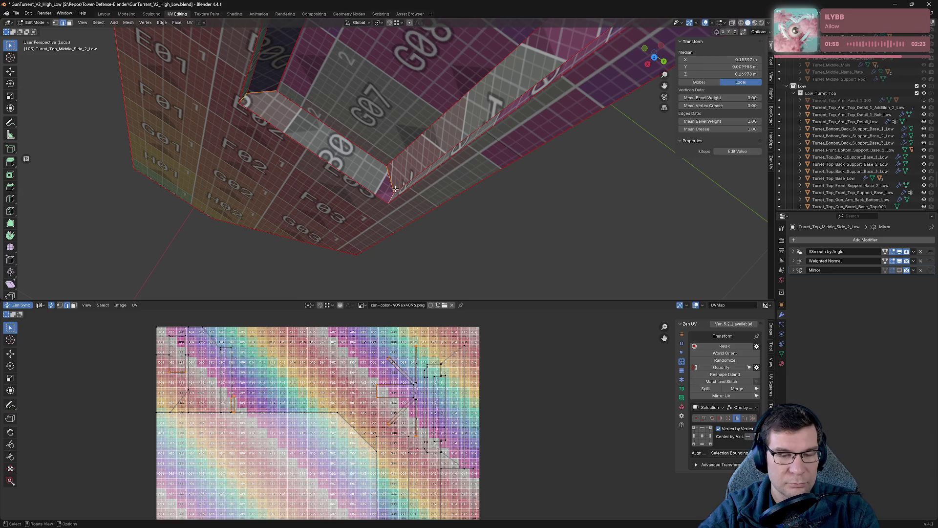
pyautogui.hotkey('alt', 'q')
pyautogui.click(434, 188)
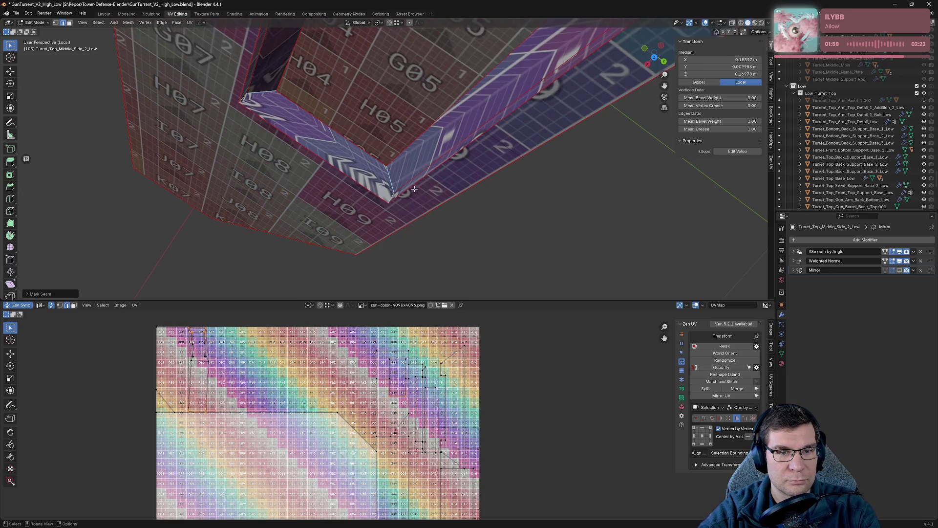
pyautogui.moveTo(454, 187)
pyautogui.mouseDown(button='middle')
pyautogui.moveTo(467, 148)
pyautogui.moveTo(433, 82)
pyautogui.mouseUp(button='middle')
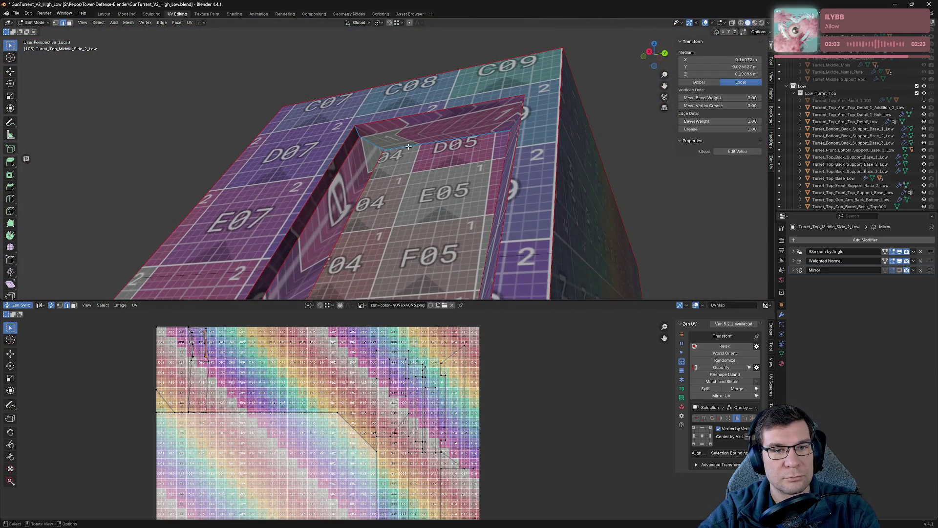
pyautogui.moveTo(409, 147); pyautogui.dragTo(298, 132, button='middle')
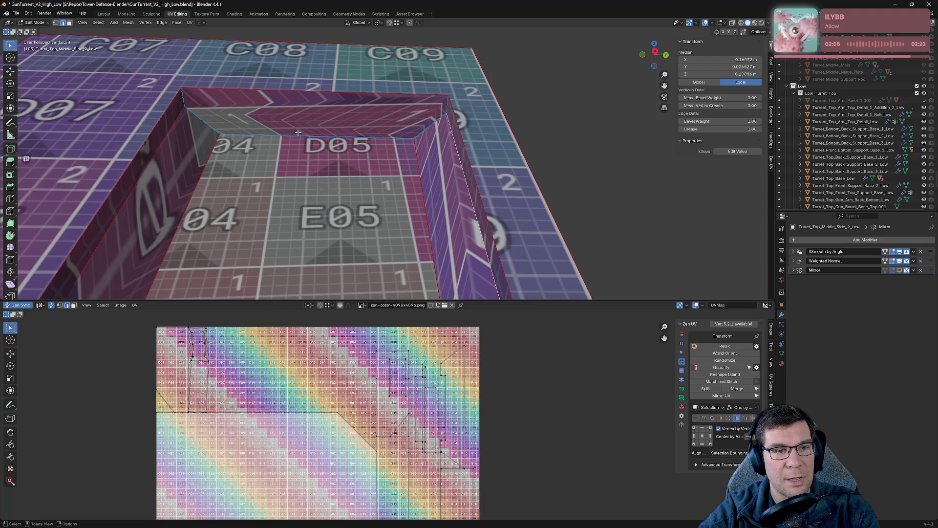
# - Seam the recess's upper inner edge, unmark a wrong wall edge, and seam the two wall corners instead
pyautogui.click(297, 133)
pyautogui.hotkey('alt', 'e')
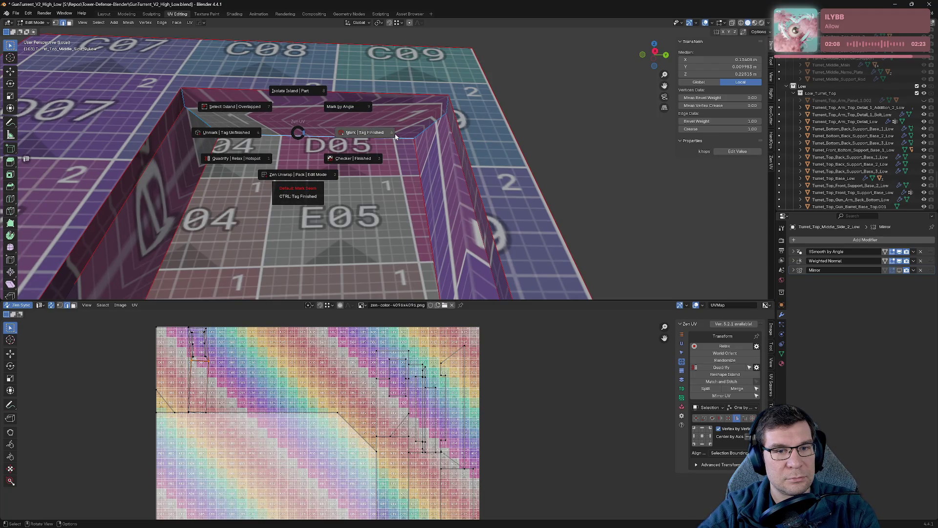
pyautogui.click(395, 133)
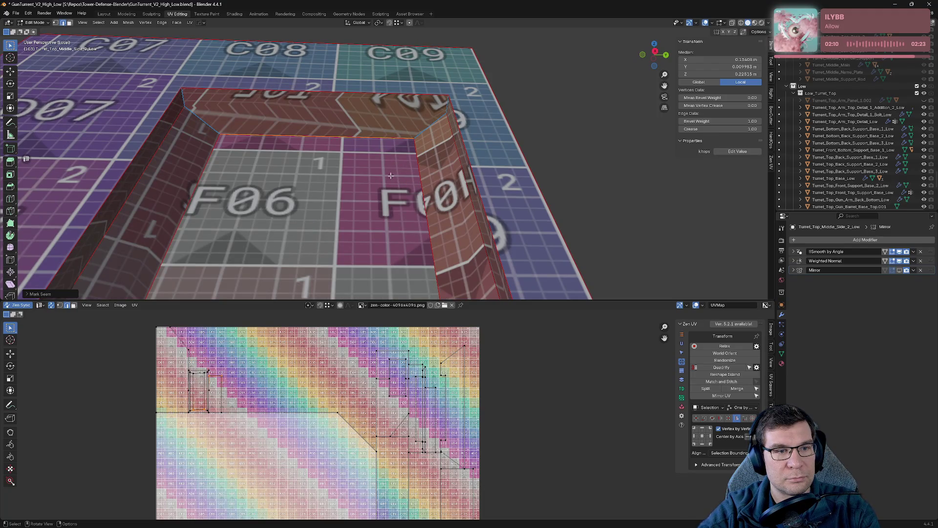
pyautogui.click(206, 122)
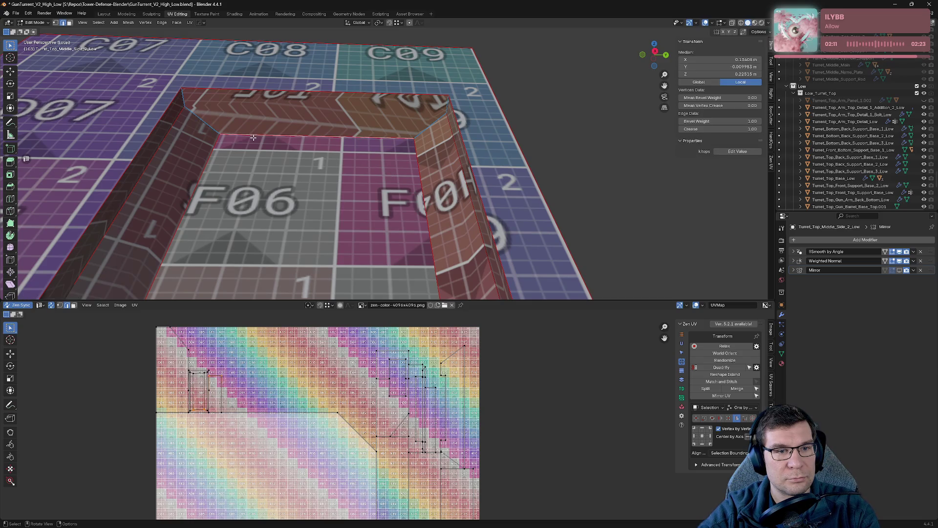
pyautogui.hotkey('alt', 'e')
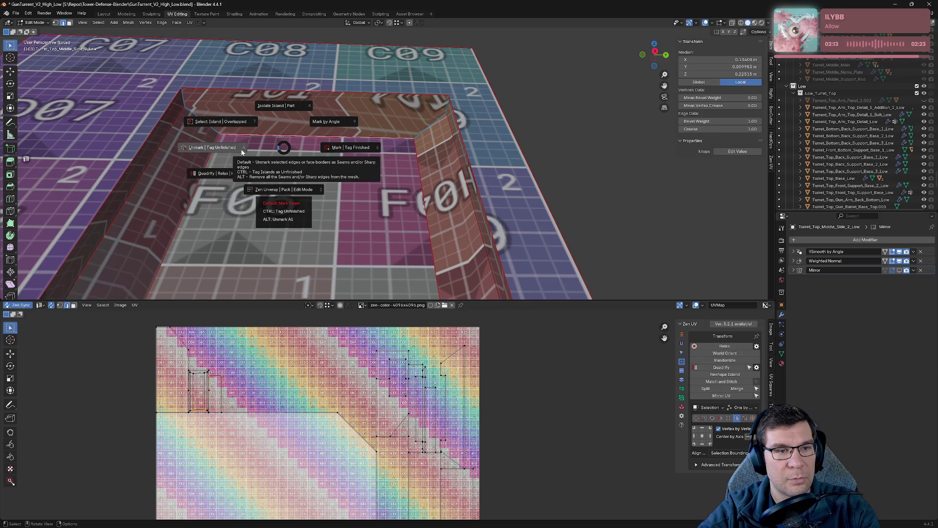
pyautogui.click(242, 151)
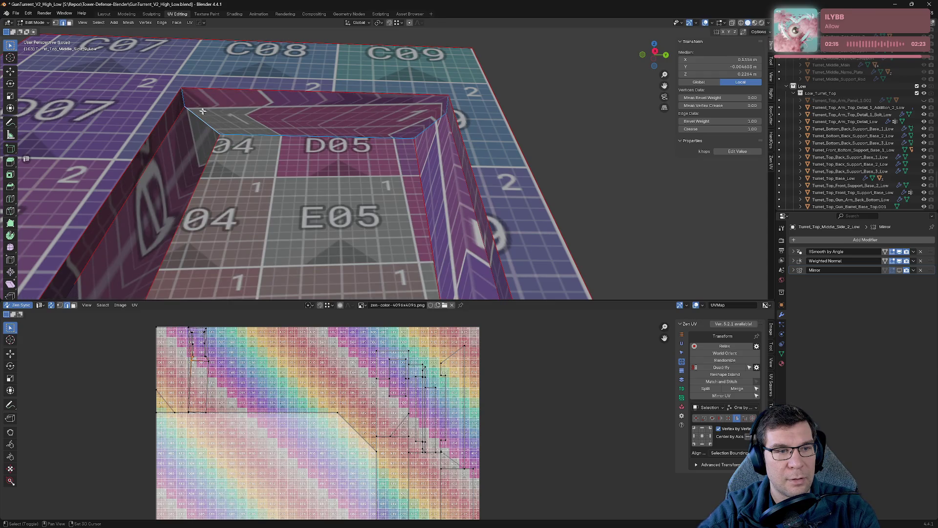
pyautogui.hotkey('alt', 'e')
pyautogui.click(413, 142)
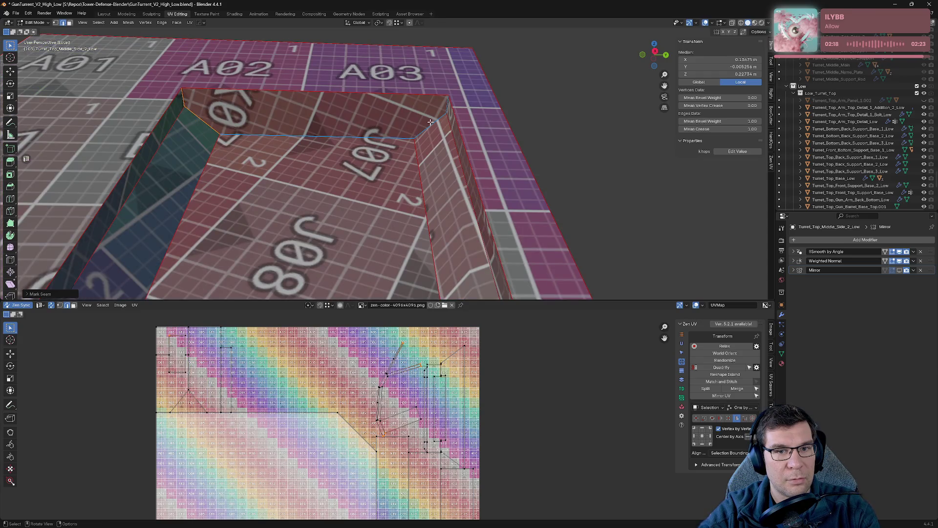
pyautogui.hotkey('alt', 'e')
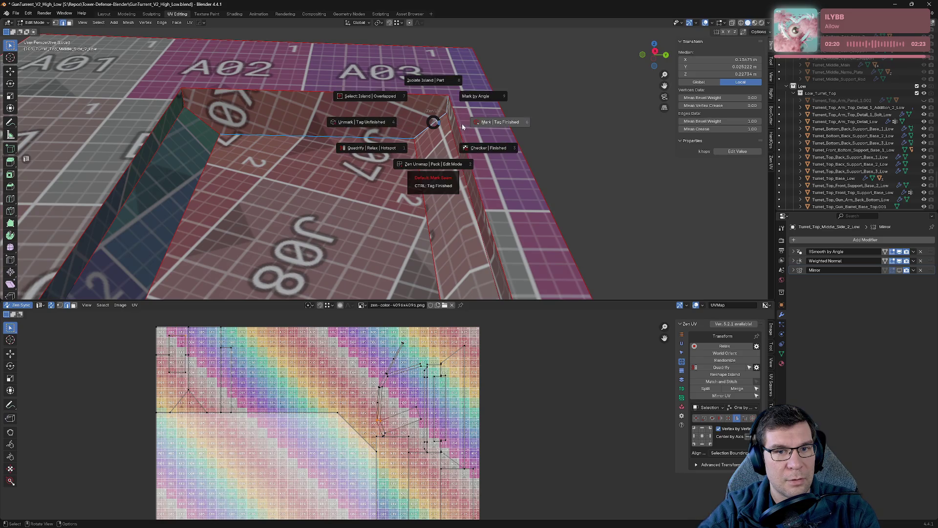
pyautogui.click(455, 125)
# - Select the whole mesh to check the resulting UV islands, then deselect
pyautogui.moveTo(447, 132); pyautogui.dragTo(465, 163, button='middle')
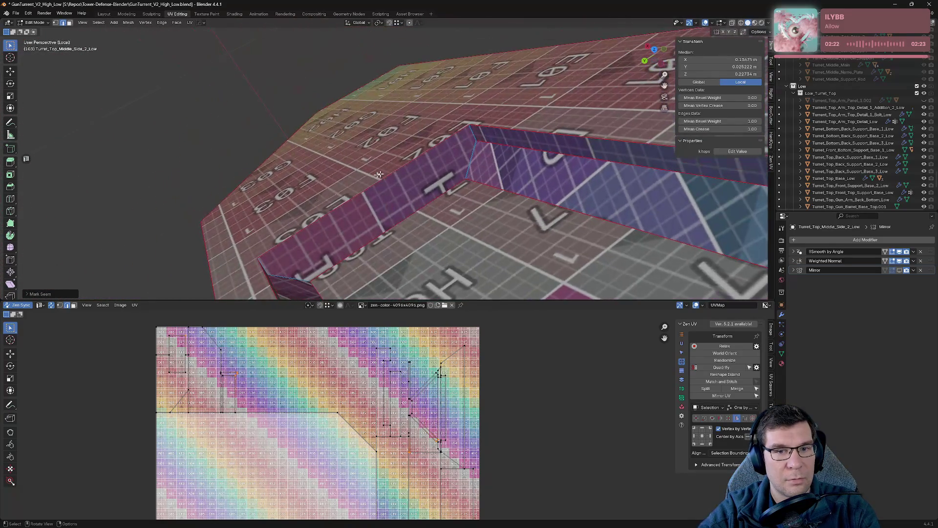
pyautogui.moveTo(406, 214)
pyautogui.mouseDown(button='middle')
pyautogui.moveTo(510, 193)
pyautogui.moveTo(477, 162)
pyautogui.mouseUp(button='middle')
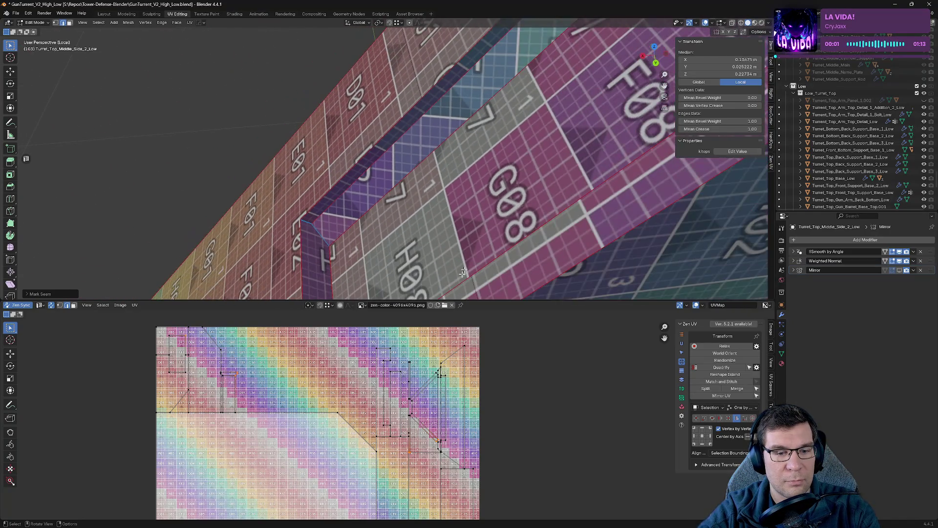
pyautogui.scroll(-2, 417, 432)
pyautogui.scroll(5, 417, 433)
pyautogui.scroll(2, 433, 469)
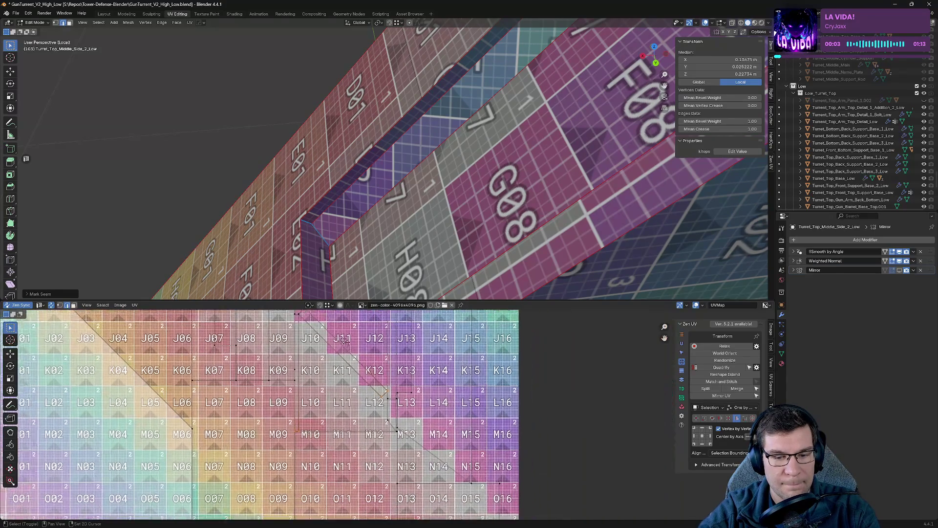
pyautogui.scroll(-2, 397, 290)
pyautogui.moveTo(397, 289); pyautogui.dragTo(435, 243, button='middle')
pyautogui.press('a')
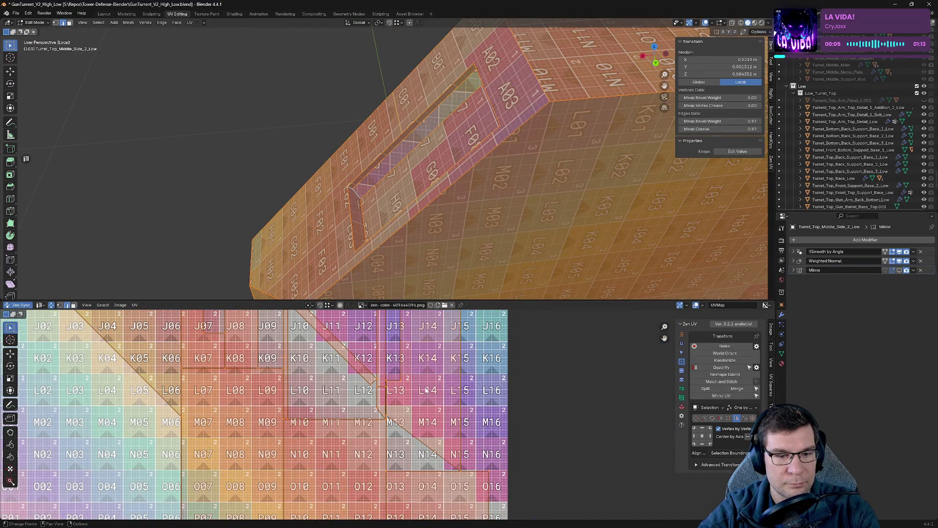
pyautogui.scroll(-2, 415, 386)
pyautogui.scroll(1, 361, 352)
pyautogui.click(336, 356)
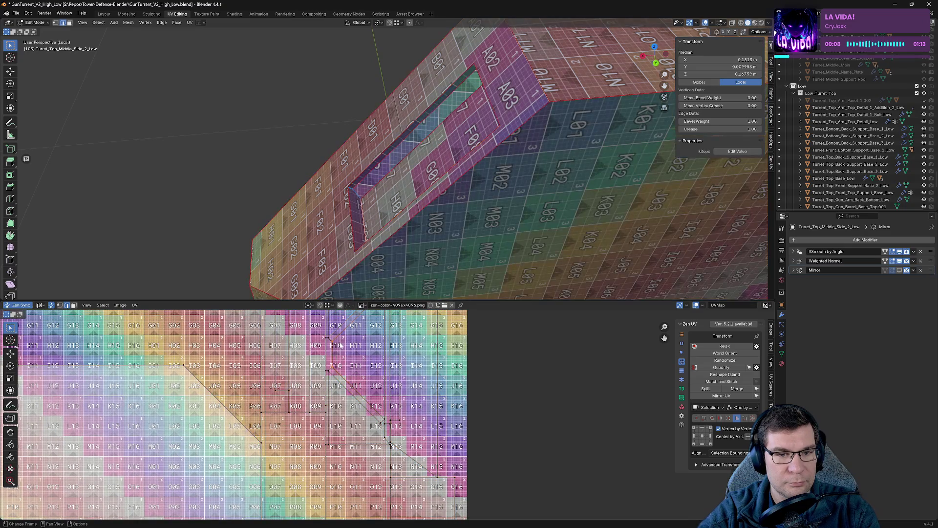
# - Mark one more recess edge as a seam from a close-up view
pyautogui.moveTo(413, 187)
pyautogui.mouseDown(button='middle')
pyautogui.moveTo(430, 193)
pyautogui.moveTo(474, 139)
pyautogui.moveTo(433, 157)
pyautogui.mouseUp(button='middle')
pyautogui.scroll(-3, 473, 139)
pyautogui.moveTo(366, 227)
pyautogui.mouseDown(button='middle')
pyautogui.moveTo(437, 178)
pyautogui.moveTo(417, 123)
pyautogui.moveTo(312, 118)
pyautogui.mouseUp(button='middle')
pyautogui.hotkey('alt', 'e')
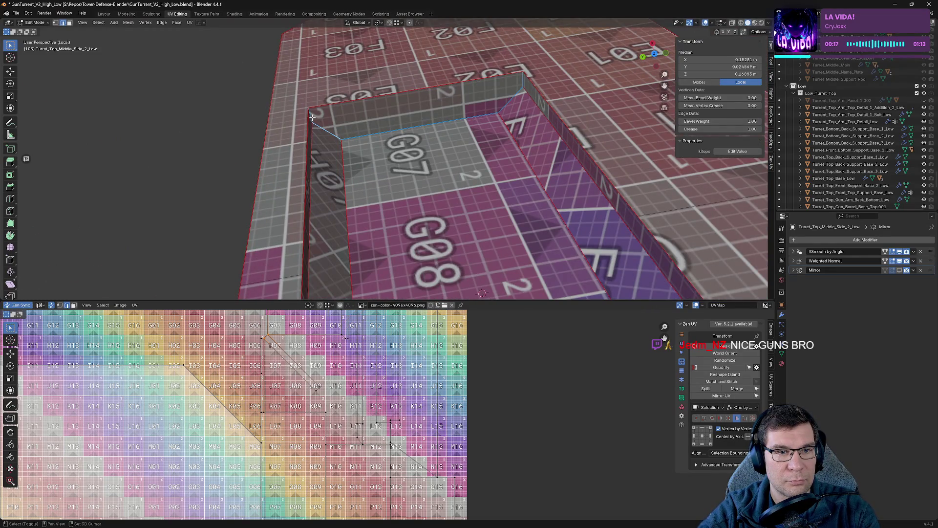
pyautogui.hotkey('alt', 'e')
pyautogui.click(520, 109)
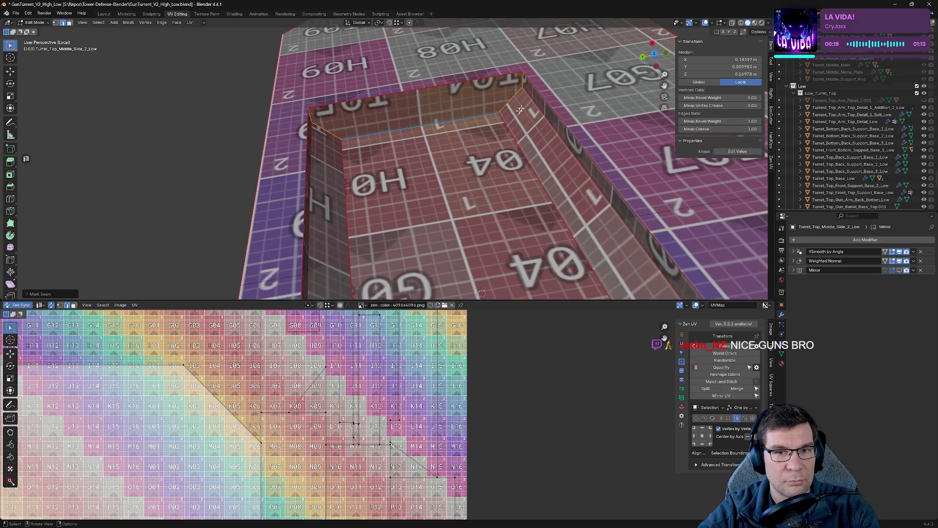
pyautogui.scroll(-2, 442, 414)
pyautogui.scroll(-4, 442, 414)
# - Inspect the full UV layout with everything selected, clear the selection, and save the file
pyautogui.moveTo(469, 220)
pyautogui.mouseDown(button='middle')
pyautogui.moveTo(514, 201)
pyautogui.moveTo(469, 189)
pyautogui.moveTo(477, 195)
pyautogui.moveTo(442, 242)
pyautogui.moveTo(412, 210)
pyautogui.moveTo(287, 303)
pyautogui.mouseUp(button='middle')
pyautogui.scroll(-5, 513, 202)
pyautogui.hotkey('alt', 'a')
pyautogui.scroll(3, 477, 195)
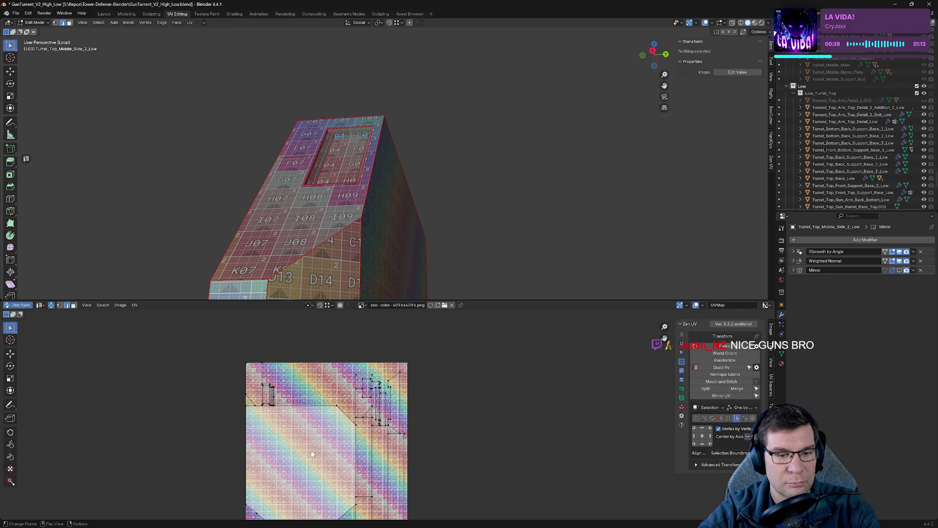
pyautogui.press('a')
pyautogui.scroll(2, 313, 454)
pyautogui.scroll(1, 312, 454)
pyautogui.moveTo(360, 492); pyautogui.dragTo(402, 463, button='middle')
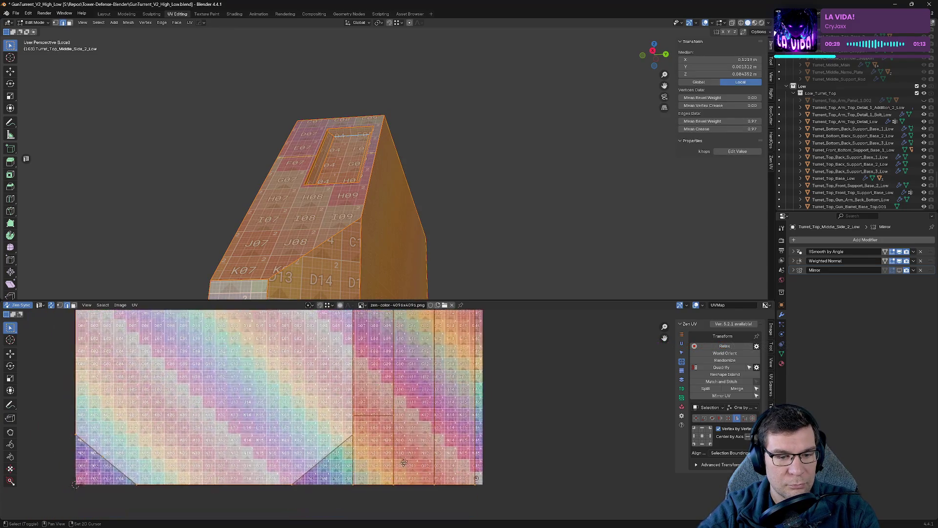
pyautogui.scroll(2, 402, 462)
pyautogui.hotkey('alt', 'a')
pyautogui.hotkey('ctrl', 's')
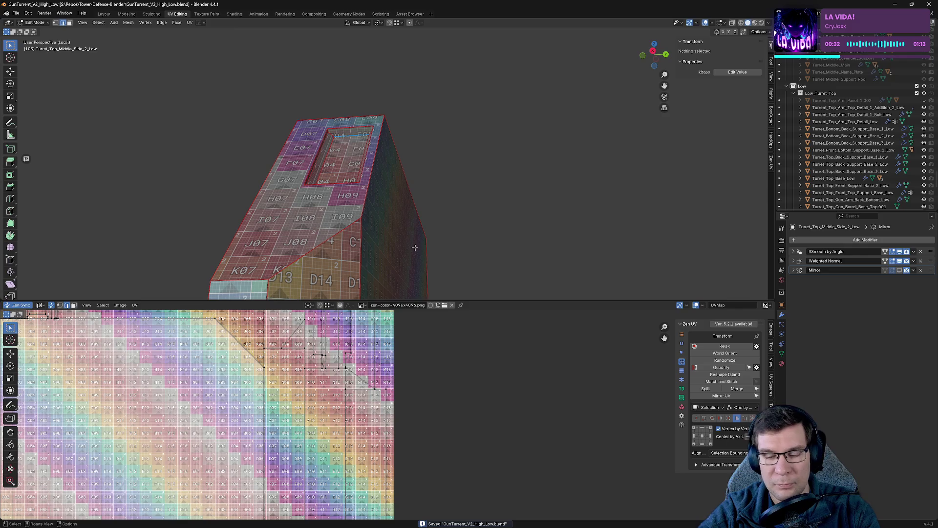
# - Leave local view and Edit Mode and re-enable the side plate's mirrored geometry display
pyautogui.press('KP_Divide')
pyautogui.moveTo(414, 248); pyautogui.dragTo(286, 151, button='middle')
pyautogui.scroll(4, 406, 183)
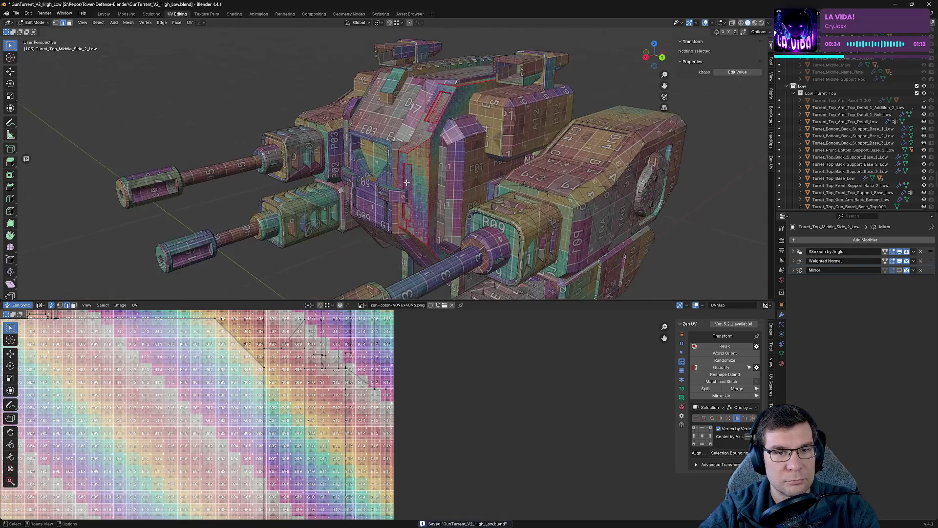
pyautogui.moveTo(406, 183); pyautogui.dragTo(442, 159, button='middle')
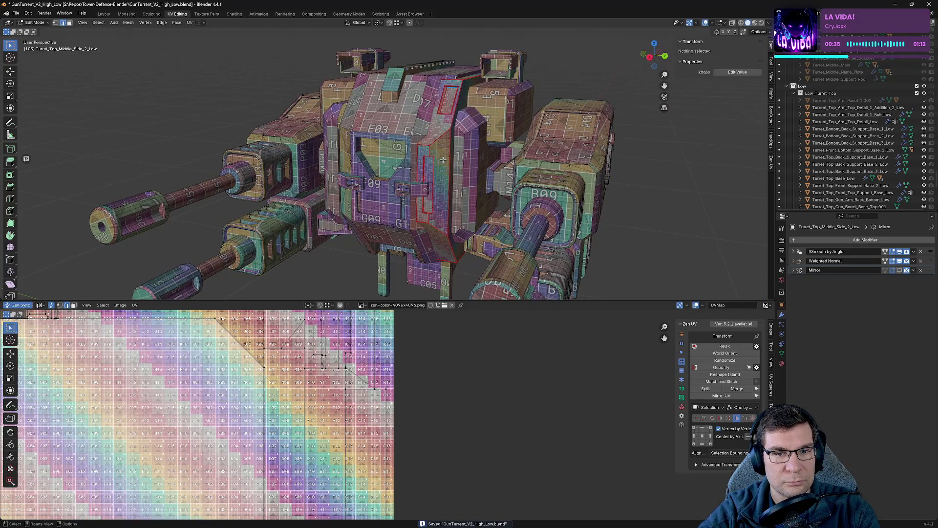
pyautogui.press('Tab')
pyautogui.press('Tab')
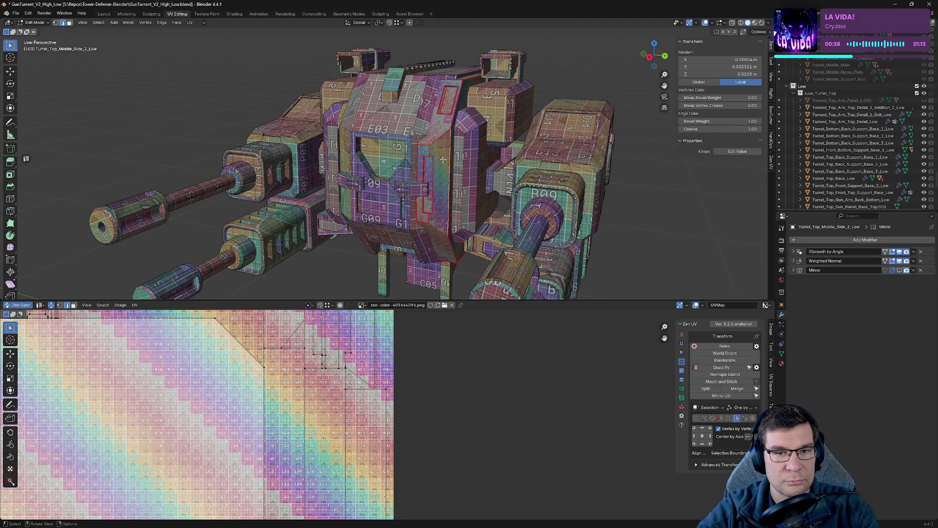
pyautogui.press('Tab')
pyautogui.click(446, 166)
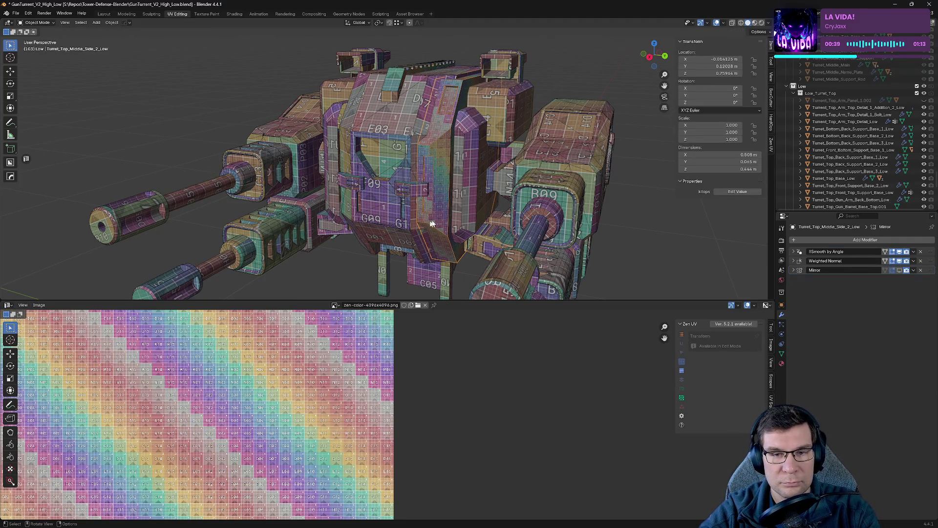
pyautogui.click(901, 270)
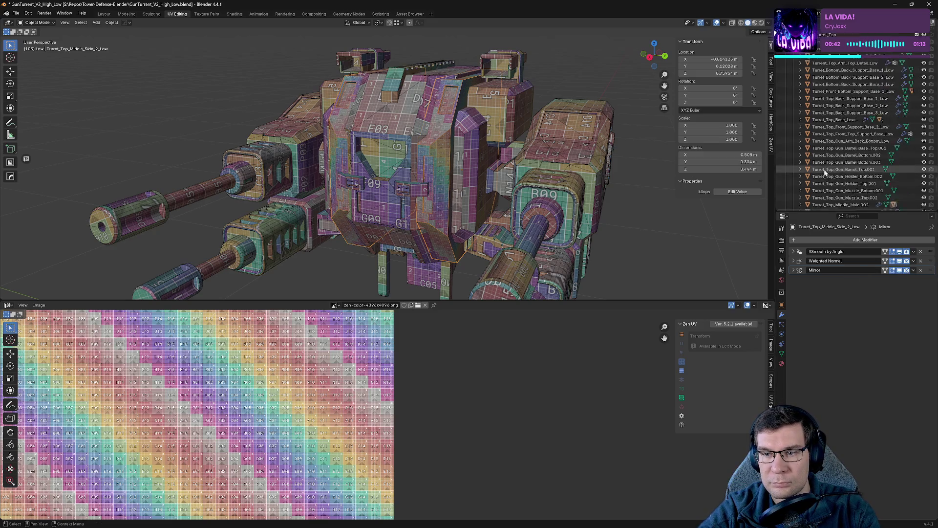
pyautogui.scroll(-5, 828, 169)
pyautogui.scroll(3, 830, 166)
pyautogui.scroll(3, 828, 110)
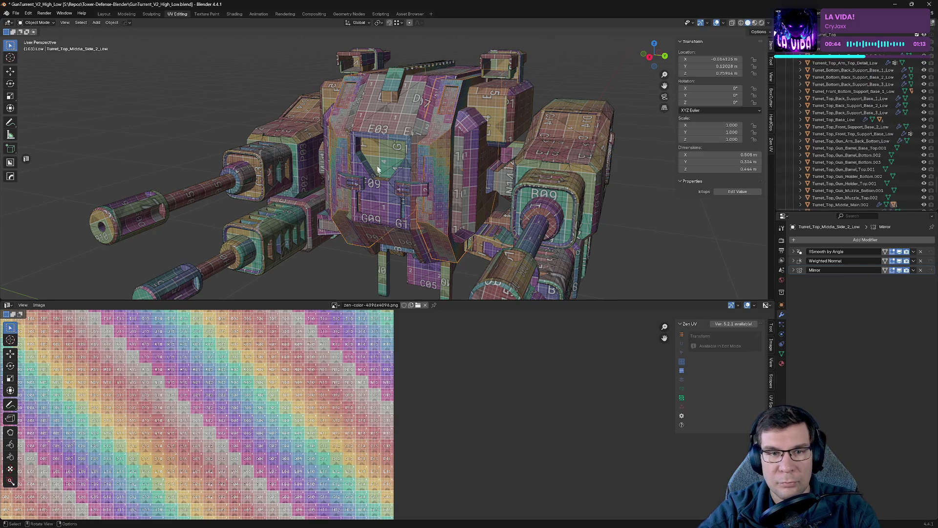
pyautogui.scroll(2, 813, 110)
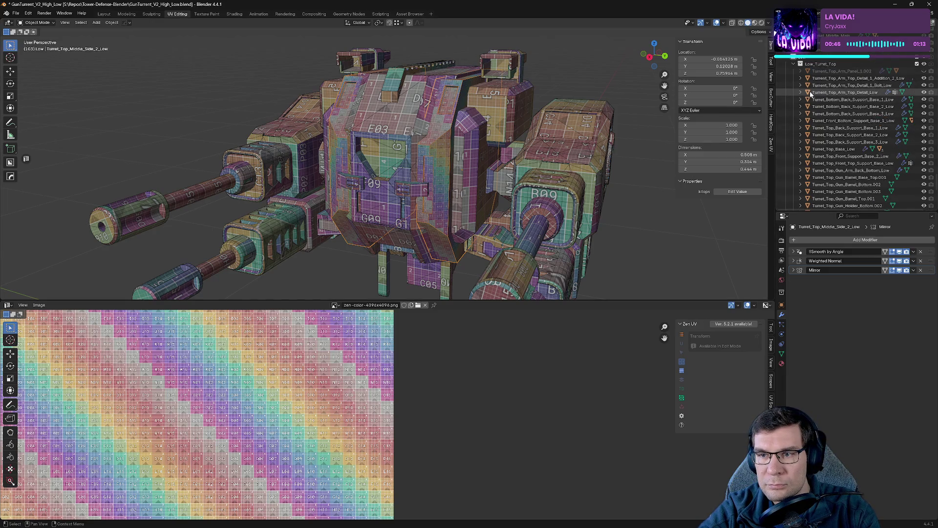
# - Expand Turret_Top_Middle_Main.002, select Turret_Top_Arm_Back_Rod_1_Low and isolate it in local view
pyautogui.click(462, 179)
pyautogui.scroll(-5, 799, 146)
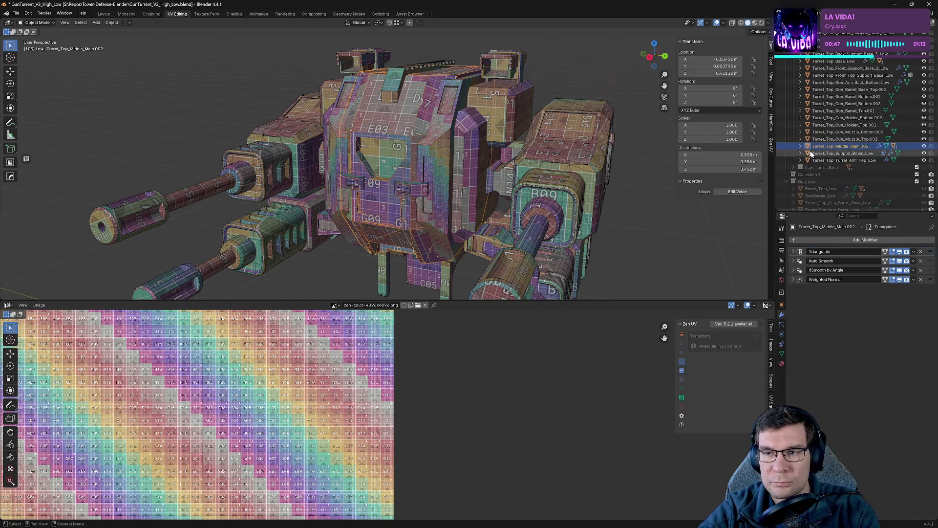
pyautogui.click(801, 146)
pyautogui.click(850, 167)
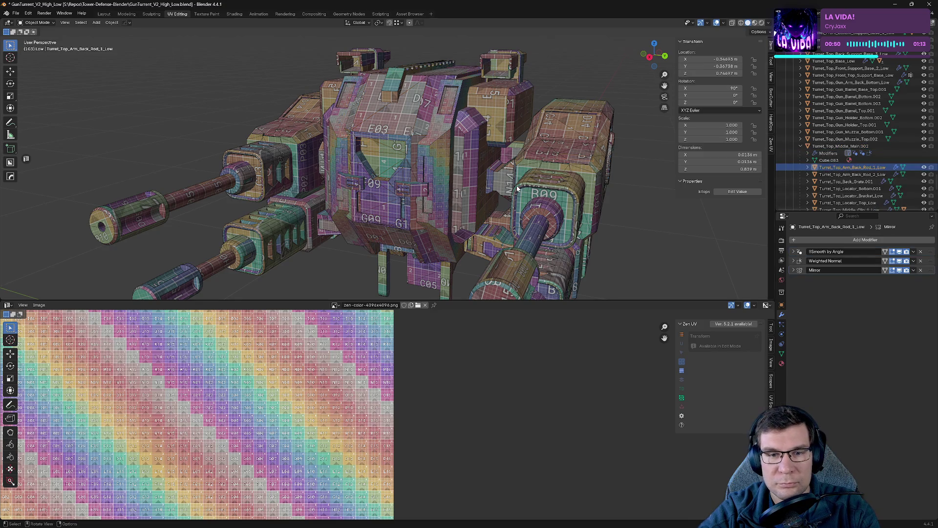
pyautogui.moveTo(513, 162); pyautogui.dragTo(553, 145, button='middle')
pyautogui.moveTo(178, 191); pyautogui.dragTo(261, 156, button='middle')
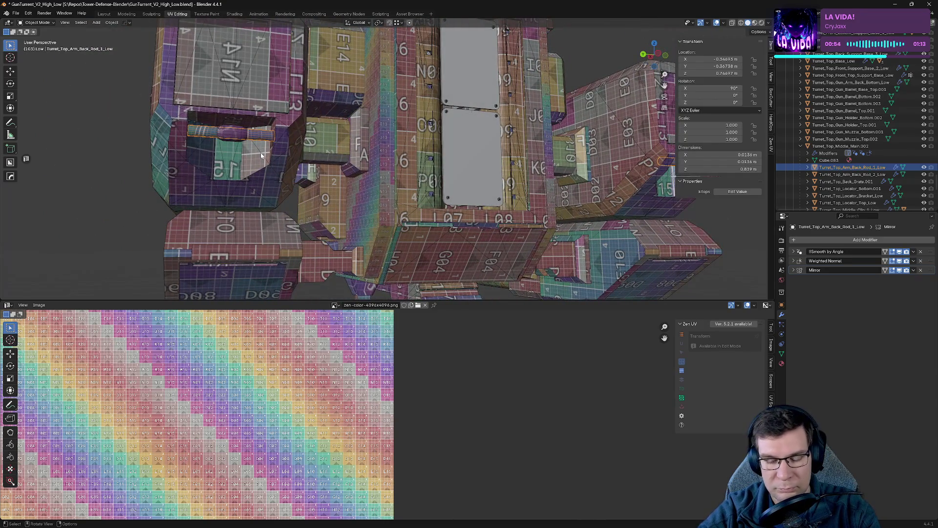
pyautogui.press('KP_Divide')
pyautogui.moveTo(433, 181)
pyautogui.mouseDown(button='middle')
pyautogui.moveTo(287, 170)
pyautogui.moveTo(424, 225)
pyautogui.mouseUp(button='middle')
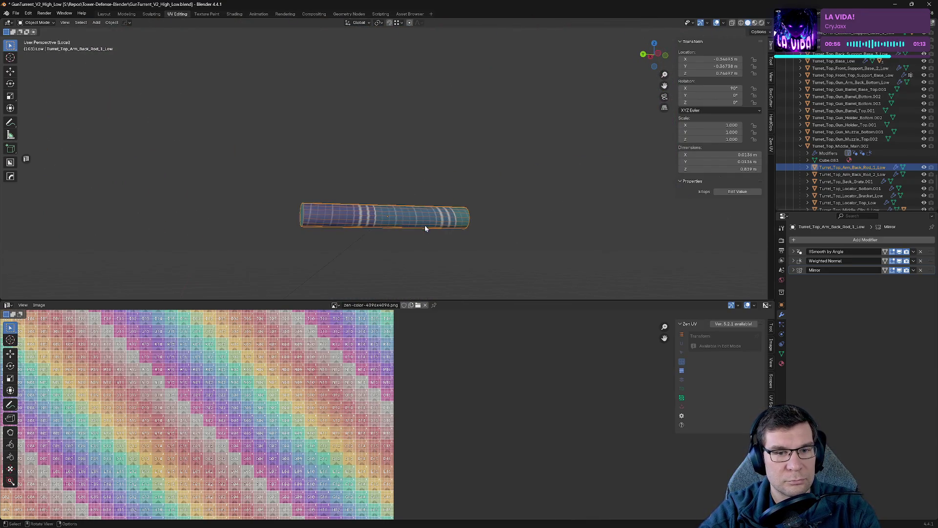
# - Mark seams and unwrap the first back rod with Zen UV so it shows an even checker
pyautogui.press('Tab')
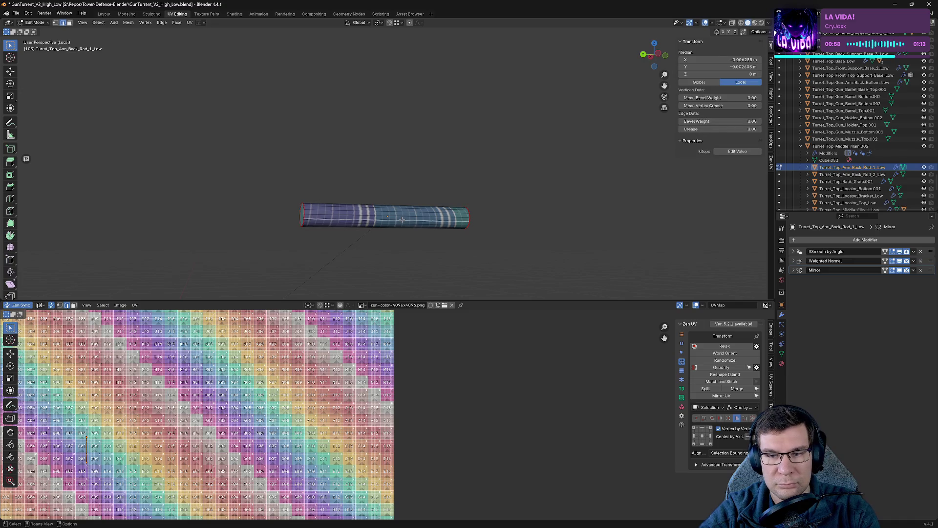
pyautogui.hotkey('alt', 'e')
pyautogui.click(402, 272)
pyautogui.moveTo(402, 272)
pyautogui.mouseDown(button='middle')
pyautogui.moveTo(27, 211)
pyautogui.moveTo(342, 230)
pyautogui.moveTo(432, 203)
pyautogui.mouseUp(button='middle')
pyautogui.press('Tab')
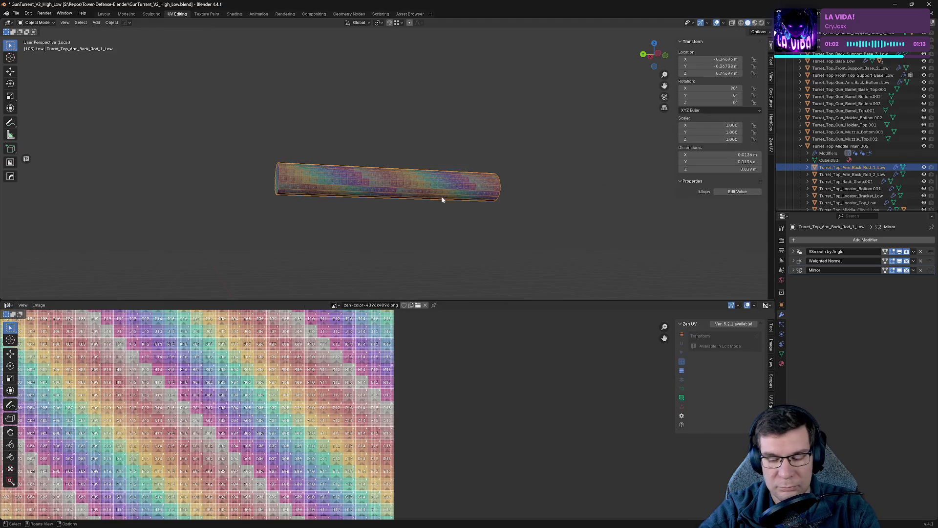
# - Return to the full turret view, hide the finished rod, and select the arm top piece
pyautogui.press('KP_Divide')
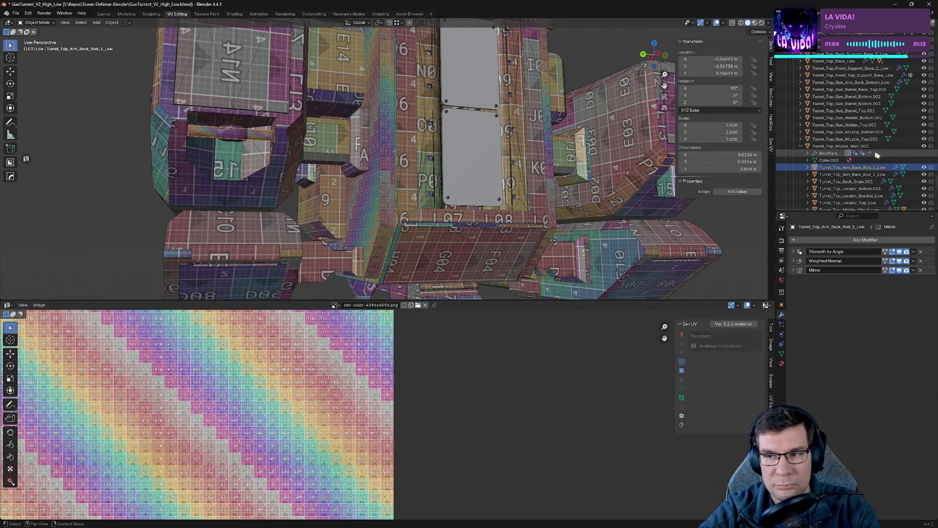
pyautogui.click(923, 167)
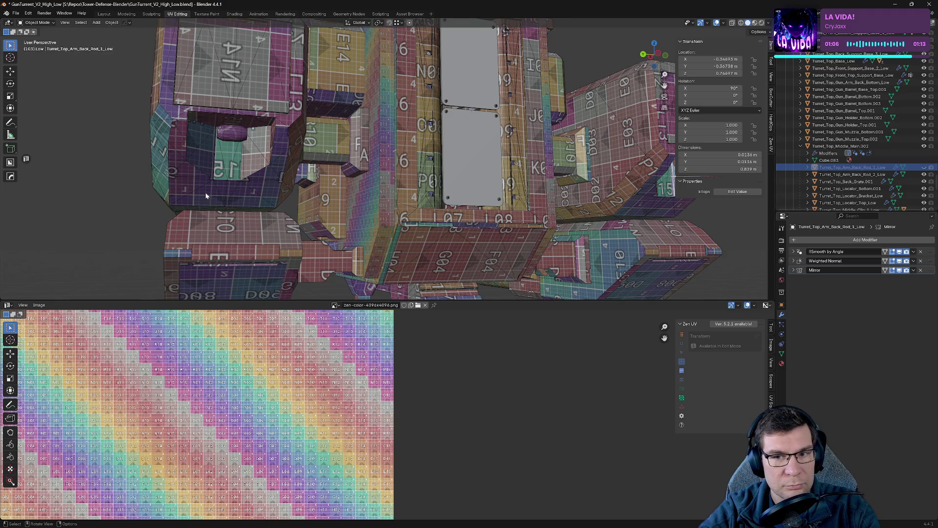
pyautogui.scroll(2, 322, 197)
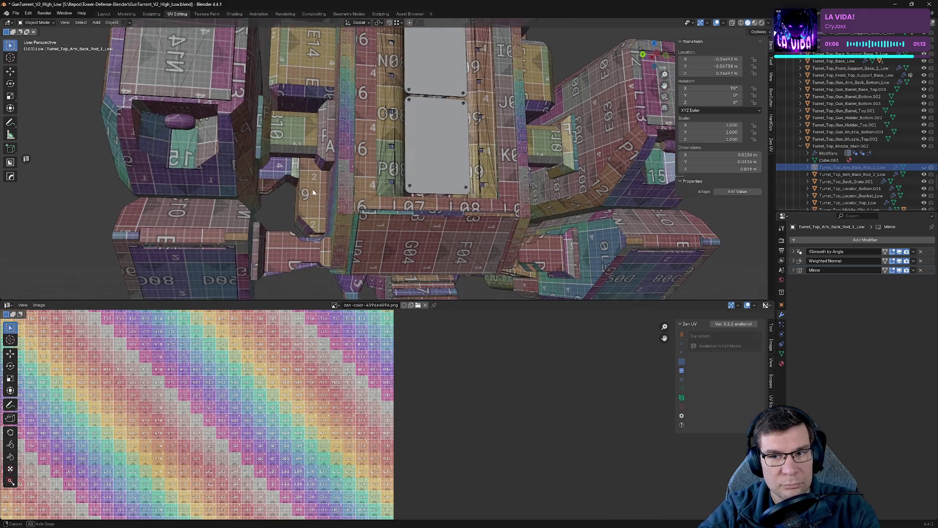
pyautogui.click(178, 118)
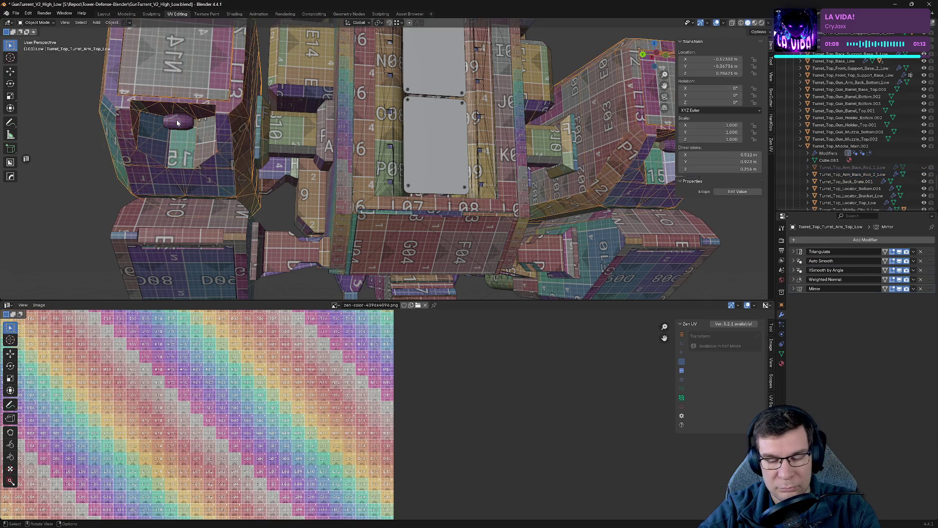
# - Isolate Turret_Top_Arm_Back_Rod_2_Low and seam a vertical edge loop down its side, unwrapping it
pyautogui.click(178, 122)
pyautogui.press('KP_Divide')
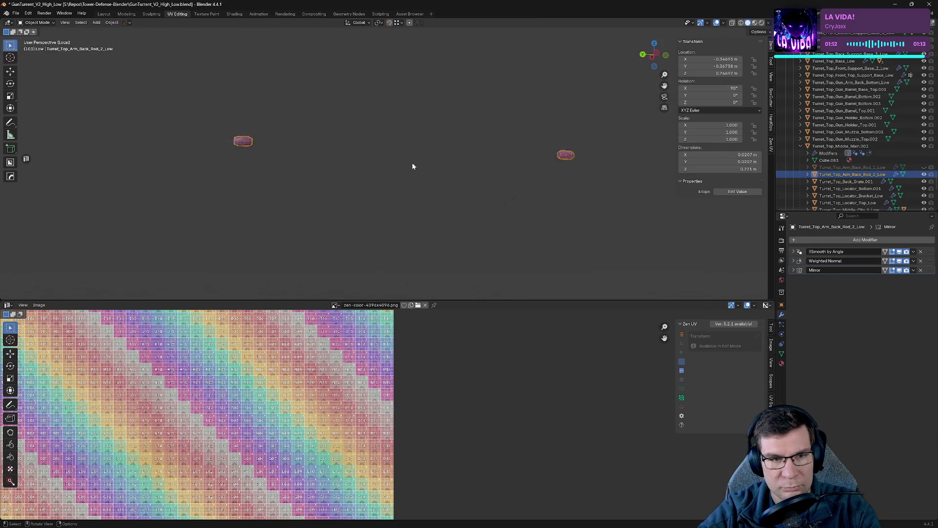
pyautogui.scroll(-3, 458, 170)
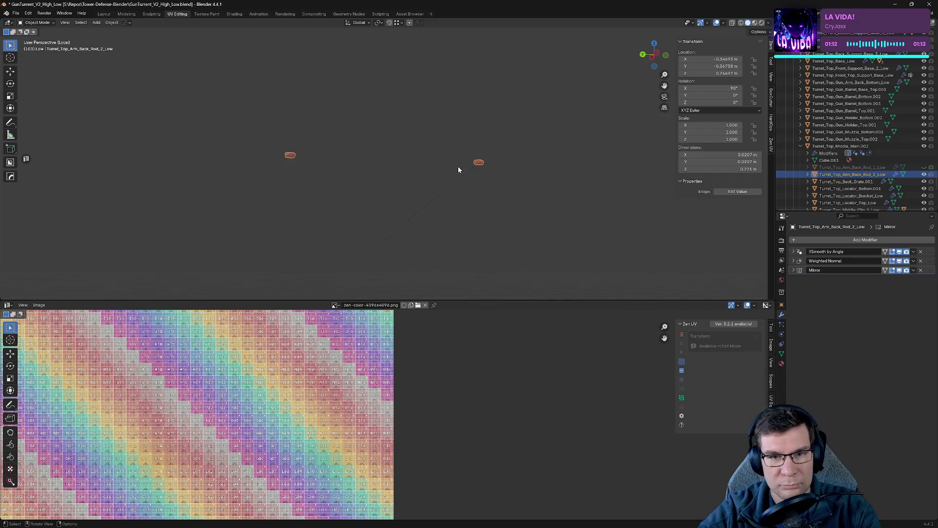
pyautogui.moveTo(490, 178)
pyautogui.mouseDown(button='middle')
pyautogui.moveTo(389, 165)
pyautogui.moveTo(452, 148)
pyautogui.mouseUp(button='middle')
pyautogui.press('Tab')
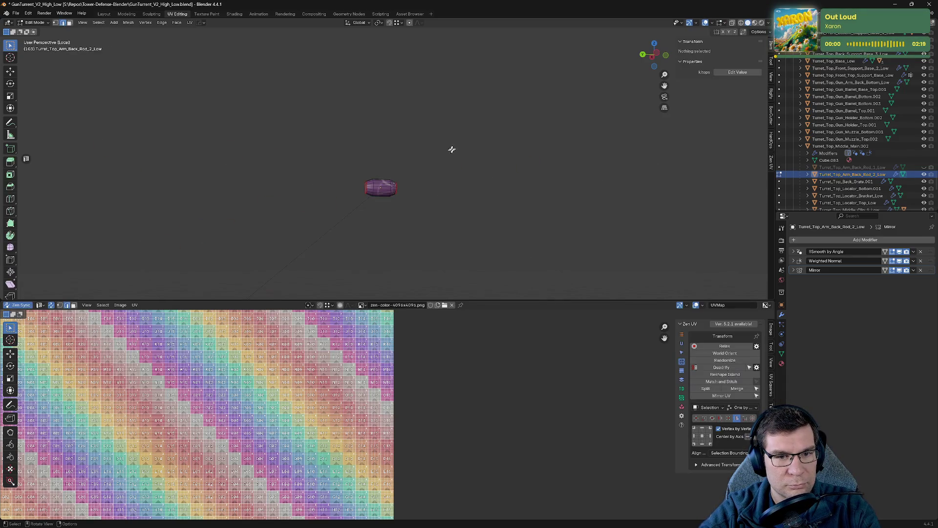
pyautogui.scroll(4, 366, 202)
pyautogui.moveTo(367, 202)
pyautogui.mouseDown(button='middle')
pyautogui.moveTo(509, 172)
pyautogui.moveTo(585, 126)
pyautogui.mouseUp(button='middle')
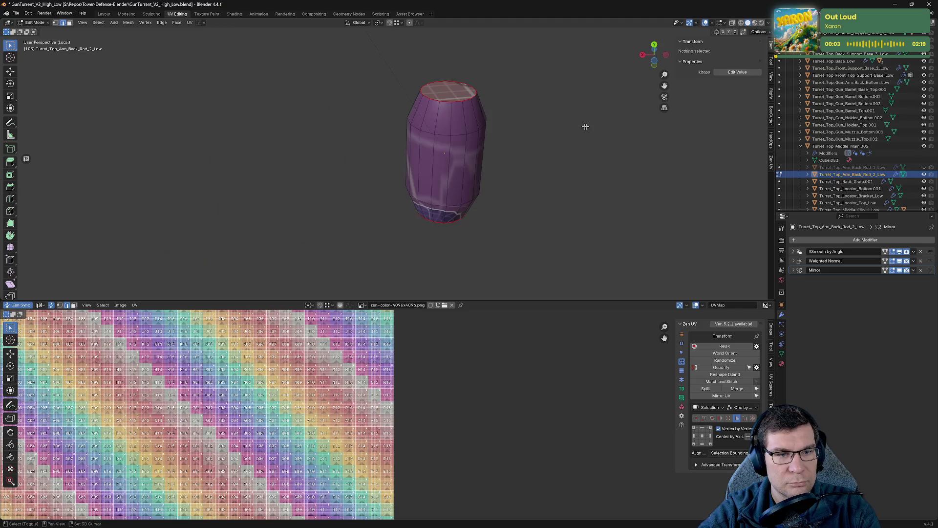
pyautogui.keyDown('alt'); pyautogui.click(448, 131); pyautogui.keyUp('alt')
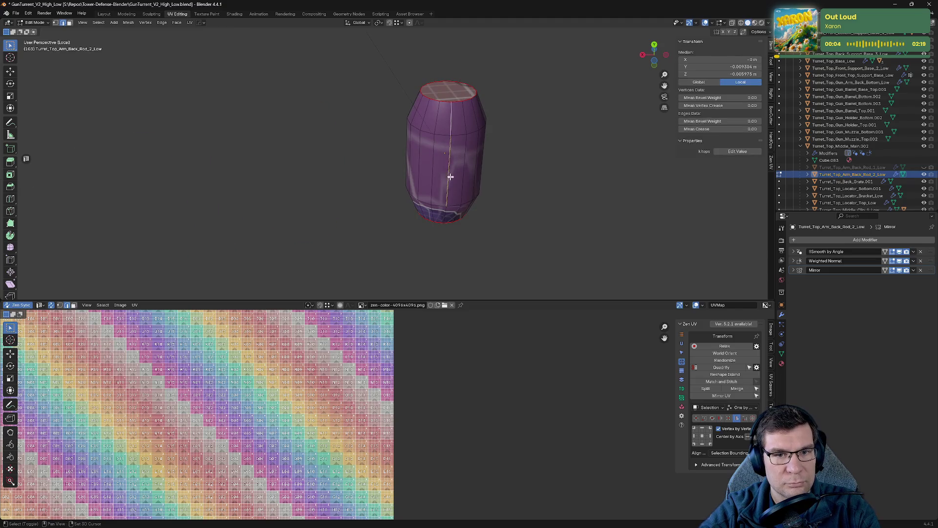
pyautogui.hotkey('alt', 'q')
pyautogui.click(538, 220)
# - Check the textured rod, return to the full turret view, and select Turret_Top_Back_Grate.001
pyautogui.press('Tab')
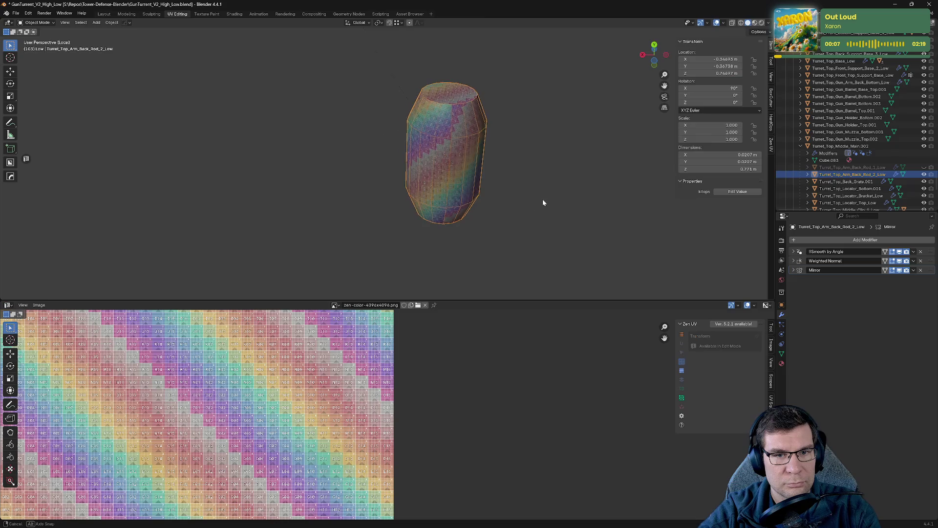
pyautogui.moveTo(542, 198); pyautogui.dragTo(444, 277, button='middle')
pyautogui.press('KP_Divide')
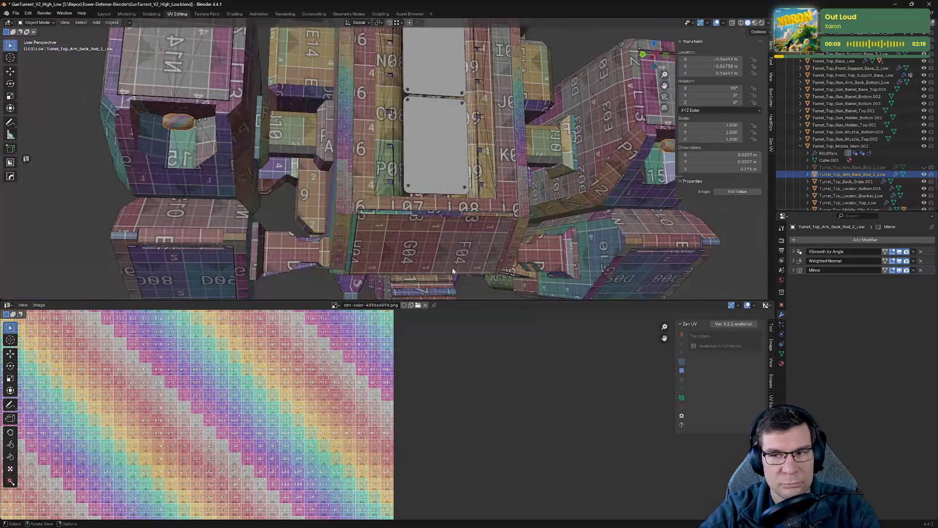
pyautogui.click(850, 181)
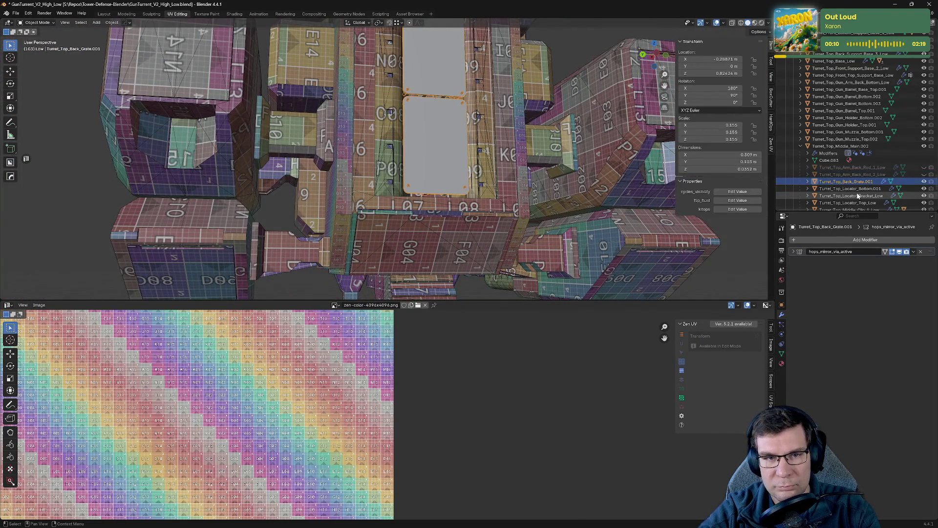
pyautogui.scroll(5, 503, 157)
# - Isolate the back grate, enter Edit Mode and mark seams around the first bolt's edges
pyautogui.press('KP_Divide')
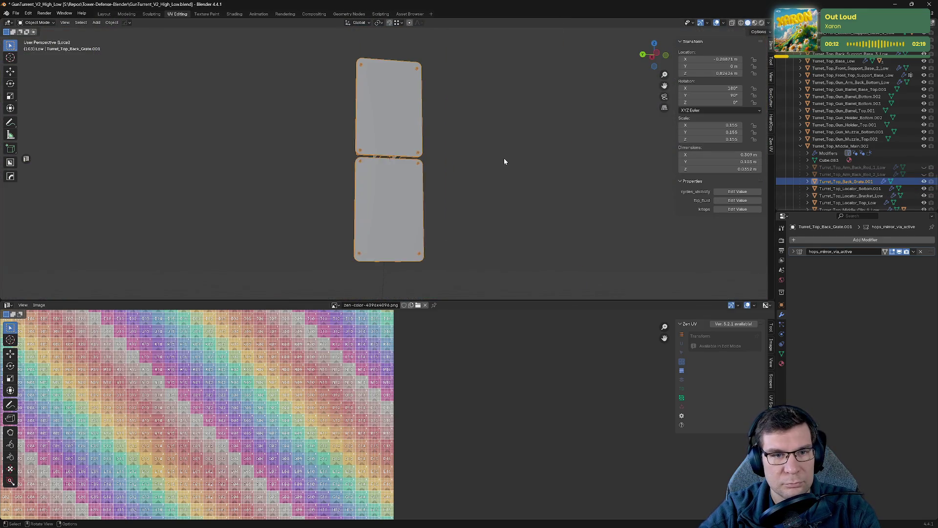
pyautogui.scroll(4, 487, 157)
pyautogui.scroll(2, 486, 156)
pyautogui.scroll(4, 259, 175)
pyautogui.press('Tab')
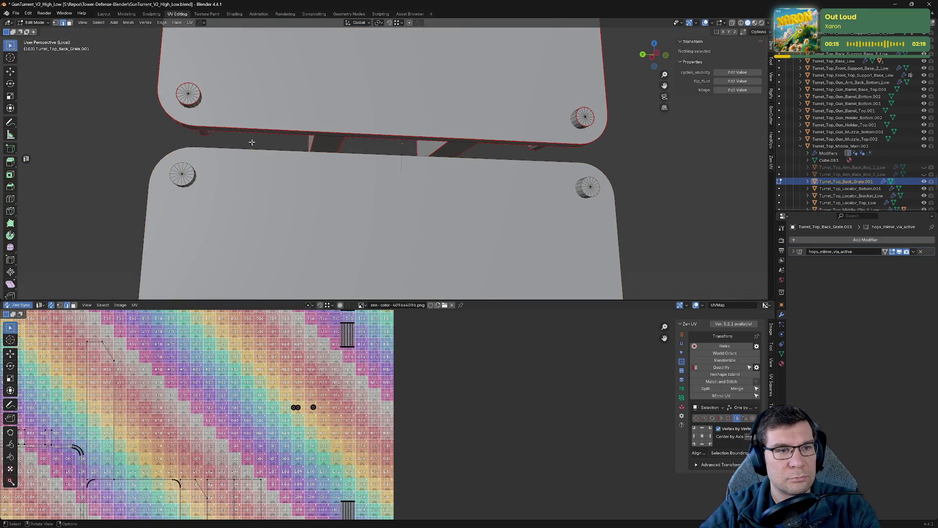
pyautogui.moveTo(255, 91); pyautogui.dragTo(306, 176, button='middle')
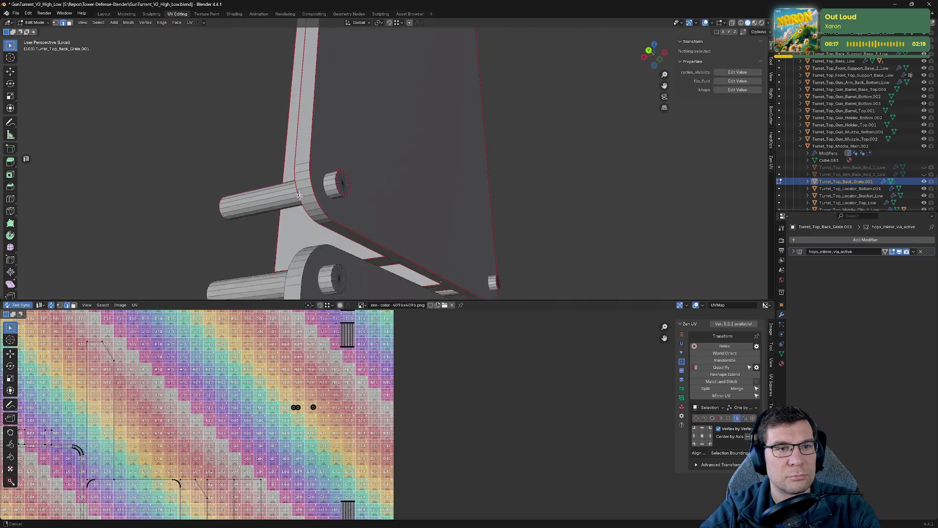
pyautogui.keyDown('alt'); pyautogui.click(327, 137); pyautogui.keyUp('alt')
pyautogui.hotkey('alt', 'q')
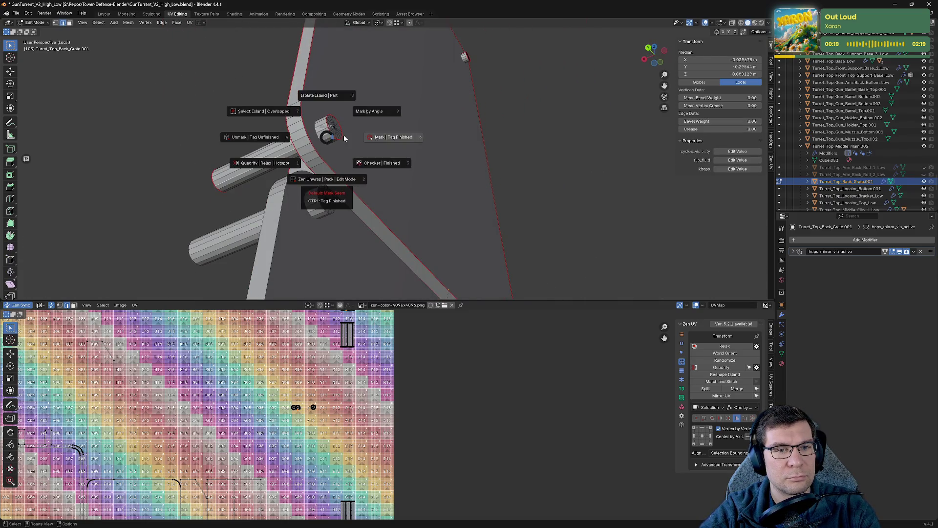
pyautogui.click(378, 159)
# - Mark seams around the remaining corner bolts so each becomes its own UV island
pyautogui.moveTo(532, 183)
pyautogui.mouseDown(button='middle')
pyautogui.moveTo(482, 181)
pyautogui.moveTo(503, 168)
pyautogui.mouseUp(button='middle')
pyautogui.scroll(4, 503, 168)
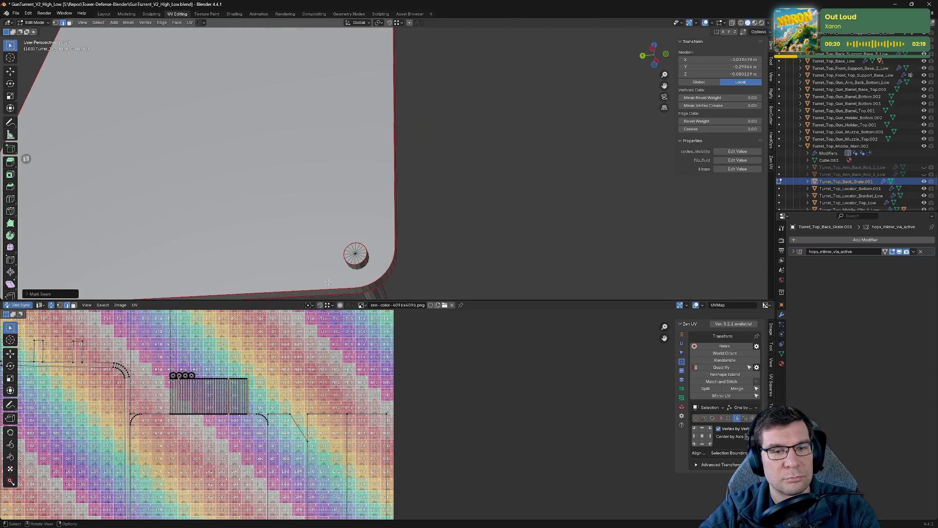
pyautogui.hotkey('alt', 'q')
pyautogui.click(407, 266)
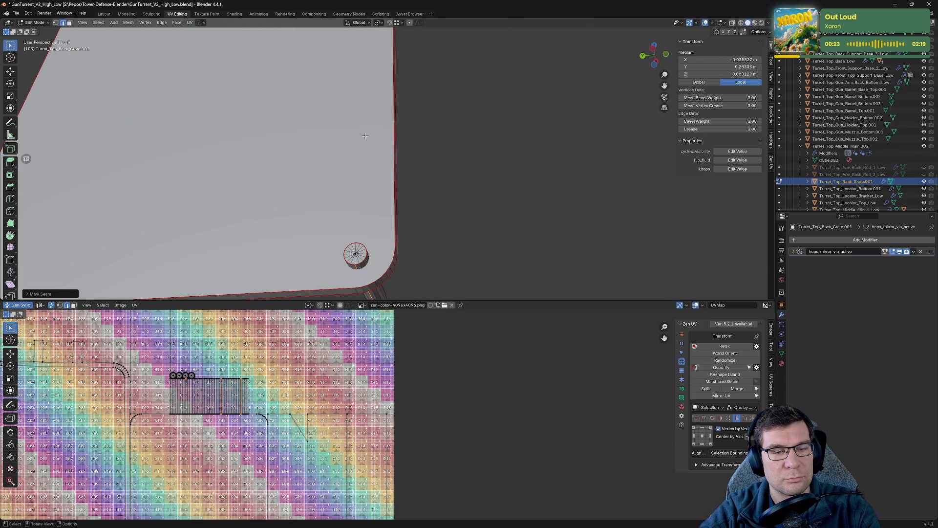
pyautogui.moveTo(406, 265); pyautogui.dragTo(368, 157, button='middle')
pyautogui.scroll(3, 348, 243)
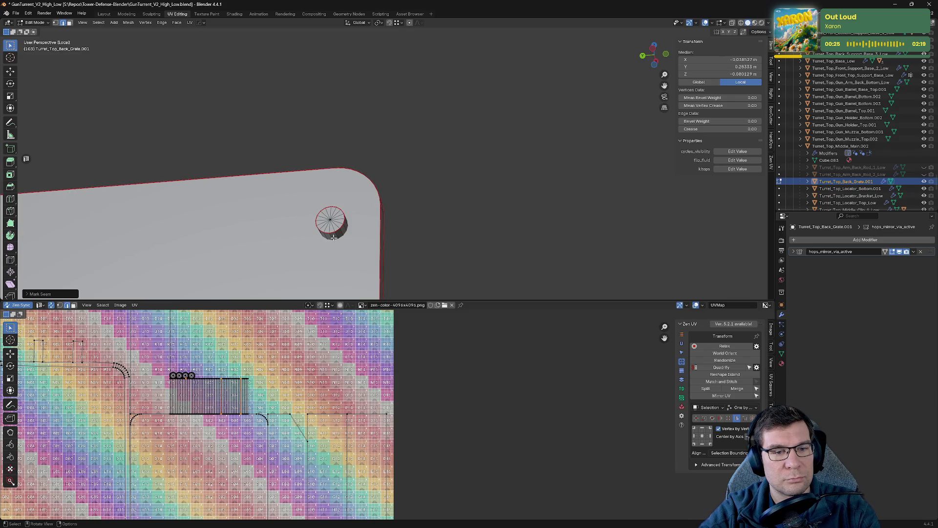
pyautogui.hotkey('alt', 'q')
pyautogui.click(234, 220)
pyautogui.moveTo(235, 220); pyautogui.dragTo(72, 138, button='middle')
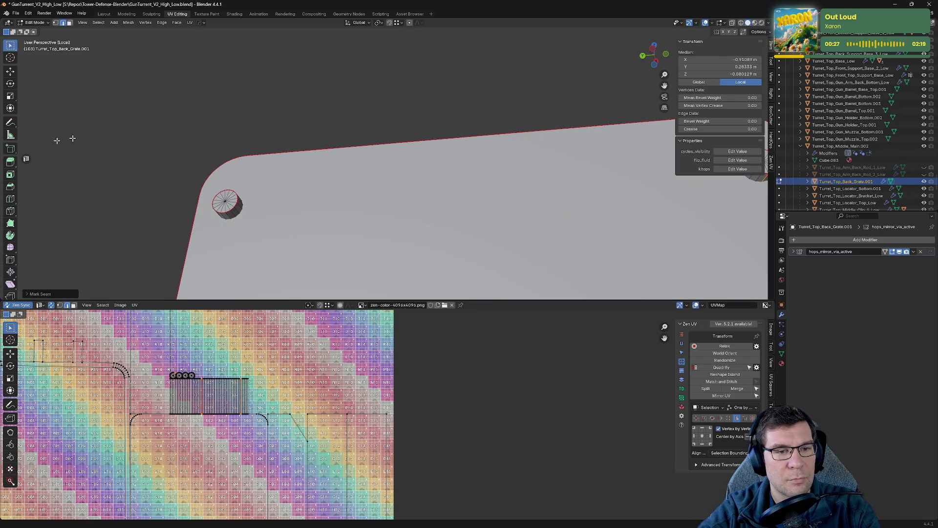
pyautogui.hotkey('alt', 'q')
pyautogui.click(317, 215)
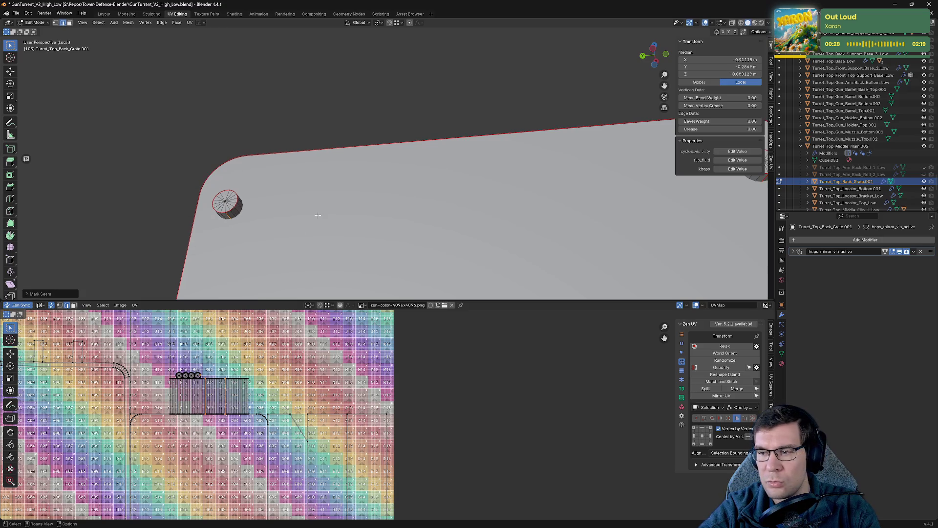
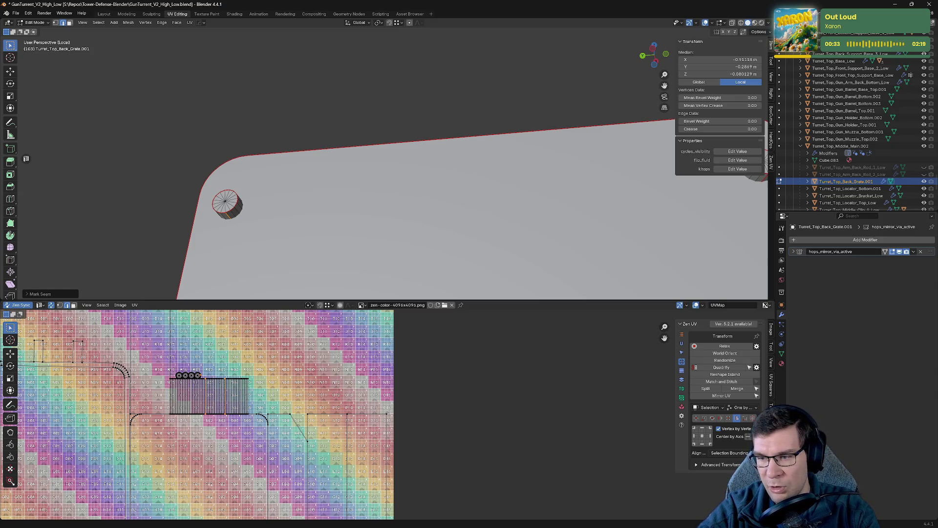
# - Save the file and rename the back grate object to Turret_Top_Back_Grate_Low
pyautogui.hotkey('ctrl', 's')
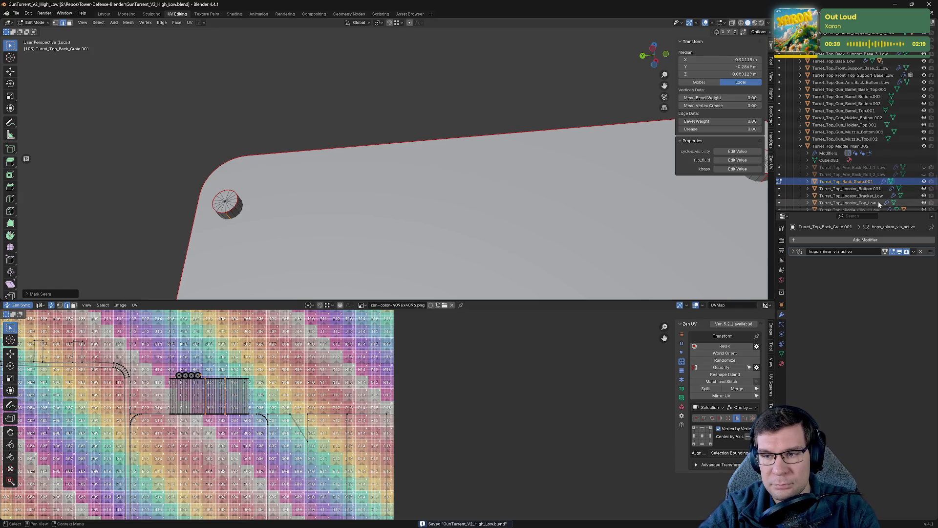
pyautogui.press('F2')
pyautogui.scroll(-3, 878, 185)
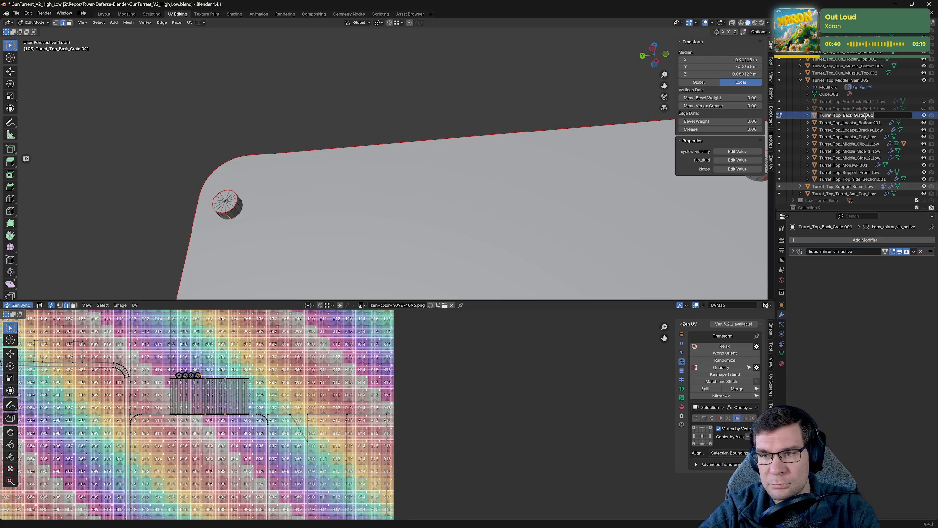
pyautogui.press('BackSpace')
pyautogui.press('BackSpace')
pyautogui.press('BackSpace')
pyautogui.write('_Low')
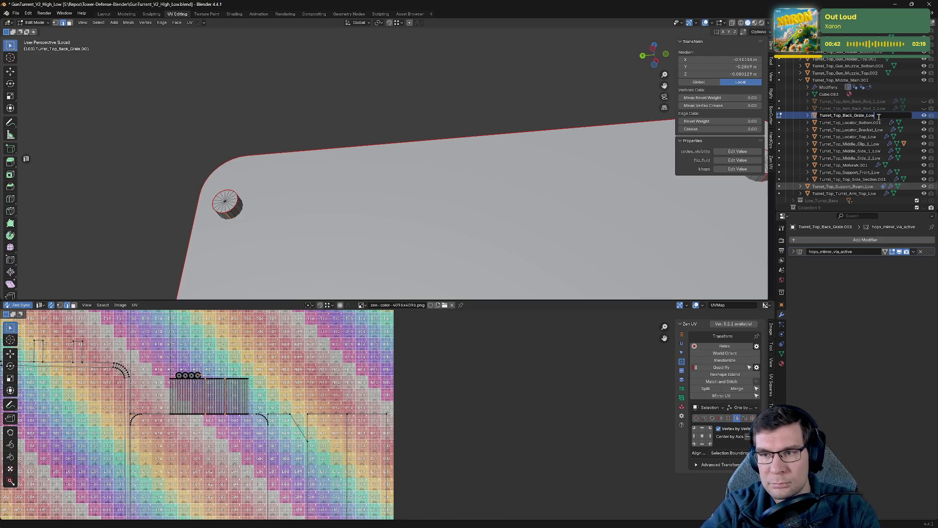
pyautogui.press('Return')
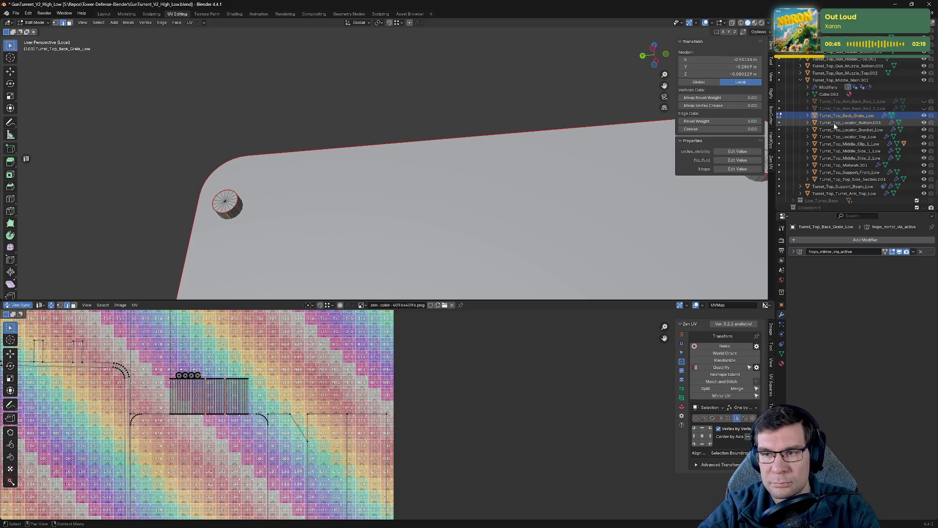
# - Hide the back grate, leave local view to frame the whole turret, and select Turret_Top_Locator_Bottom_Low
pyautogui.click(924, 122)
pyautogui.click(924, 116)
pyautogui.write('_L')
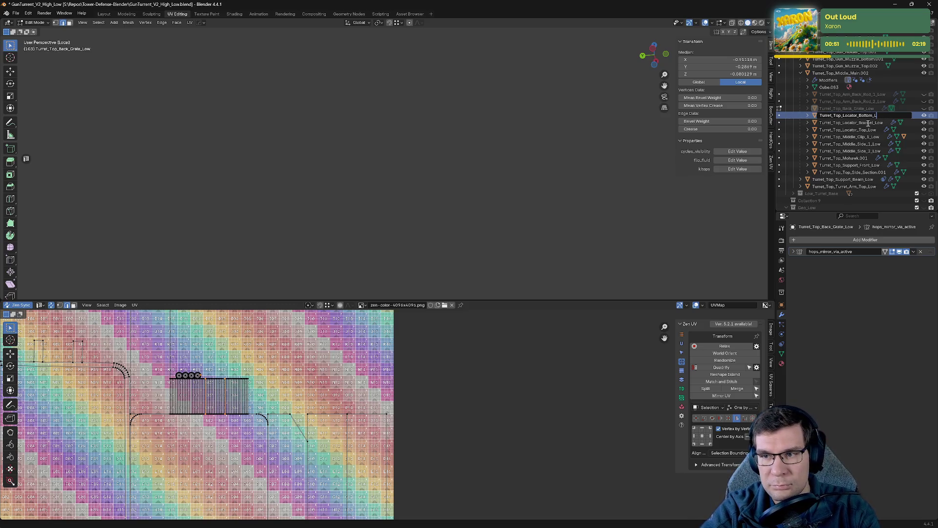
pyautogui.click(869, 124)
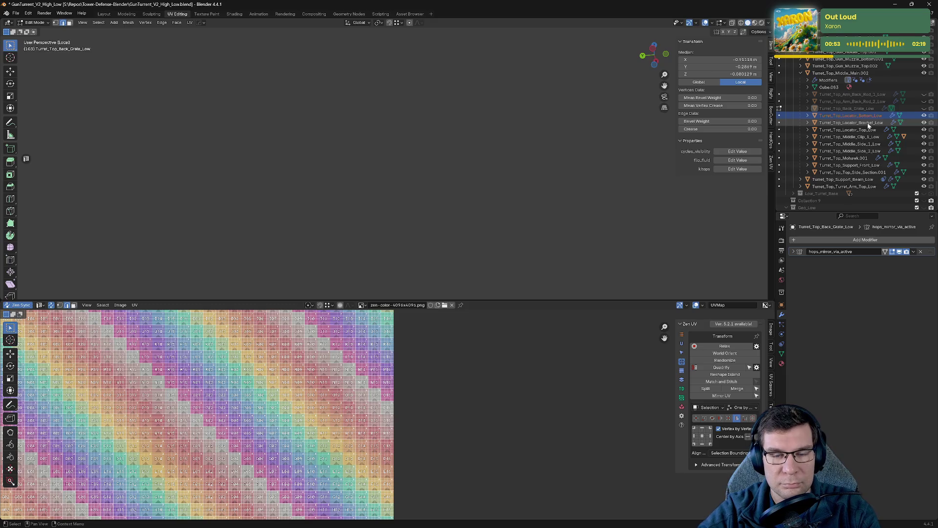
pyautogui.press('KP_Divide')
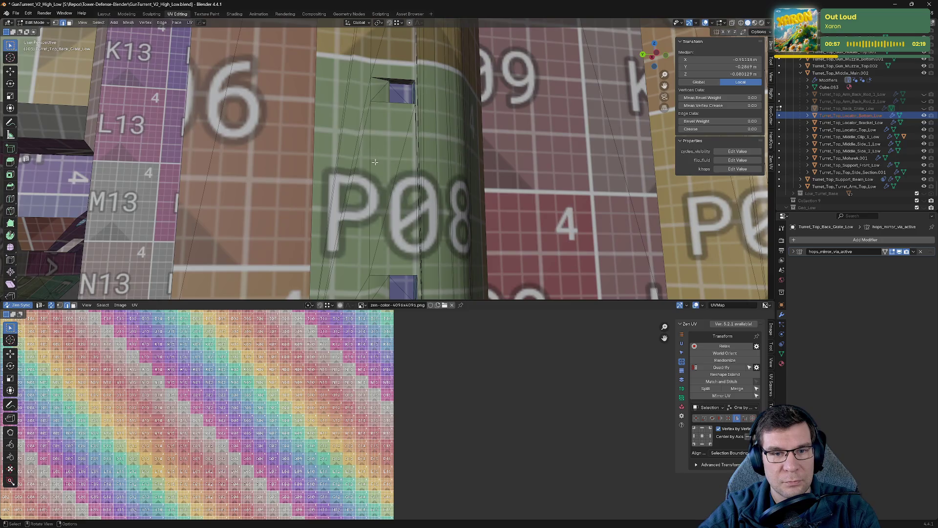
pyautogui.press('Home')
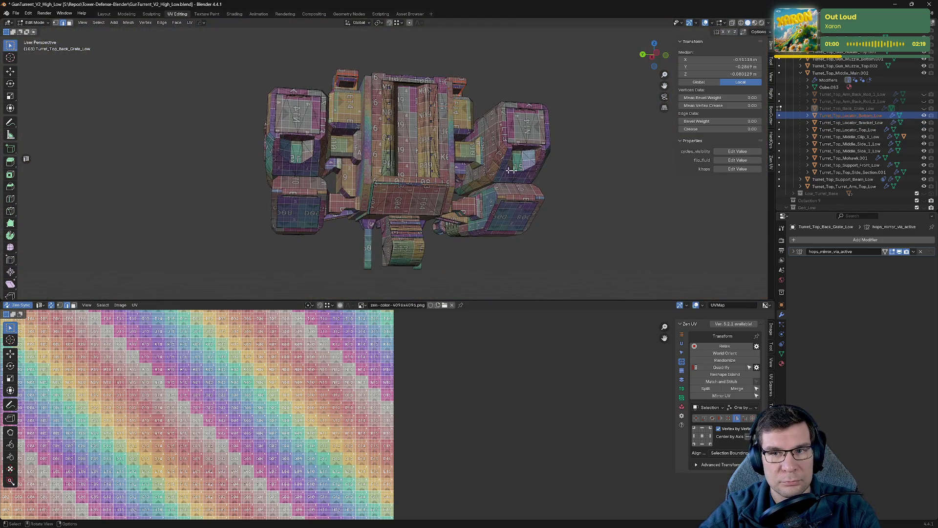
pyautogui.moveTo(470, 88); pyautogui.dragTo(553, 108, button='middle')
pyautogui.press('Tab')
pyautogui.click(442, 115)
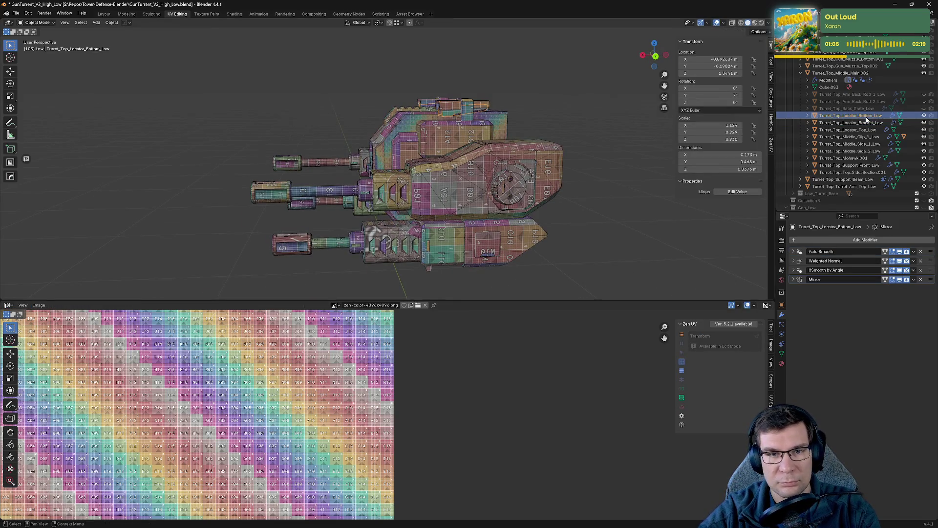
# - Isolate Turret_Top_Locator_Bottom_Low, mark seams on its edges via Zen UV and re-unwrap the side faces
pyautogui.press('KP_Divide')
pyautogui.moveTo(558, 158); pyautogui.dragTo(411, 143, button='middle')
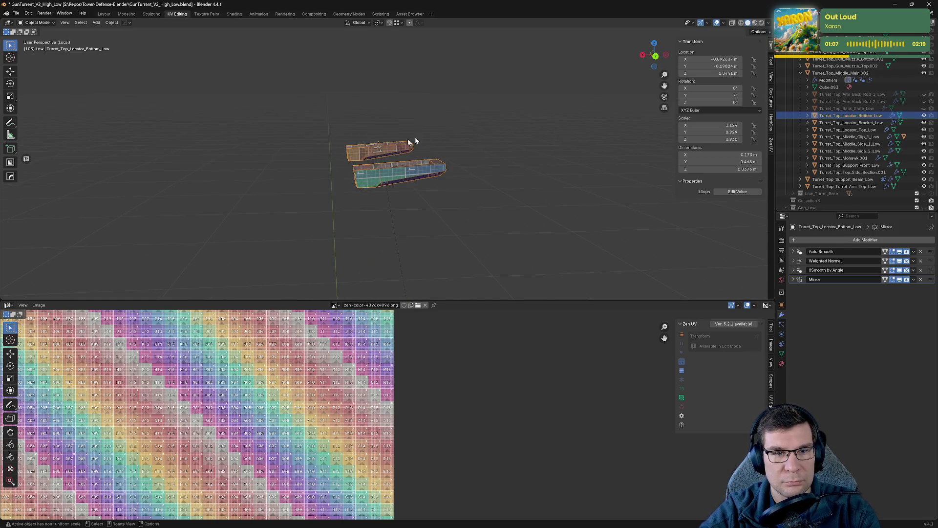
pyautogui.press('Tab')
pyautogui.scroll(5, 406, 180)
pyautogui.moveTo(406, 181)
pyautogui.mouseDown(button='middle')
pyautogui.moveTo(490, 174)
pyautogui.moveTo(580, 198)
pyautogui.moveTo(557, 175)
pyautogui.moveTo(467, 181)
pyautogui.moveTo(473, 186)
pyautogui.moveTo(389, 201)
pyautogui.moveTo(373, 230)
pyautogui.moveTo(359, 168)
pyautogui.moveTo(564, 213)
pyautogui.mouseUp(button='middle')
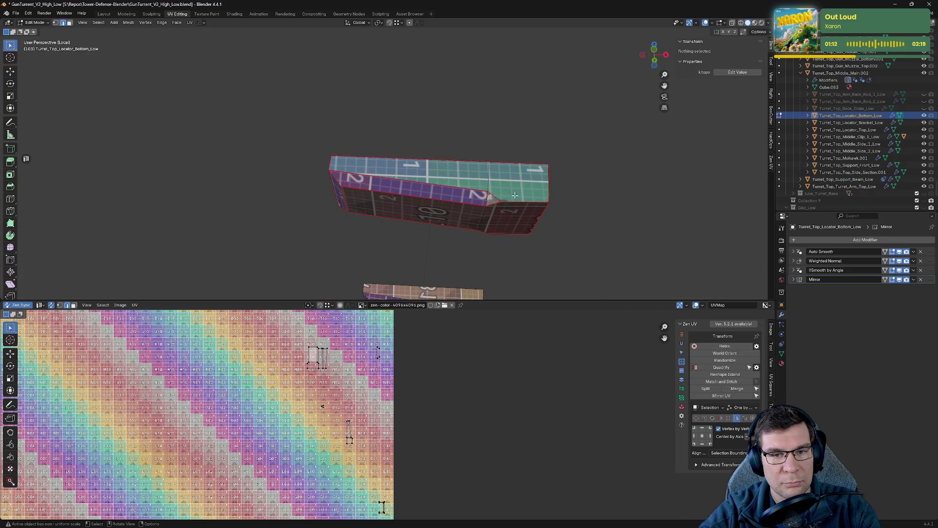
pyautogui.scroll(2, 568, 213)
pyautogui.click(590, 245)
pyautogui.rightClick(589, 245)
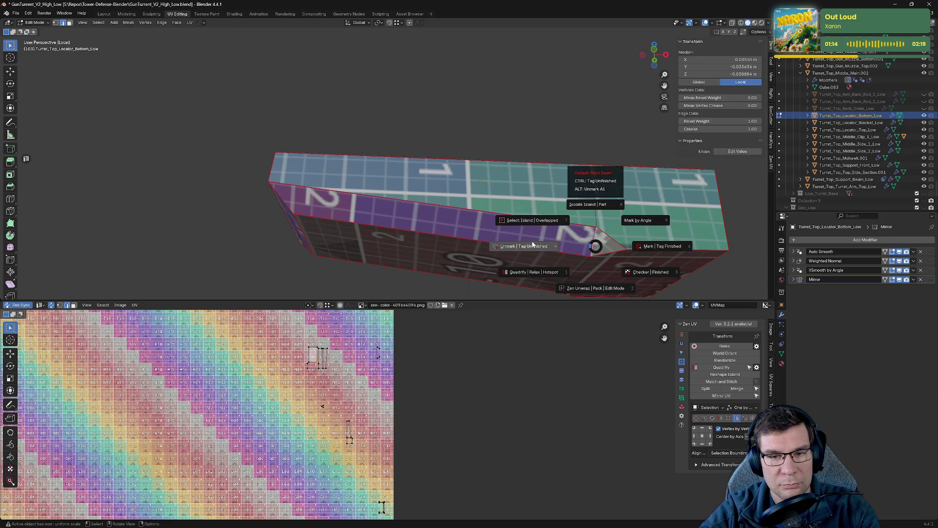
pyautogui.click(535, 246)
pyautogui.moveTo(530, 240)
pyautogui.mouseDown(button='middle')
pyautogui.moveTo(613, 212)
pyautogui.moveTo(136, 245)
pyautogui.moveTo(409, 150)
pyautogui.mouseUp(button='middle')
pyautogui.hotkey('alt', 'q')
pyautogui.click(396, 158)
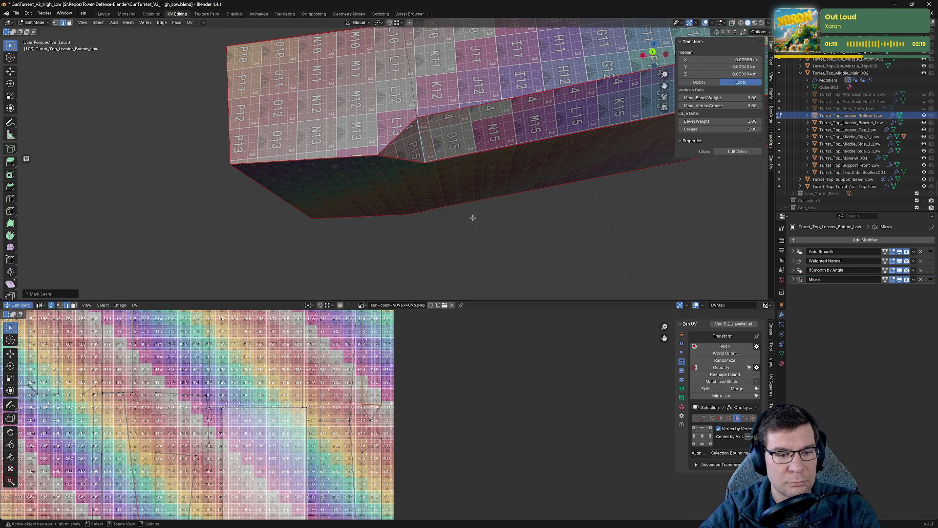
pyautogui.moveTo(472, 217)
pyautogui.mouseDown(button='middle')
pyautogui.moveTo(523, 236)
pyautogui.moveTo(580, 214)
pyautogui.moveTo(642, 218)
pyautogui.moveTo(318, 175)
pyautogui.moveTo(383, 183)
pyautogui.moveTo(321, 153)
pyautogui.moveTo(408, 172)
pyautogui.mouseUp(button='middle')
# - Save the file, hide the finished locator bottom part and return to the whole turret
pyautogui.hotkey('ctrl', 's')
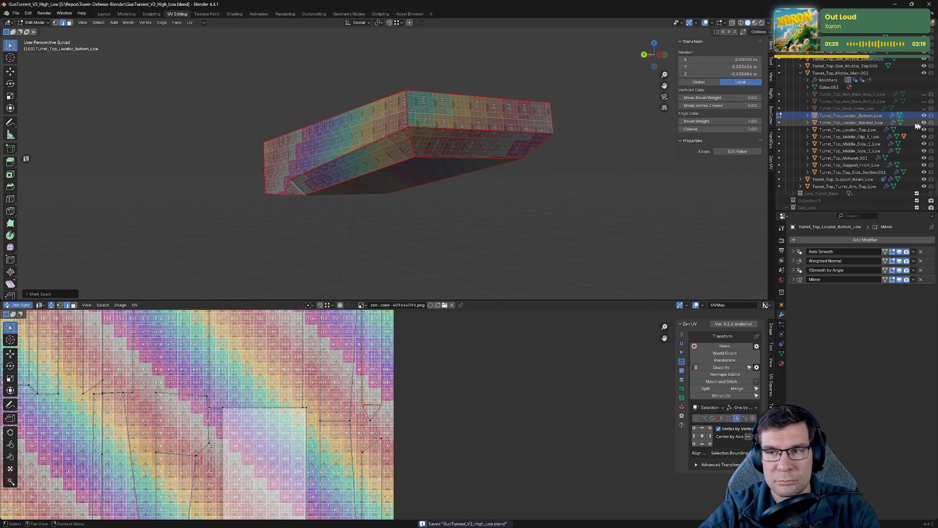
pyautogui.press('h')
pyautogui.press('KP_Divide')
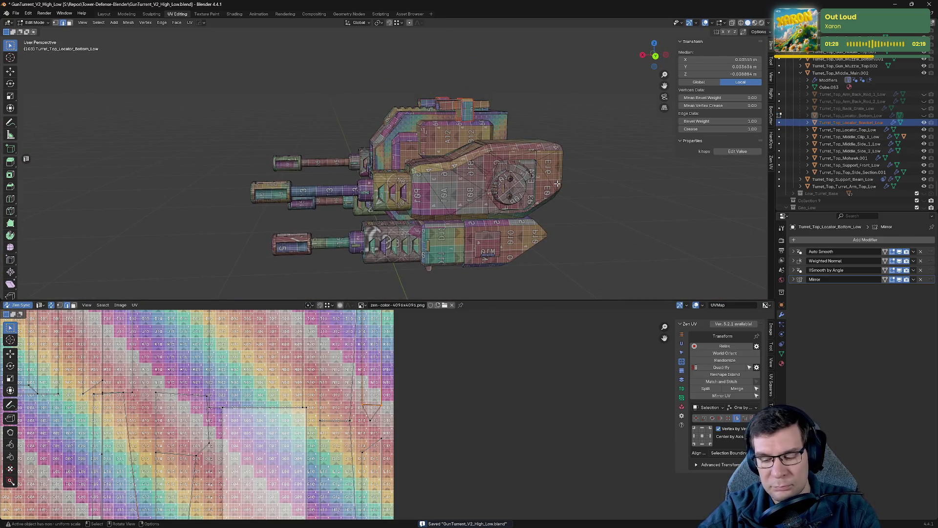
pyautogui.scroll(5, 448, 130)
pyautogui.moveTo(448, 131); pyautogui.dragTo(585, 185, button='middle')
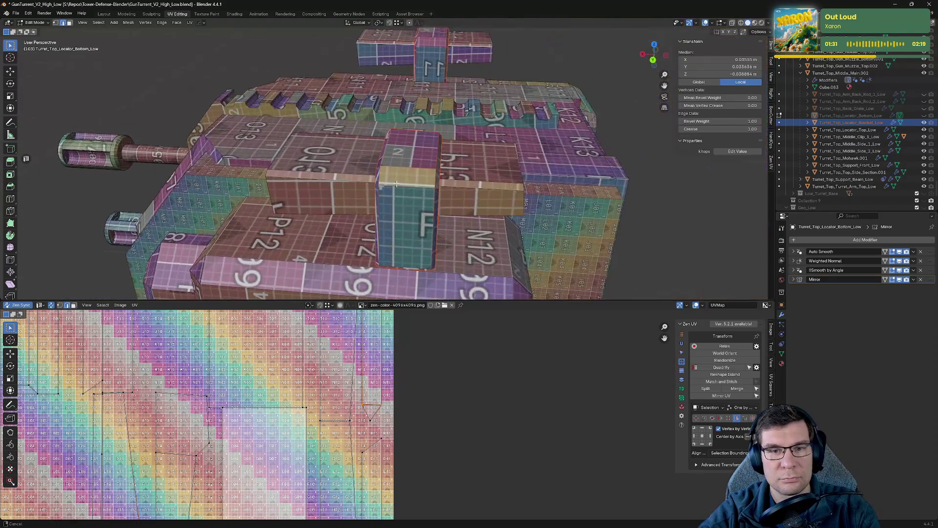
# - Isolate Turret_Top_Locator_Bracket_Low and mark seams along its top edge and band edge
pyautogui.click(627, 166)
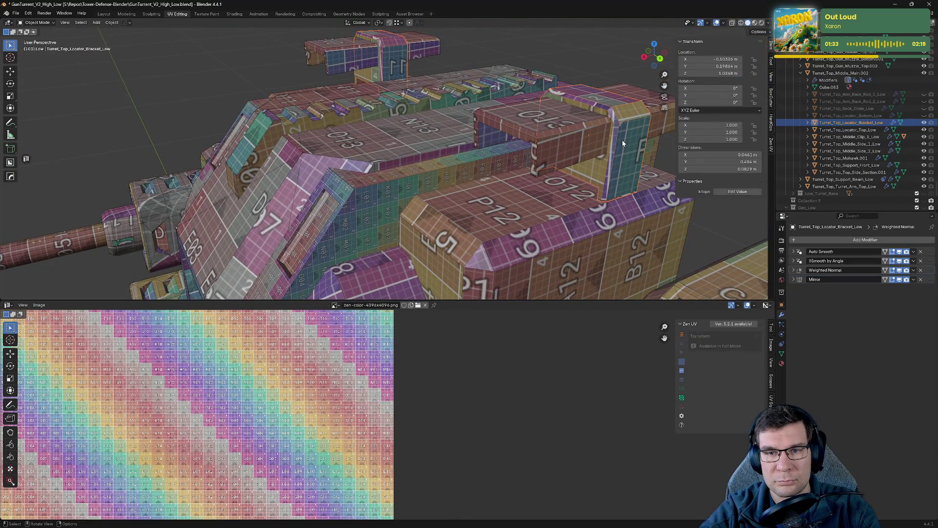
pyautogui.press('KP_Divide')
pyautogui.scroll(5, 520, 230)
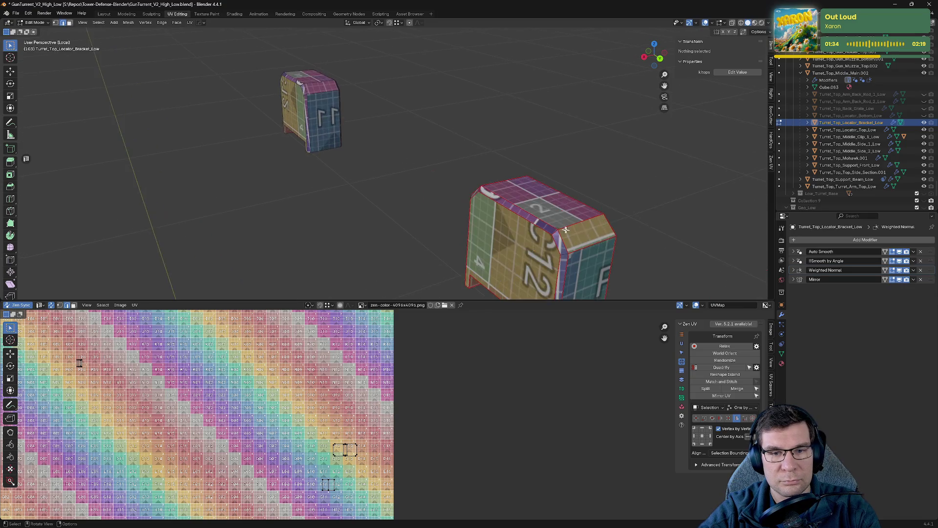
pyautogui.moveTo(519, 230)
pyautogui.mouseDown(button='middle')
pyautogui.moveTo(394, 139)
pyautogui.moveTo(381, 146)
pyautogui.mouseUp(button='middle')
pyautogui.press('KP_Decimal')
pyautogui.scroll(5, 394, 138)
pyautogui.scroll(-5, 211, 180)
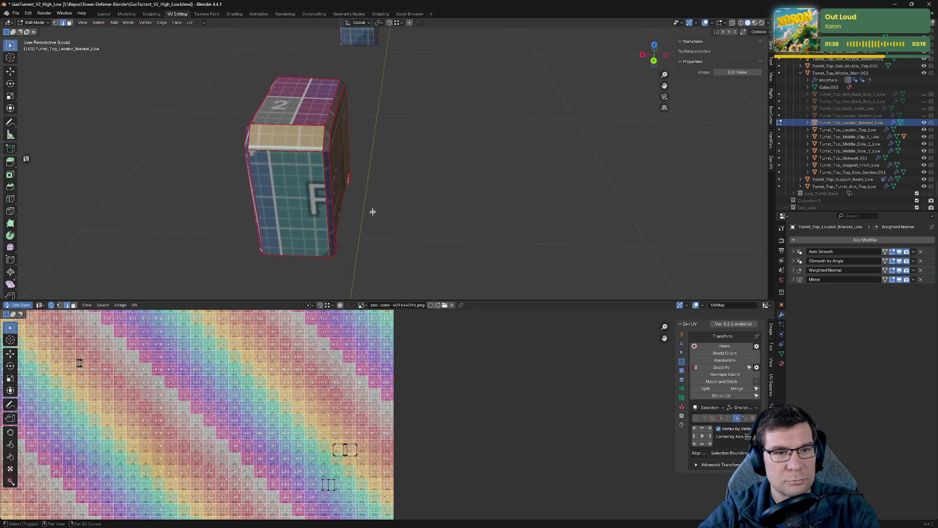
pyautogui.moveTo(372, 210)
pyautogui.mouseDown(button='middle')
pyautogui.moveTo(319, 174)
pyautogui.moveTo(346, 105)
pyautogui.mouseUp(button='middle')
pyautogui.click(319, 90)
pyautogui.hotkey('ctrl', 'e')
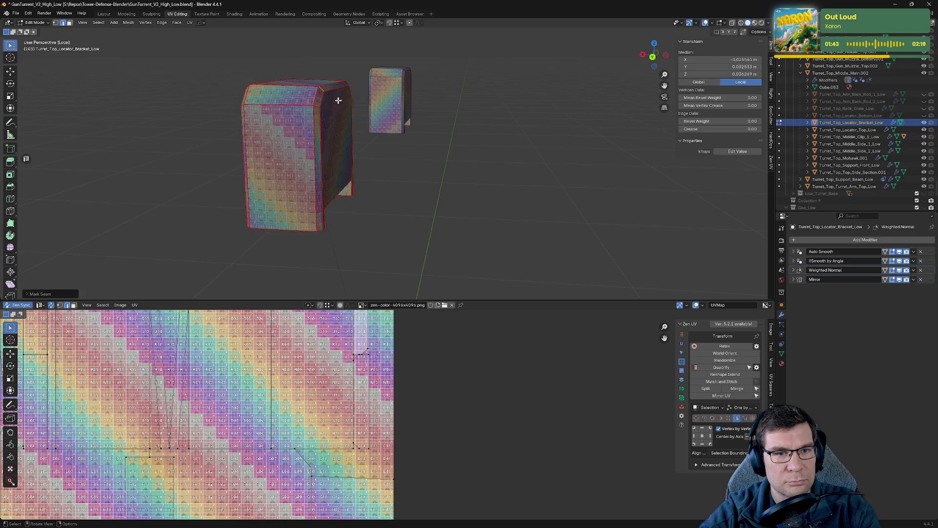
pyautogui.moveTo(315, 104)
pyautogui.mouseDown(button='middle')
pyautogui.moveTo(480, 136)
pyautogui.moveTo(428, 122)
pyautogui.mouseUp(button='middle')
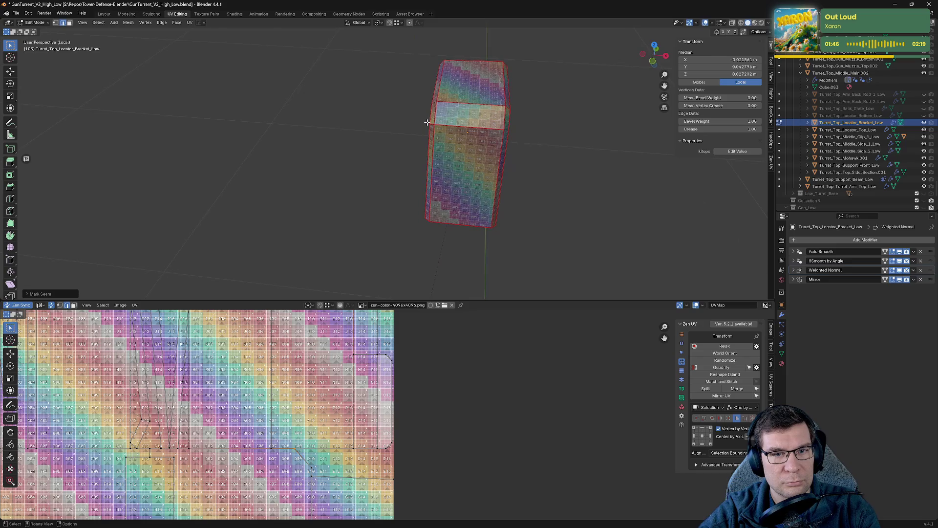
pyautogui.hotkey('ctrl', 'e')
pyautogui.click(399, 126)
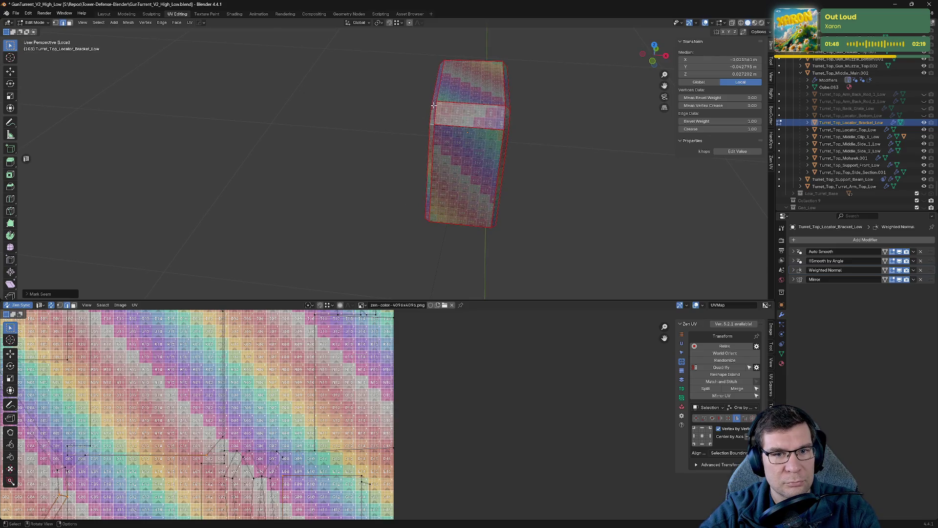
pyautogui.click(442, 101)
pyautogui.hotkey('ctrl', 'e')
# - Mark another bracket edge as a seam, then remove the seam from an edge on the front face
pyautogui.moveTo(468, 105)
pyautogui.mouseDown(button='middle')
pyautogui.moveTo(452, 118)
pyautogui.moveTo(461, 99)
pyautogui.moveTo(427, 115)
pyautogui.mouseUp(button='middle')
pyautogui.click(323, 136)
pyautogui.moveTo(323, 136); pyautogui.dragTo(482, 118, button='middle')
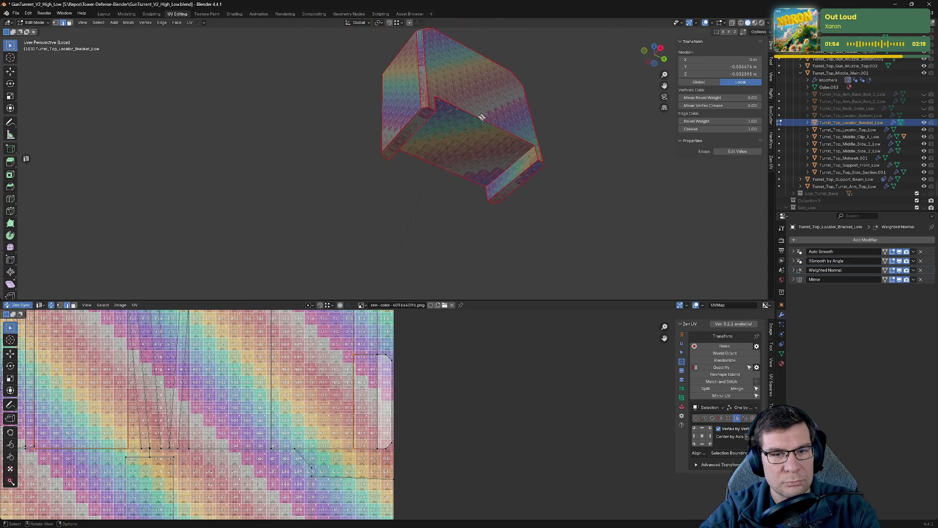
pyautogui.hotkey('alt', 'v')
pyautogui.click(523, 144)
pyautogui.moveTo(523, 143); pyautogui.dragTo(538, 199, button='middle')
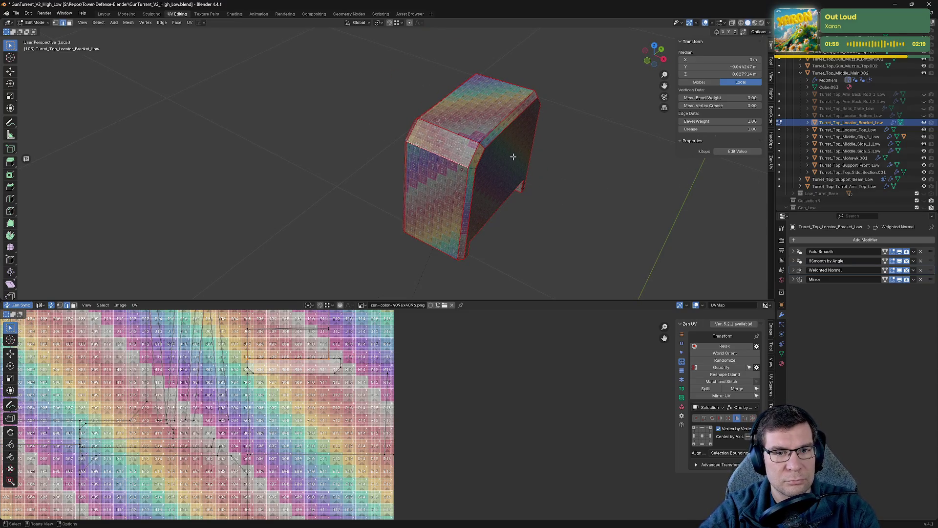
pyautogui.moveTo(488, 136)
pyautogui.mouseDown(button='middle')
pyautogui.moveTo(538, 140)
pyautogui.moveTo(462, 126)
pyautogui.moveTo(423, 137)
pyautogui.mouseUp(button='middle')
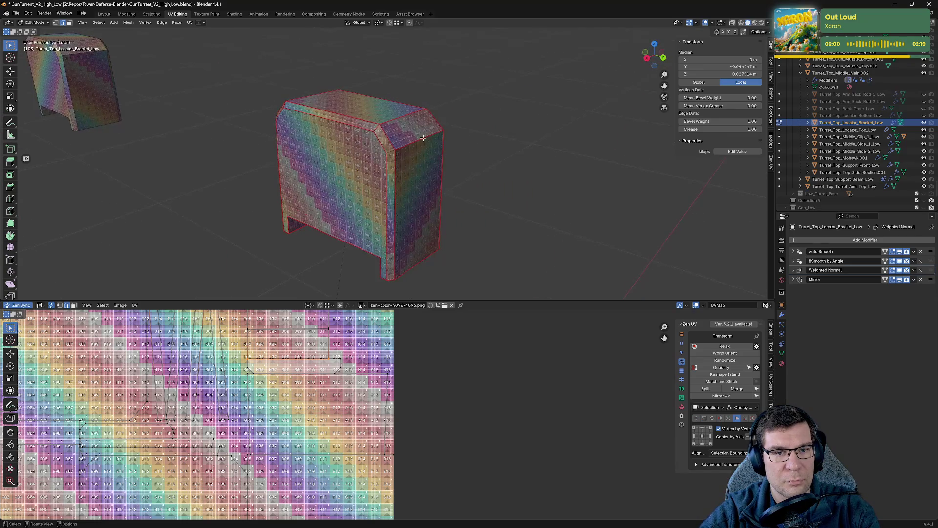
pyautogui.hotkey('alt', 'v')
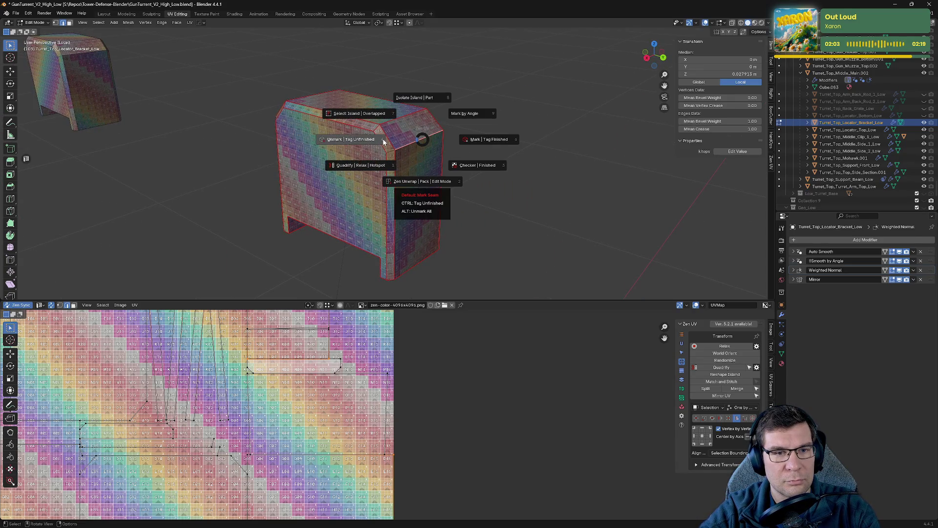
pyautogui.click(382, 141)
# - Mark an edge along the bracket top as a seam and inspect the updated checker unwrap
pyautogui.click(388, 121)
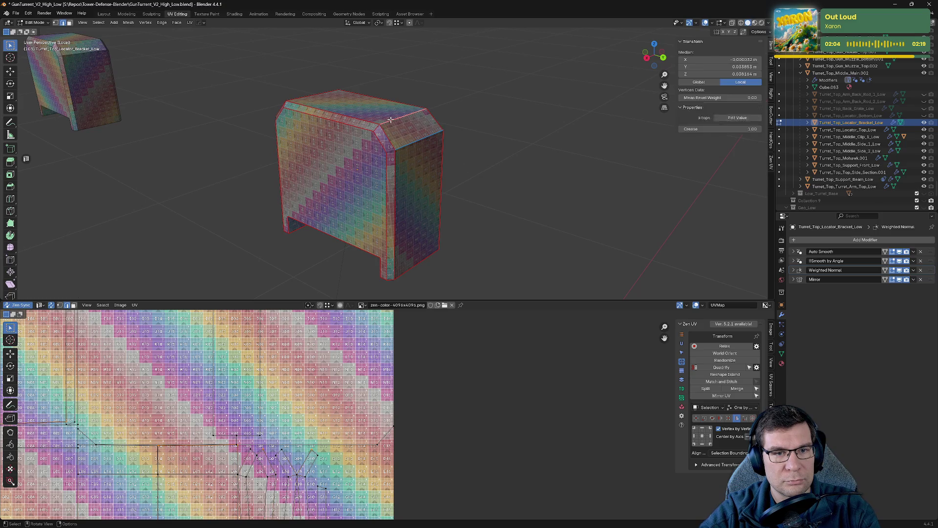
pyautogui.press('KP_Divide')
pyautogui.moveTo(440, 125); pyautogui.dragTo(455, 123, button='middle')
pyautogui.hotkey('alt', 'v')
pyautogui.click(405, 125)
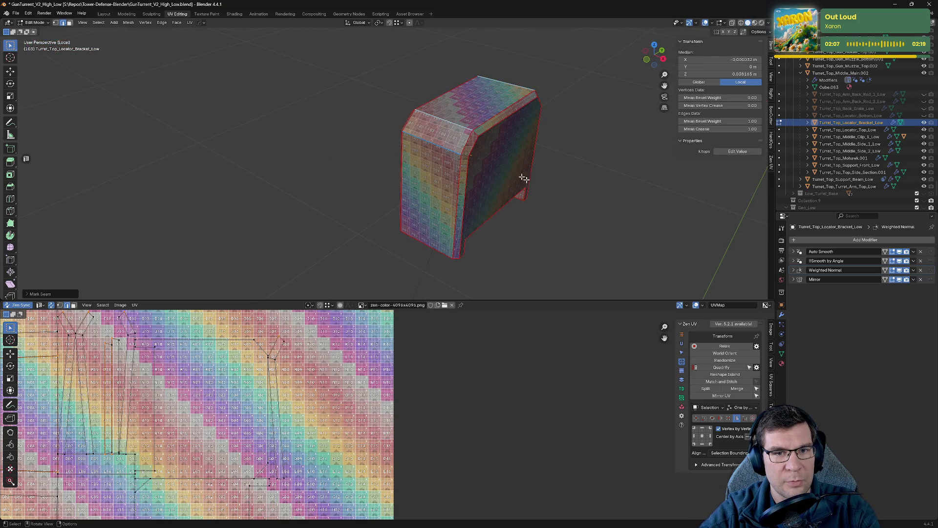
pyautogui.click(579, 196)
pyautogui.moveTo(574, 213)
pyautogui.mouseDown(button='middle')
pyautogui.moveTo(473, 226)
pyautogui.moveTo(414, 276)
pyautogui.mouseUp(button='middle')
pyautogui.scroll(-3, 316, 403)
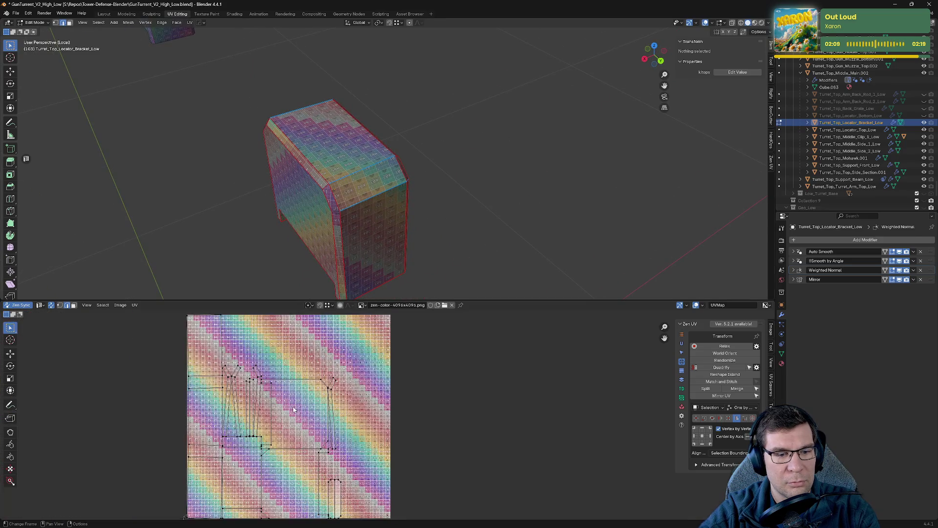
pyautogui.scroll(2, 317, 403)
# - Select the whole bracket, review its UV layout and tag the unwrap as finished in Zen UV
pyautogui.press('a')
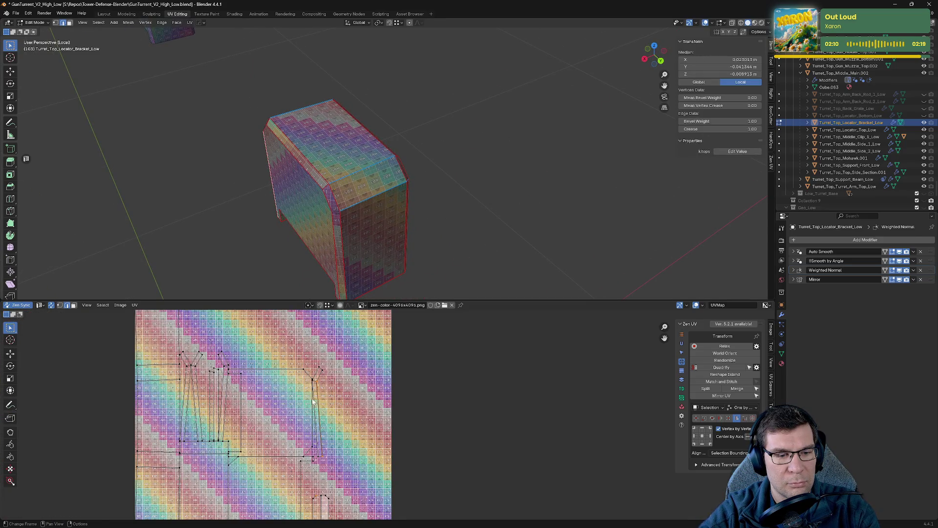
pyautogui.moveTo(320, 384); pyautogui.dragTo(464, 424, button='middle')
pyautogui.scroll(-1, 463, 424)
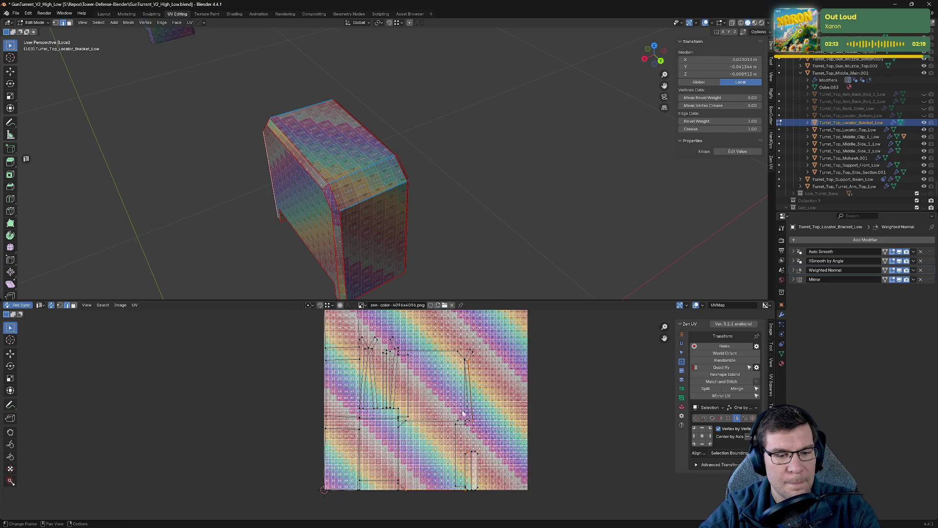
pyautogui.moveTo(447, 203)
pyautogui.mouseDown(button='middle')
pyautogui.moveTo(413, 198)
pyautogui.moveTo(496, 157)
pyautogui.moveTo(454, 144)
pyautogui.moveTo(461, 129)
pyautogui.moveTo(496, 157)
pyautogui.moveTo(502, 185)
pyautogui.moveTo(378, 188)
pyautogui.moveTo(373, 169)
pyautogui.moveTo(392, 151)
pyautogui.moveTo(388, 130)
pyautogui.moveTo(329, 183)
pyautogui.moveTo(404, 199)
pyautogui.mouseUp(button='middle')
pyautogui.scroll(2, 455, 145)
pyautogui.scroll(3, 418, 130)
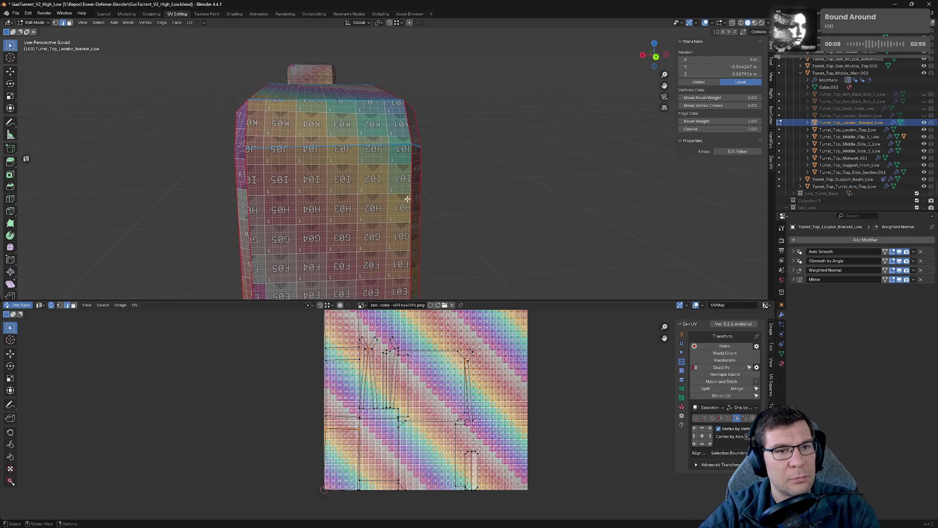
pyautogui.scroll(-2, 404, 199)
pyautogui.scroll(-2, 403, 188)
pyautogui.scroll(-1, 376, 158)
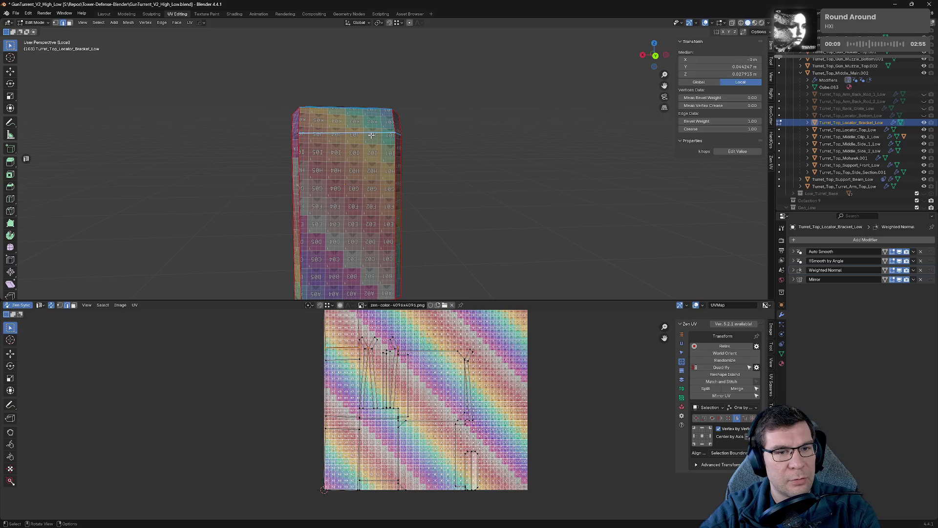
pyautogui.moveTo(372, 136)
pyautogui.mouseDown(button='middle')
pyautogui.moveTo(387, 154)
pyautogui.moveTo(477, 162)
pyautogui.mouseUp(button='middle')
pyautogui.hotkey('alt', 'q')
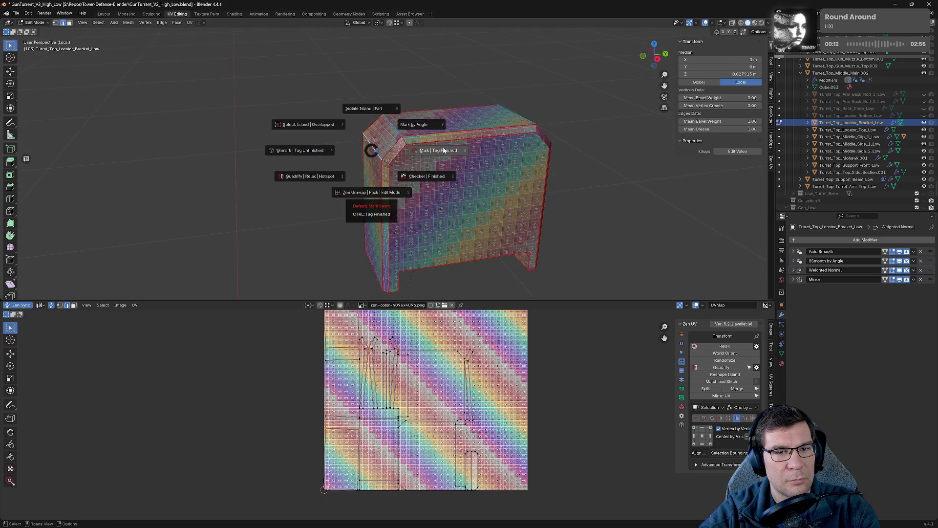
pyautogui.click(440, 150)
# - Hide the finished bracket, leave local view and return to object mode on the whole turret
pyautogui.moveTo(601, 146)
pyautogui.mouseDown(button='middle')
pyautogui.moveTo(638, 130)
pyautogui.moveTo(504, 133)
pyautogui.mouseUp(button='middle')
pyautogui.scroll(3, 638, 130)
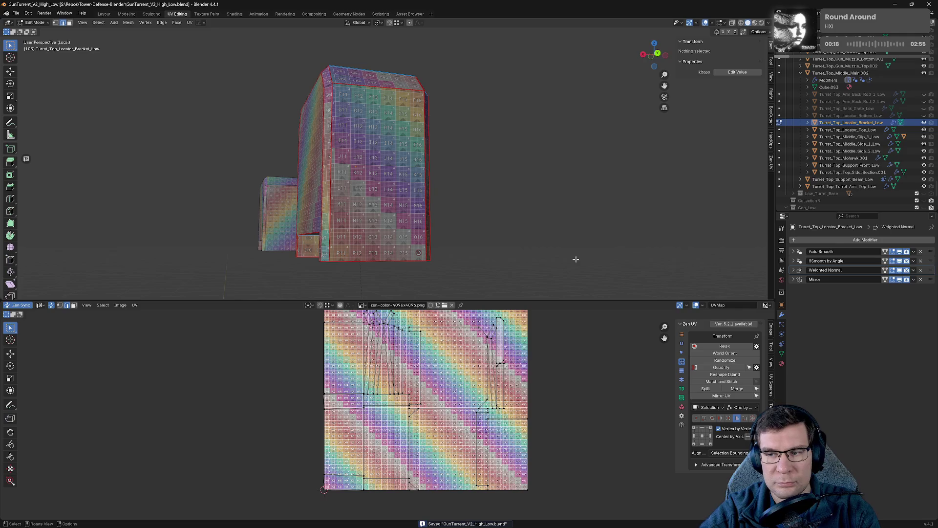
pyautogui.press('h')
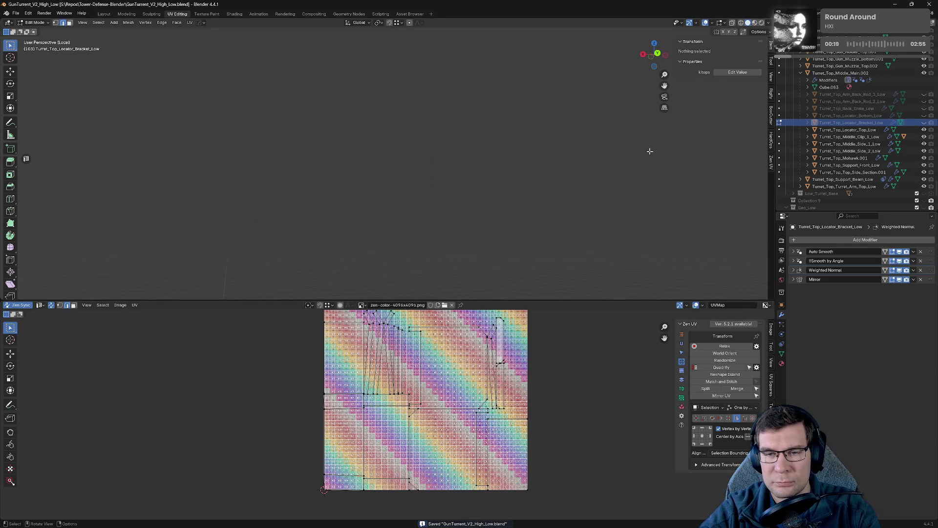
pyautogui.press('KP_Divide')
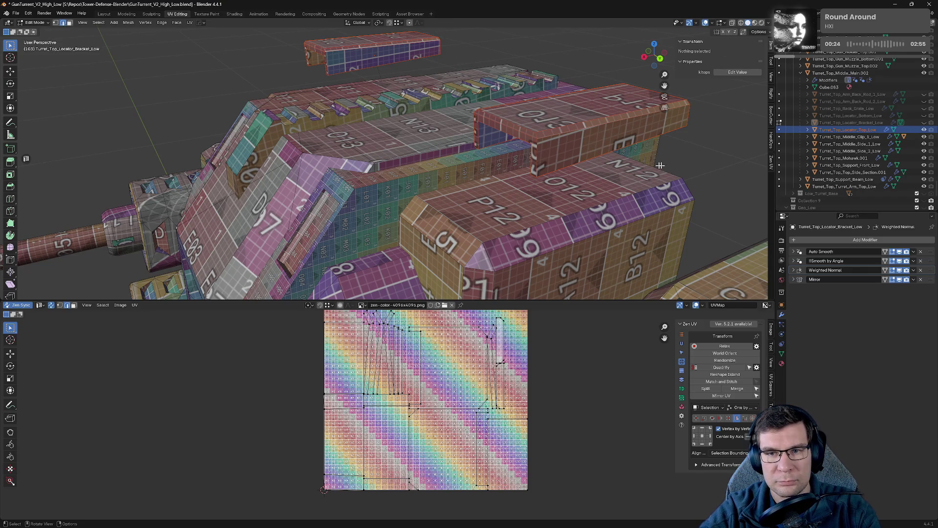
pyautogui.press('Tab')
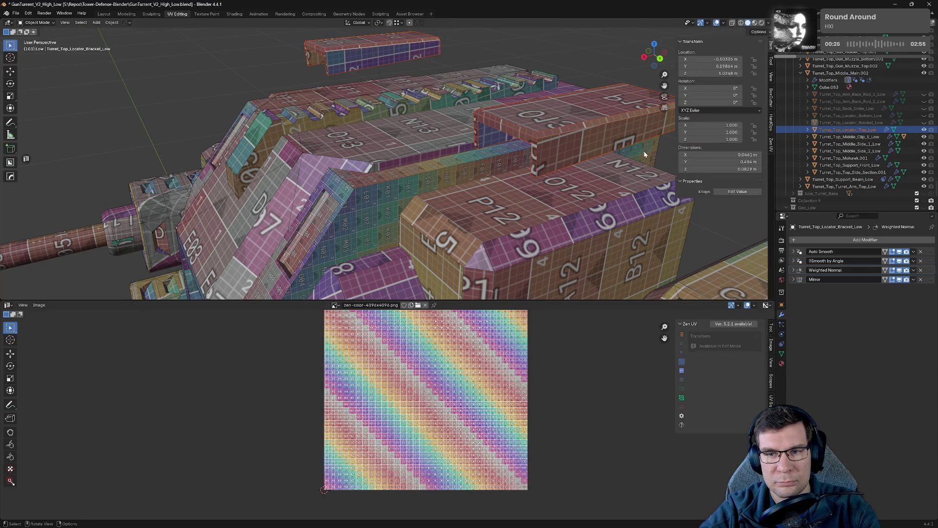
# - Isolate Turret_Top_Locator_Top_Low, mark seams on its selected edges via Zen UV and save
pyautogui.click(649, 149)
pyautogui.press('KP_Divide')
pyautogui.press('Tab')
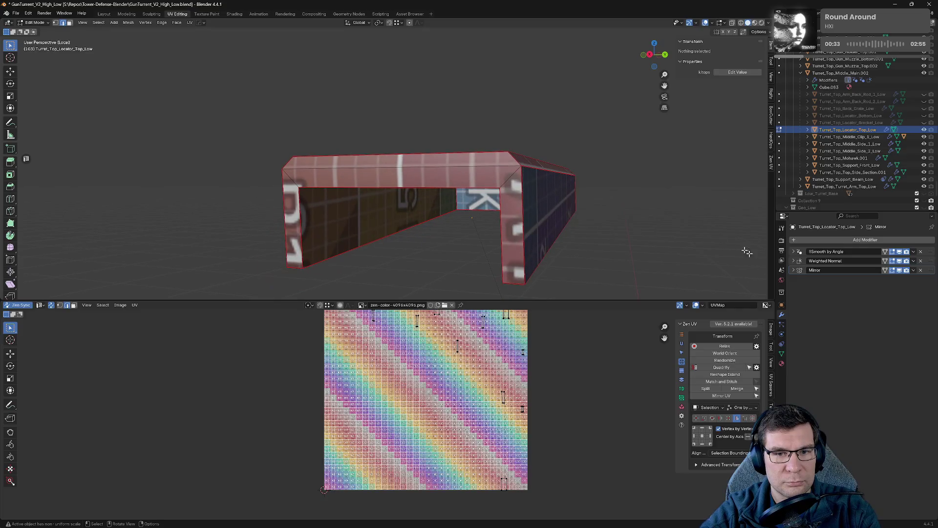
pyautogui.press('a')
pyautogui.moveTo(444, 194); pyautogui.dragTo(692, 200, button='middle')
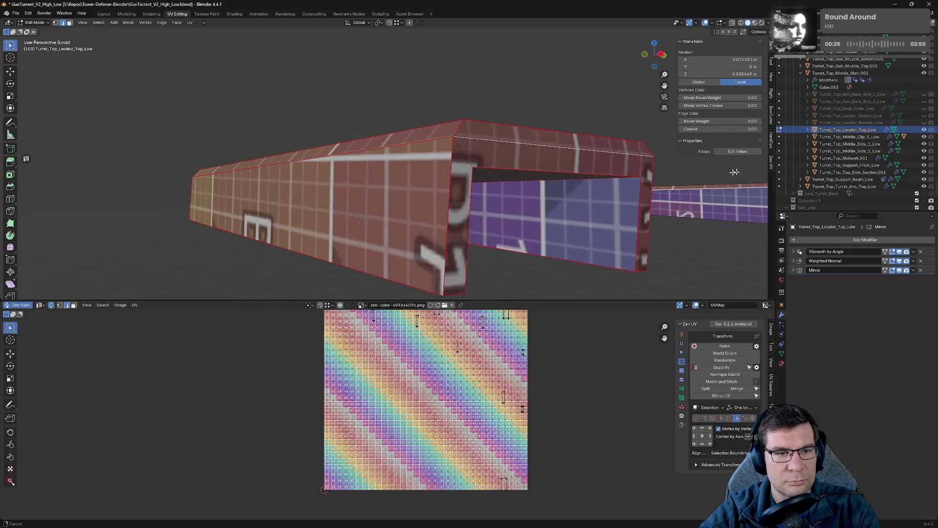
pyautogui.moveTo(410, 158)
pyautogui.mouseDown(button='middle')
pyautogui.moveTo(489, 186)
pyautogui.moveTo(626, 128)
pyautogui.mouseUp(button='middle')
pyautogui.hotkey('alt', 'z')
pyautogui.click(139, 104)
pyautogui.moveTo(139, 105)
pyautogui.mouseDown(button='middle')
pyautogui.moveTo(284, 101)
pyautogui.moveTo(355, 154)
pyautogui.mouseUp(button='middle')
pyautogui.moveTo(457, 212)
pyautogui.mouseDown(button='middle')
pyautogui.moveTo(280, 194)
pyautogui.moveTo(304, 183)
pyautogui.moveTo(292, 179)
pyautogui.moveTo(278, 123)
pyautogui.moveTo(355, 100)
pyautogui.mouseUp(button='middle')
pyautogui.scroll(-3, 281, 195)
pyautogui.hotkey('ctrl', 's')
# - Mark further seams, check the checker layout, save, hide the locator top and return to the turret
pyautogui.hotkey('alt', 'q')
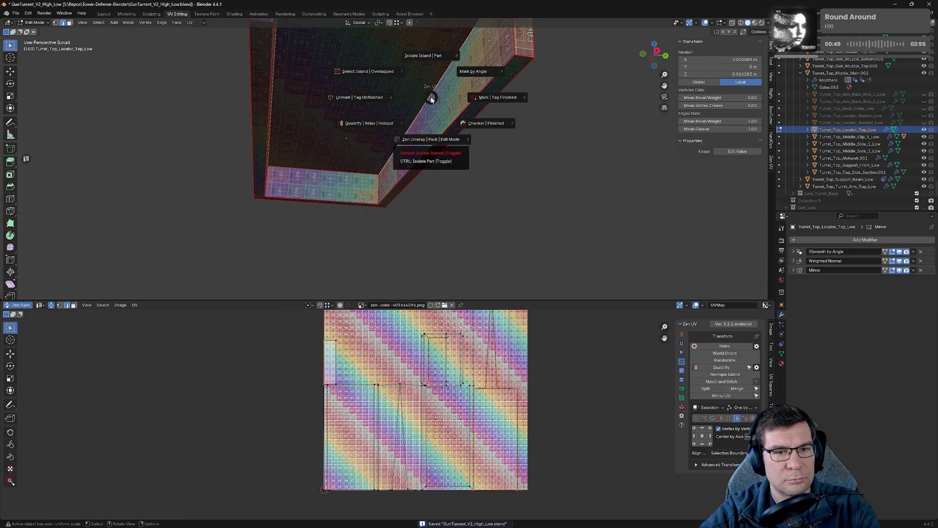
pyautogui.click(421, 99)
pyautogui.moveTo(404, 120); pyautogui.dragTo(501, 41, button='middle')
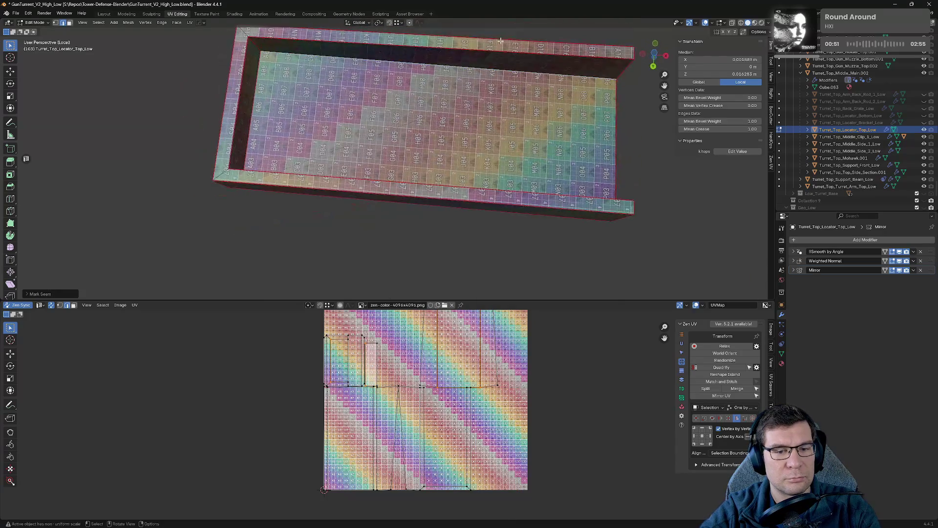
pyautogui.scroll(-1, 456, 401)
pyautogui.moveTo(488, 256)
pyautogui.mouseDown(button='middle')
pyautogui.moveTo(430, 252)
pyautogui.moveTo(389, 159)
pyautogui.moveTo(526, 148)
pyautogui.mouseUp(button='middle')
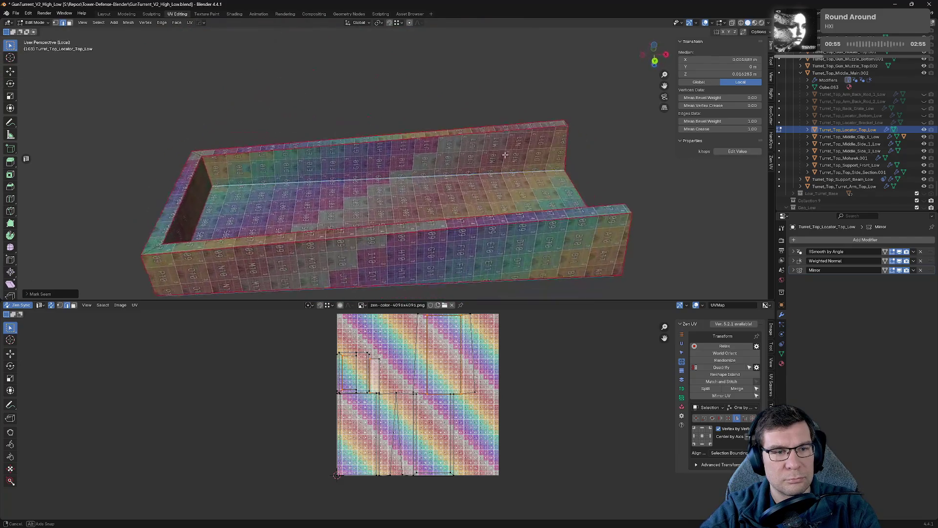
pyautogui.moveTo(370, 215)
pyautogui.mouseDown(button='middle')
pyautogui.moveTo(351, 116)
pyautogui.moveTo(455, 139)
pyautogui.mouseUp(button='middle')
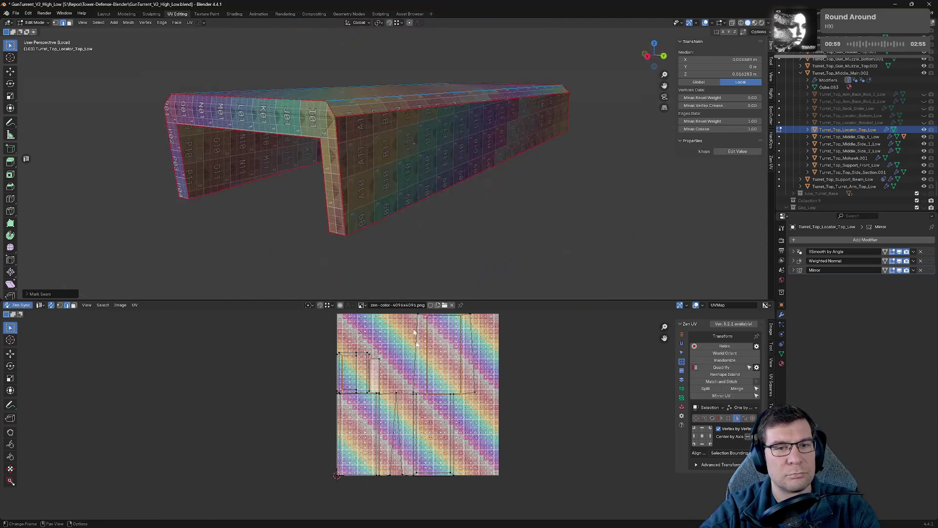
pyautogui.hotkey('ctrl', 's')
pyautogui.click(923, 130)
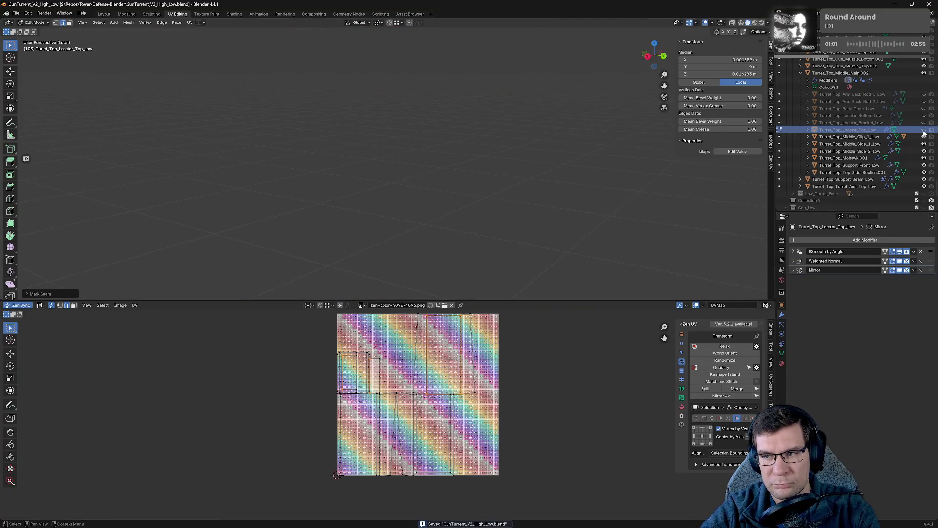
pyautogui.press('KP_Divide')
pyautogui.moveTo(657, 207); pyautogui.dragTo(437, 230, button='middle')
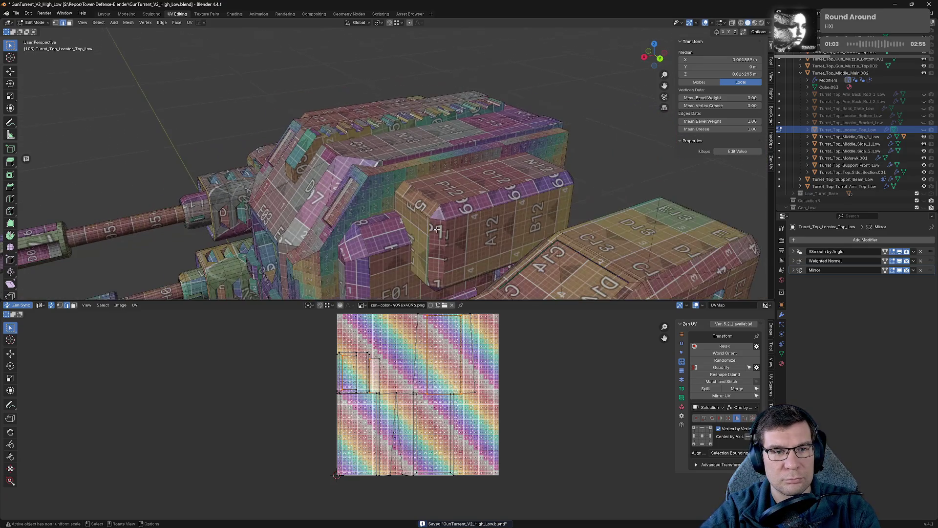
# - Isolate Turret_Top_Middle_Clip_1_Low, enter mesh editing and select all its geometry
pyautogui.click(850, 137)
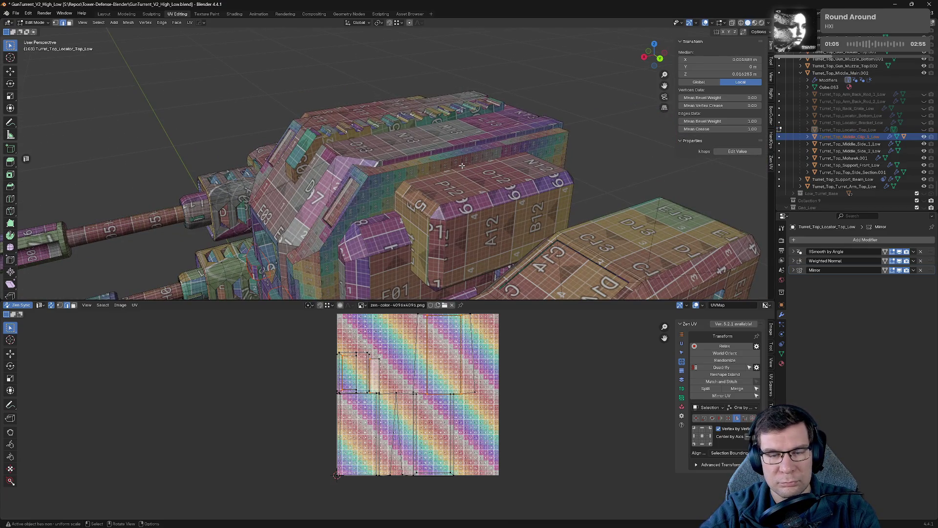
pyautogui.press('Tab')
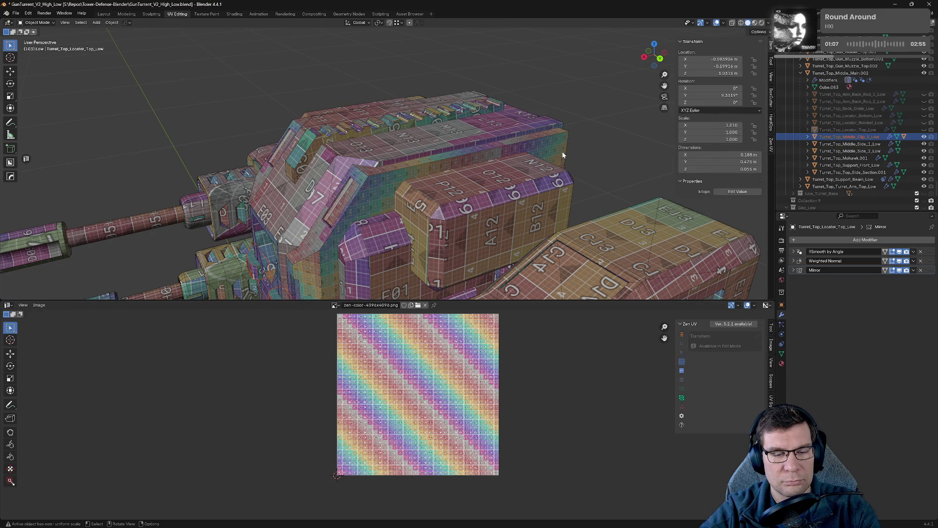
pyautogui.press('KP_Divide')
pyautogui.scroll(4, 487, 206)
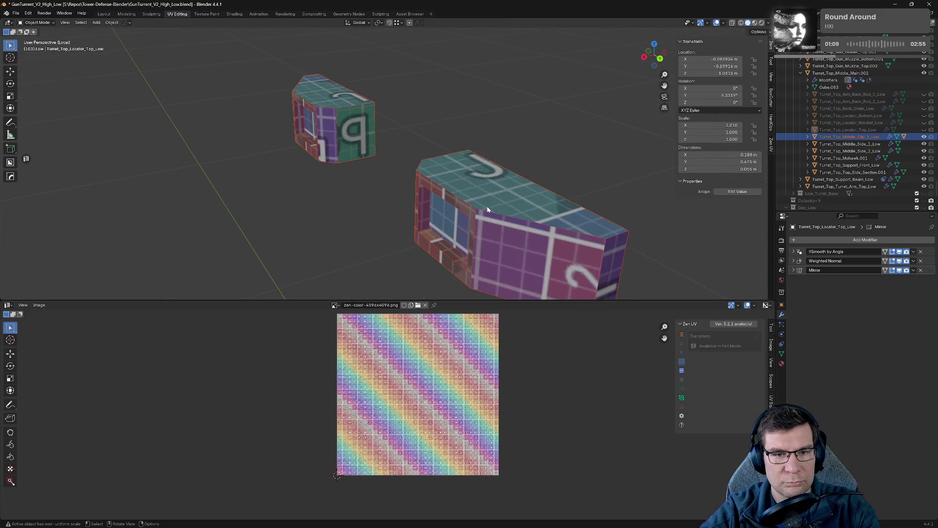
pyautogui.scroll(4, 544, 163)
pyautogui.press('Tab')
pyautogui.moveTo(545, 168)
pyautogui.mouseDown(button='middle')
pyautogui.moveTo(491, 210)
pyautogui.moveTo(469, 207)
pyautogui.mouseUp(button='middle')
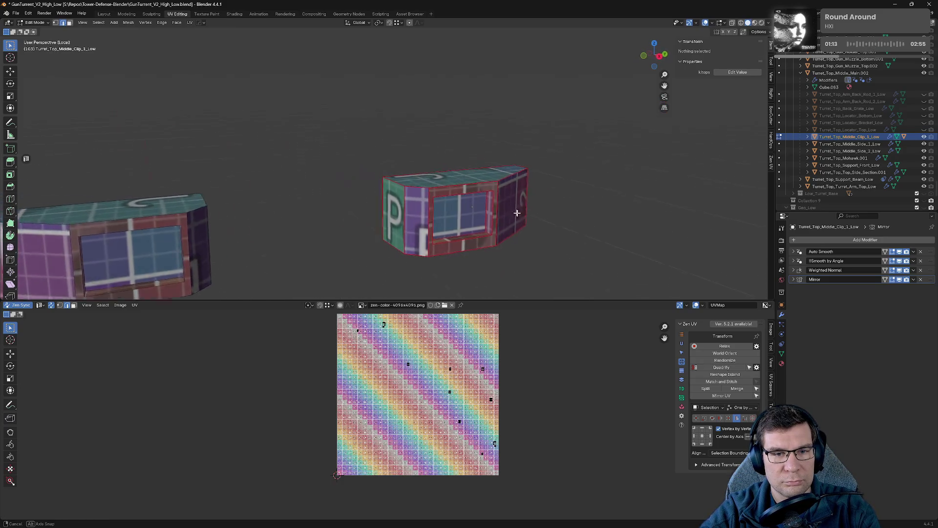
pyautogui.press('a')
pyautogui.hotkey('alt', 'e')
# - Mark seams and unwrap the clip, then seam the edges around its window rim
pyautogui.click(356, 208)
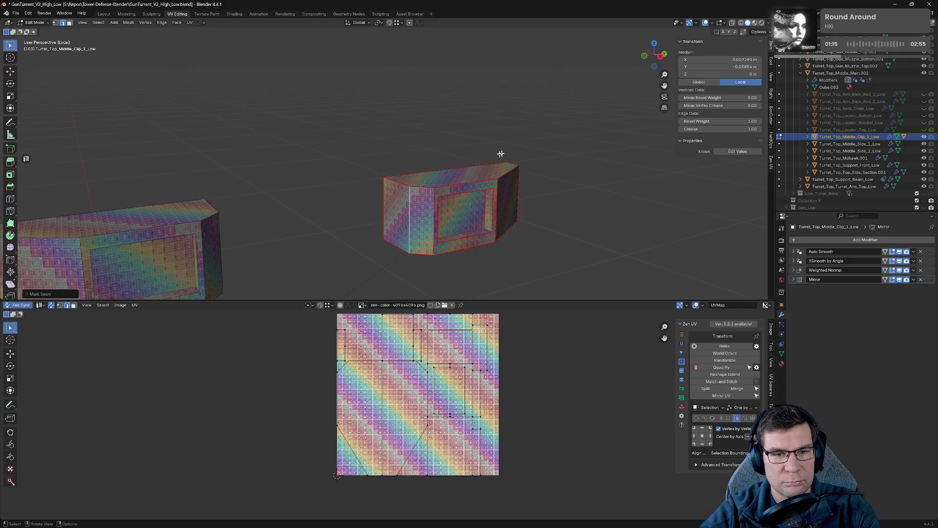
pyautogui.moveTo(529, 194)
pyautogui.mouseDown(button='middle')
pyautogui.moveTo(482, 185)
pyautogui.moveTo(495, 159)
pyautogui.moveTo(515, 162)
pyautogui.moveTo(323, 194)
pyautogui.moveTo(340, 250)
pyautogui.moveTo(411, 260)
pyautogui.moveTo(497, 251)
pyautogui.mouseUp(button='middle')
pyautogui.keyDown('alt'); pyautogui.click(480, 248); pyautogui.keyUp('alt')
pyautogui.hotkey('ctrl', 'e')
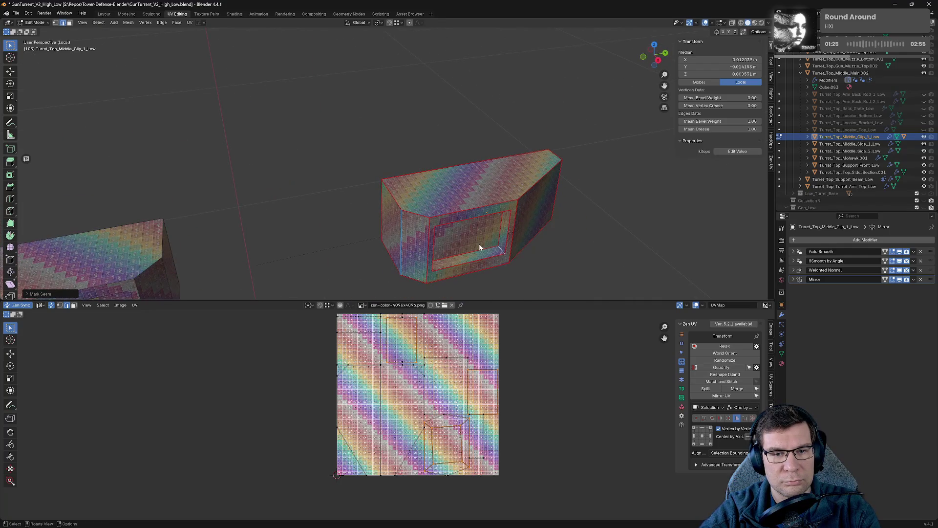
pyautogui.keyDown('ctrl'); pyautogui.moveTo(580, 217); pyautogui.dragTo(433, 161, button='middle'); pyautogui.keyUp('ctrl')
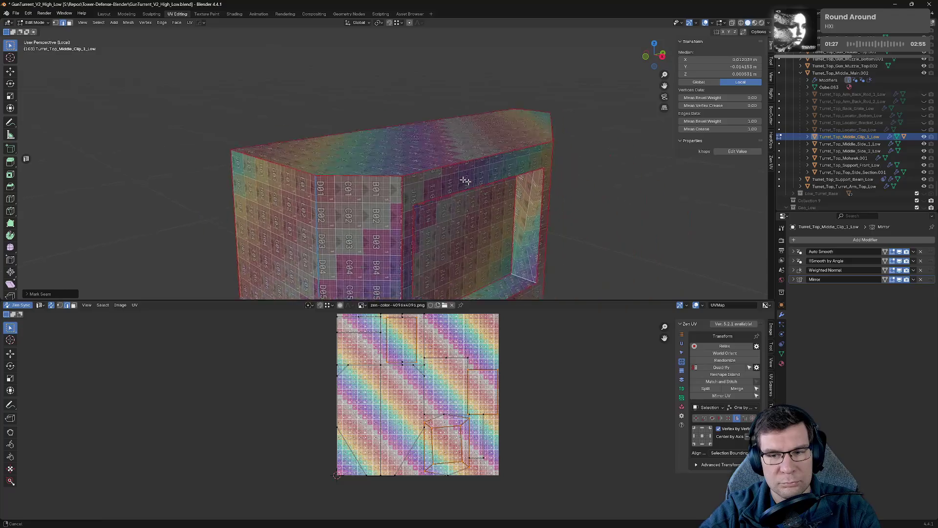
# - Clear the selection and select edges at the opening's inner corner for seaming
pyautogui.click(473, 168)
pyautogui.moveTo(501, 197); pyautogui.dragTo(416, 176, button='middle')
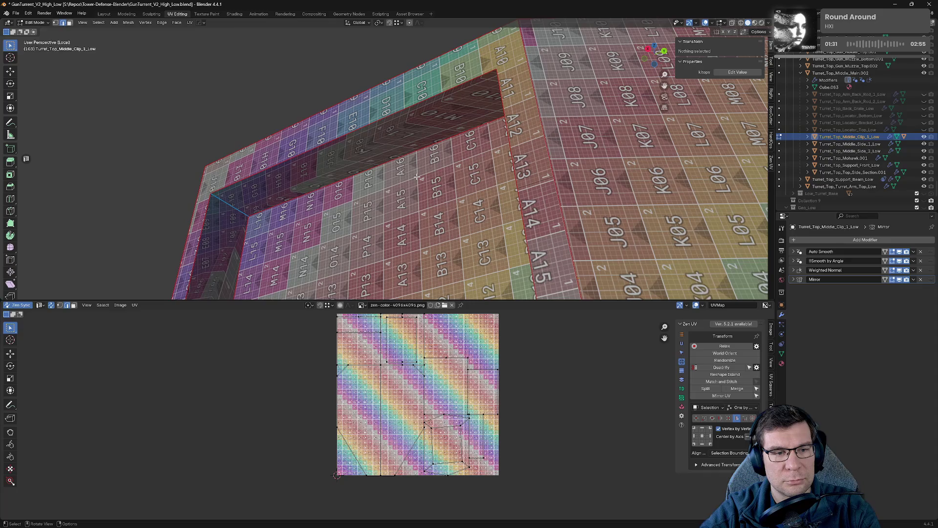
pyautogui.click(232, 204)
pyautogui.moveTo(232, 205)
pyautogui.mouseDown(button='middle')
pyautogui.moveTo(365, 189)
pyautogui.moveTo(440, 119)
pyautogui.mouseUp(button='middle')
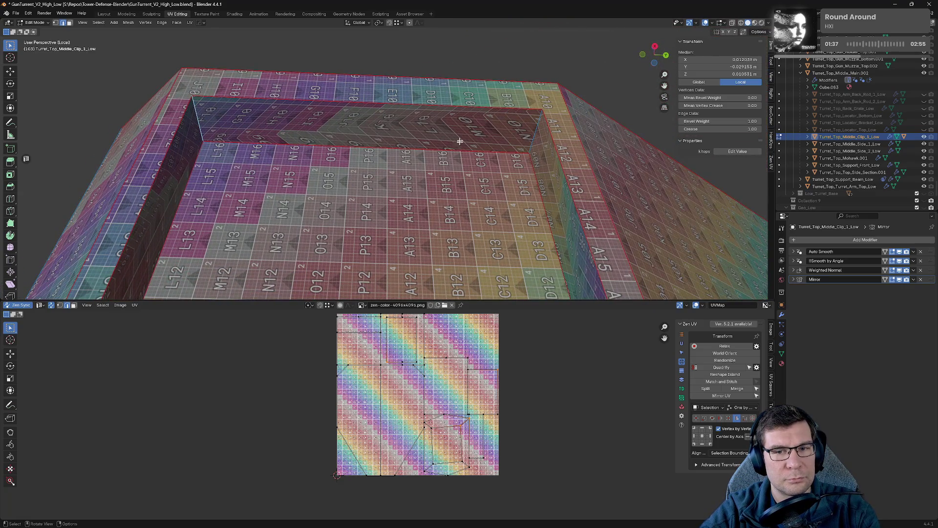
# - Seam the inner-corner edges and repeatedly re-unwrap and remap the clip's UVs via Zen UV
pyautogui.hotkey('alt', 'q')
pyautogui.click(395, 156)
pyautogui.hotkey('alt', 'q')
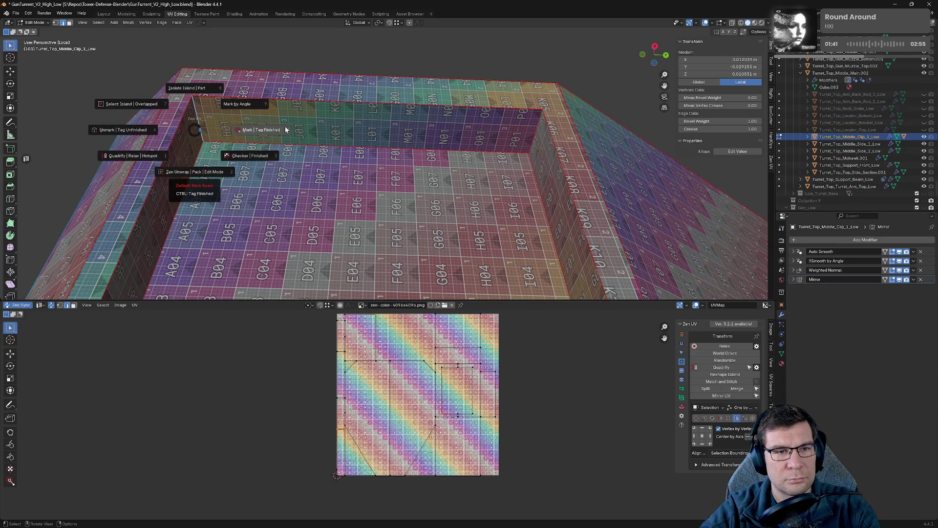
pyautogui.click(262, 151)
pyautogui.hotkey('alt', 'q')
pyautogui.click(383, 193)
pyautogui.moveTo(383, 193); pyautogui.dragTo(364, 284, button='middle')
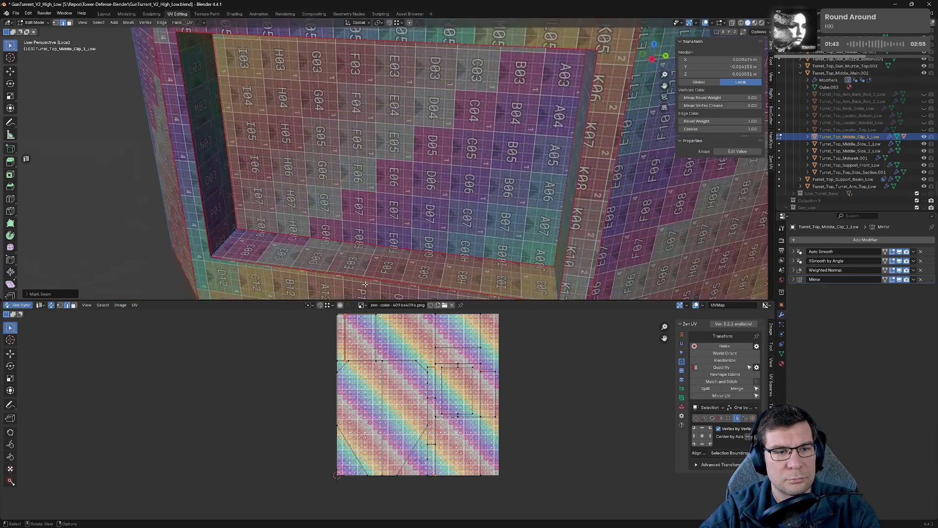
pyautogui.hotkey('alt', 'q')
pyautogui.click(213, 237)
pyautogui.hotkey('alt', 'q')
pyautogui.click(490, 285)
pyautogui.hotkey('alt', 'q')
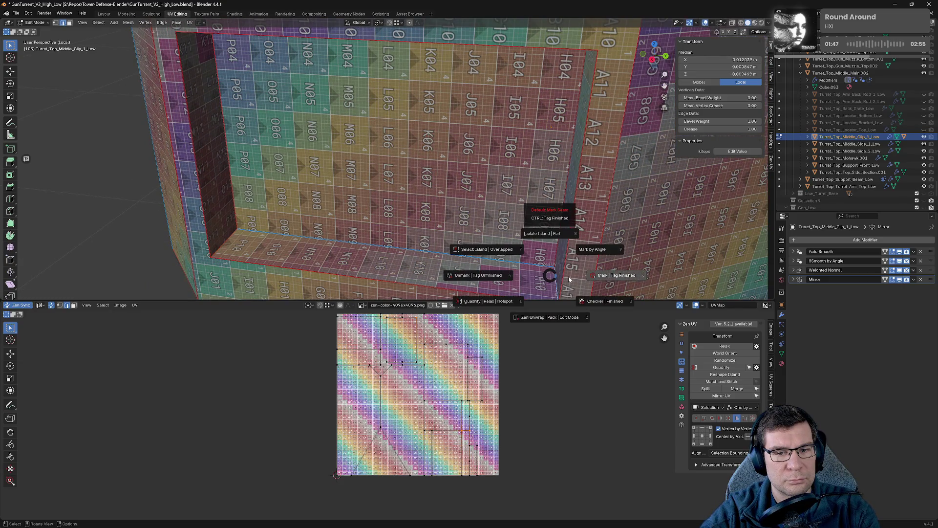
pyautogui.click(560, 280)
pyautogui.scroll(3, 479, 362)
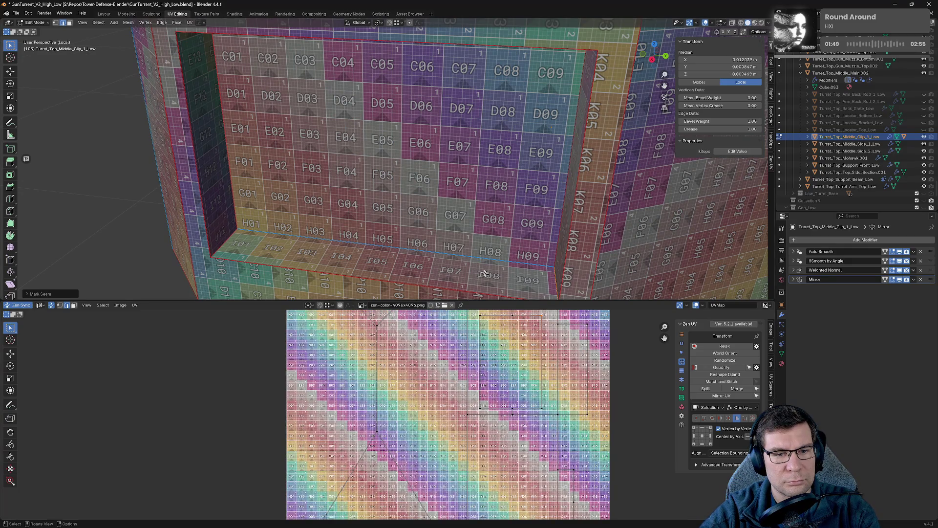
# - Merge the whole clip mesh by distance (no vertices removed), deselect and pick an inner rim edge
pyautogui.click(256, 235)
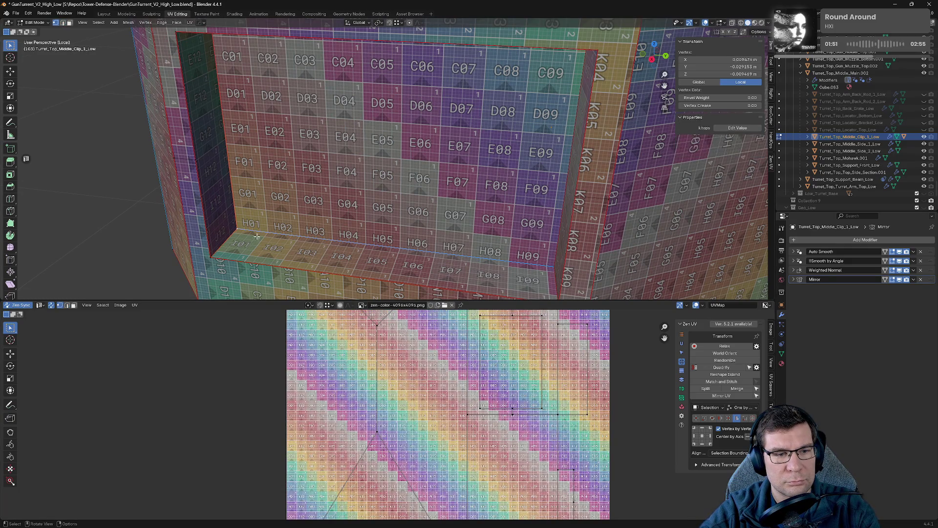
pyautogui.moveTo(272, 235); pyautogui.dragTo(256, 152, button='middle')
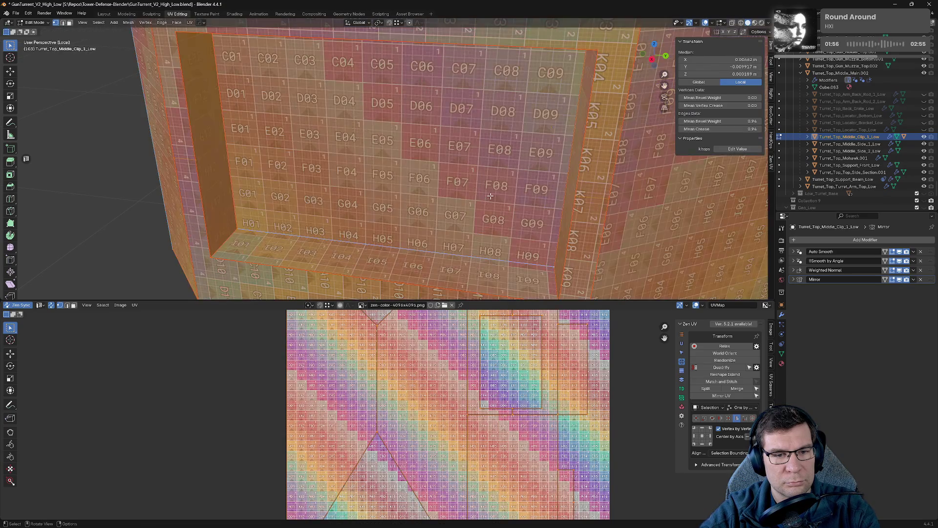
pyautogui.press('a')
pyautogui.press('m')
pyautogui.click(488, 196)
pyautogui.moveTo(480, 235)
pyautogui.mouseDown(button='middle')
pyautogui.moveTo(419, 172)
pyautogui.moveTo(409, 146)
pyautogui.mouseUp(button='middle')
pyautogui.hotkey('alt', 'a')
pyautogui.keyDown('alt'); pyautogui.click(409, 146); pyautogui.keyUp('alt')
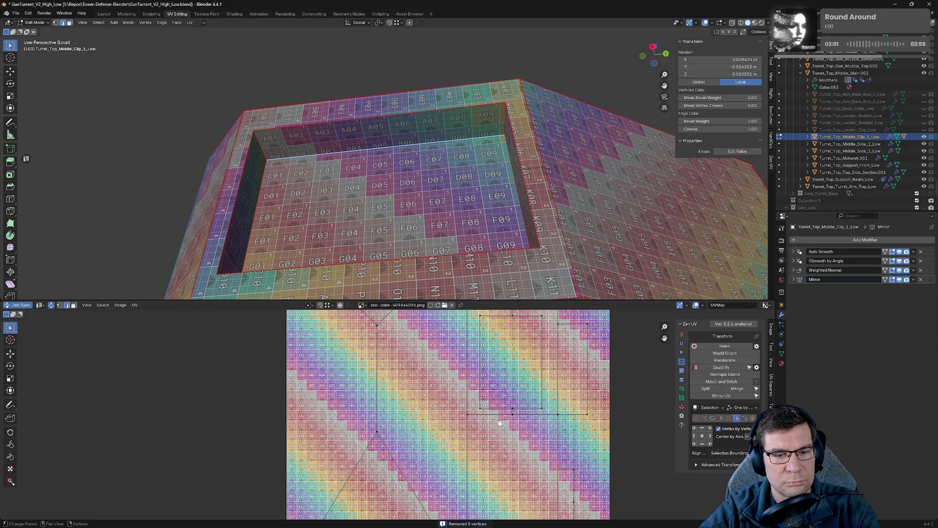
pyautogui.scroll(-2, 499, 421)
# - Dissolve the extra edge crossing the clip's outer side face
pyautogui.moveTo(506, 334); pyautogui.dragTo(454, 386, button='middle')
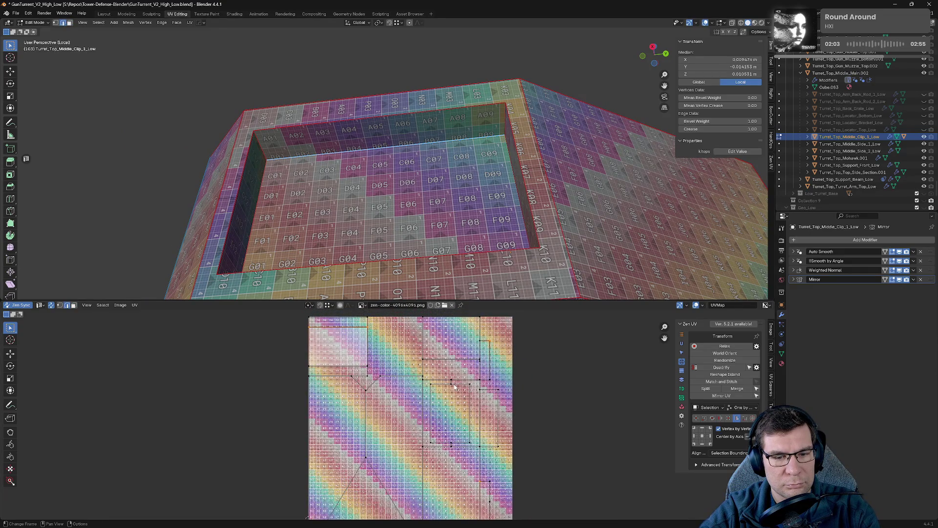
pyautogui.moveTo(479, 258)
pyautogui.mouseDown(button='middle')
pyautogui.moveTo(481, 252)
pyautogui.moveTo(523, 268)
pyautogui.moveTo(523, 286)
pyautogui.moveTo(514, 242)
pyautogui.moveTo(367, 230)
pyautogui.mouseUp(button='middle')
pyautogui.scroll(3, 300, 227)
pyautogui.scroll(2, 303, 240)
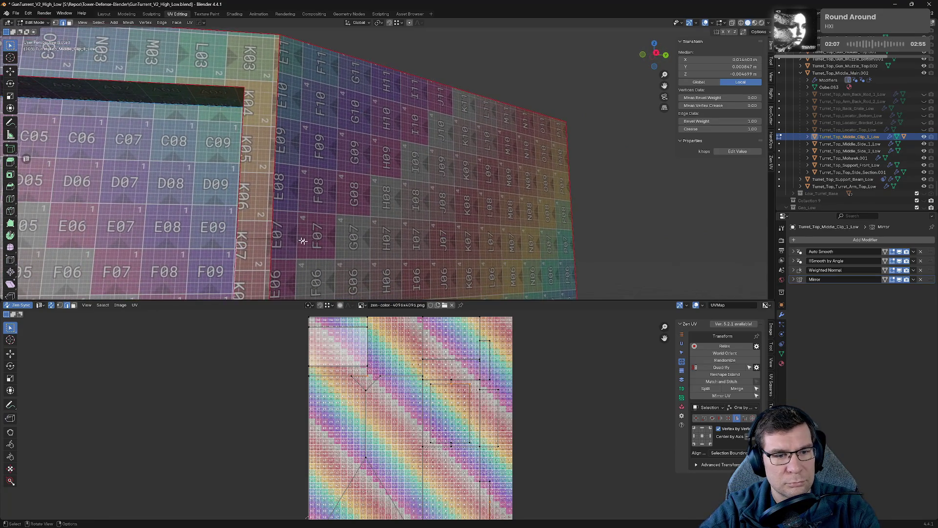
pyautogui.rightClick(260, 247)
pyautogui.click(279, 249)
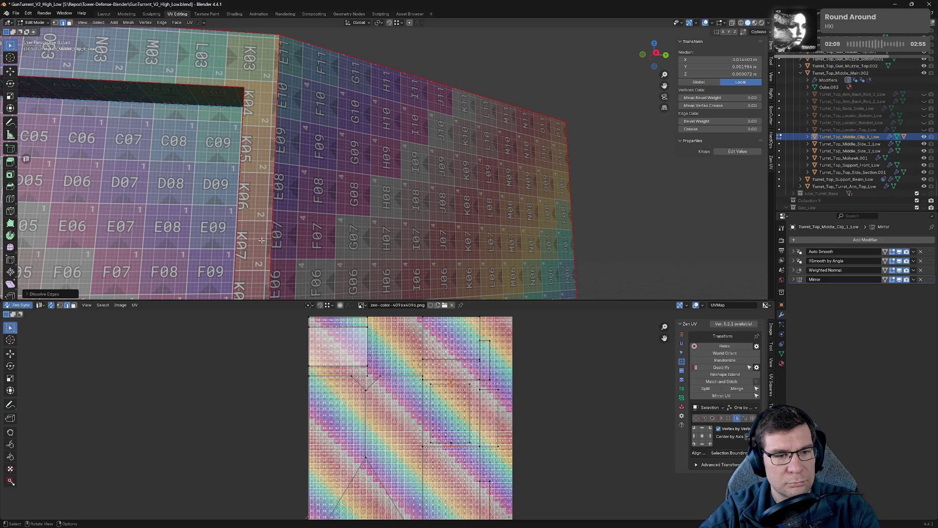
# - Select the K06/K07 face strip and bring up the delete options for it
pyautogui.moveTo(262, 241)
pyautogui.mouseDown(button='middle')
pyautogui.moveTo(477, 191)
pyautogui.moveTo(511, 167)
pyautogui.moveTo(595, 233)
pyautogui.mouseUp(button='middle')
pyautogui.keyDown('alt'); pyautogui.click(594, 233); pyautogui.keyUp('alt')
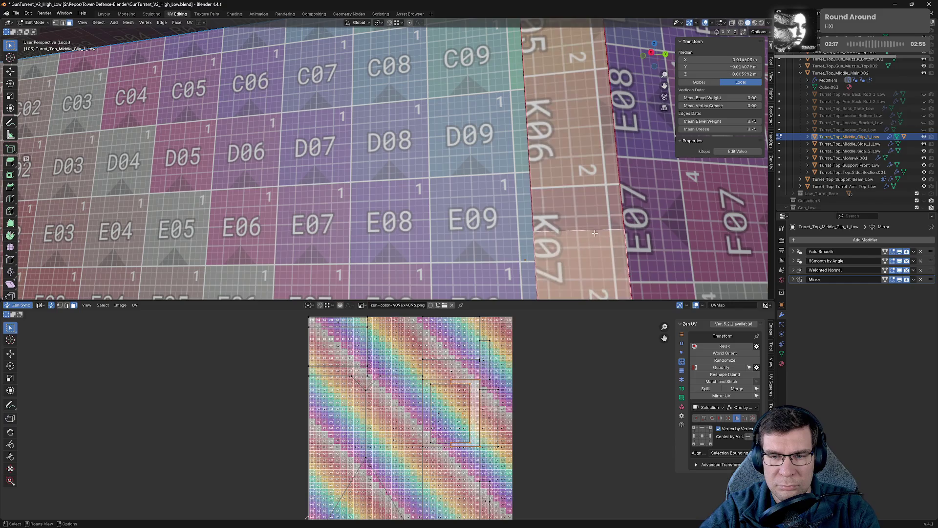
pyautogui.moveTo(595, 232); pyautogui.dragTo(633, 235, button='middle')
pyautogui.press('x')
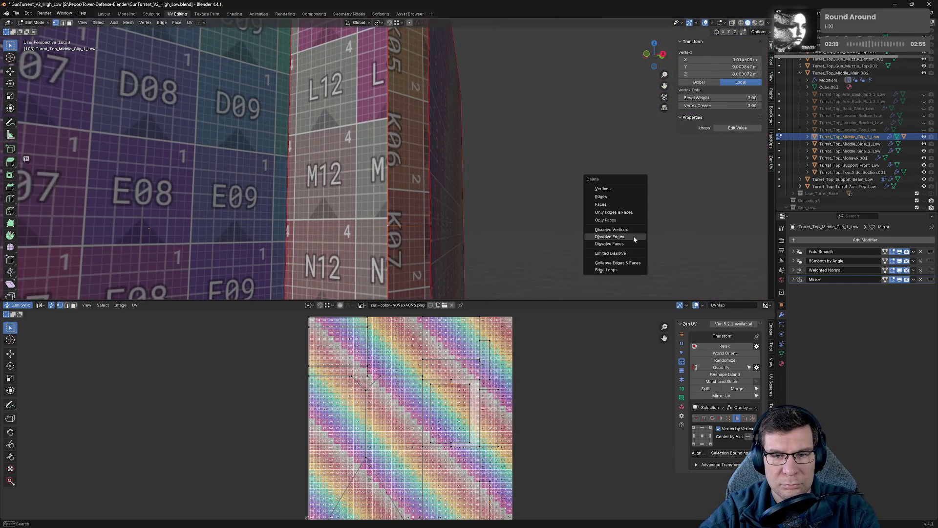
# - Try deleting and dissolving geometry on the inner-corner strip, undoing each failed attempt
pyautogui.click(631, 235)
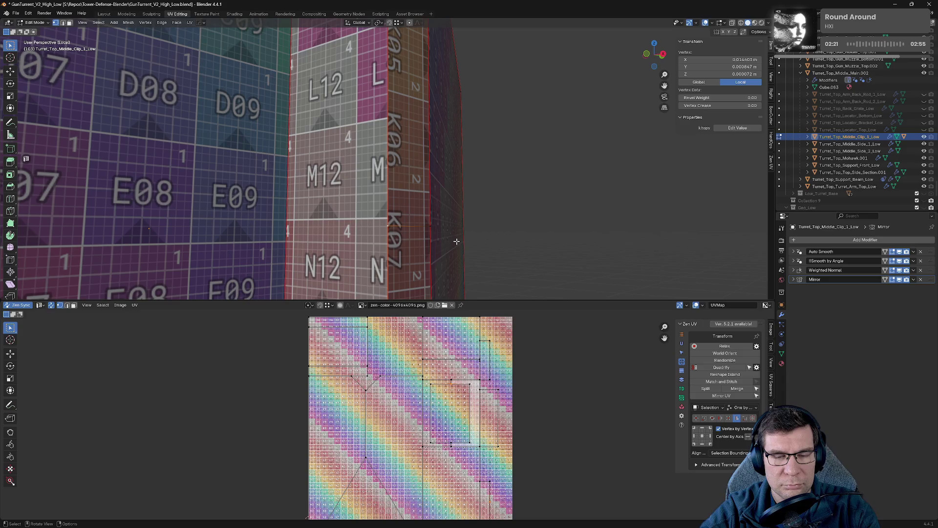
pyautogui.press('x')
pyautogui.click(431, 229)
pyautogui.hotkey('ctrl', 'z')
pyautogui.keyDown('shift'); pyautogui.click(394, 229); pyautogui.keyUp('shift')
pyautogui.press('x')
pyautogui.click(388, 235)
pyautogui.hotkey('ctrl', 'z')
# - Dissolve the strip's surplus vertices and select the neighbouring corner vertices
pyautogui.moveTo(503, 241)
pyautogui.mouseDown(button='middle')
pyautogui.moveTo(514, 192)
pyautogui.moveTo(460, 255)
pyautogui.moveTo(424, 96)
pyautogui.mouseUp(button='middle')
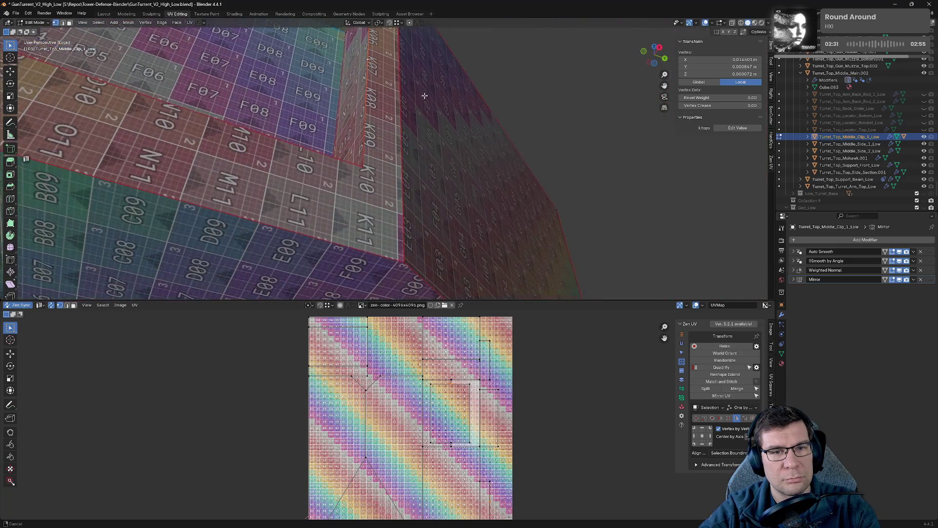
pyautogui.press('x')
pyautogui.click(401, 116)
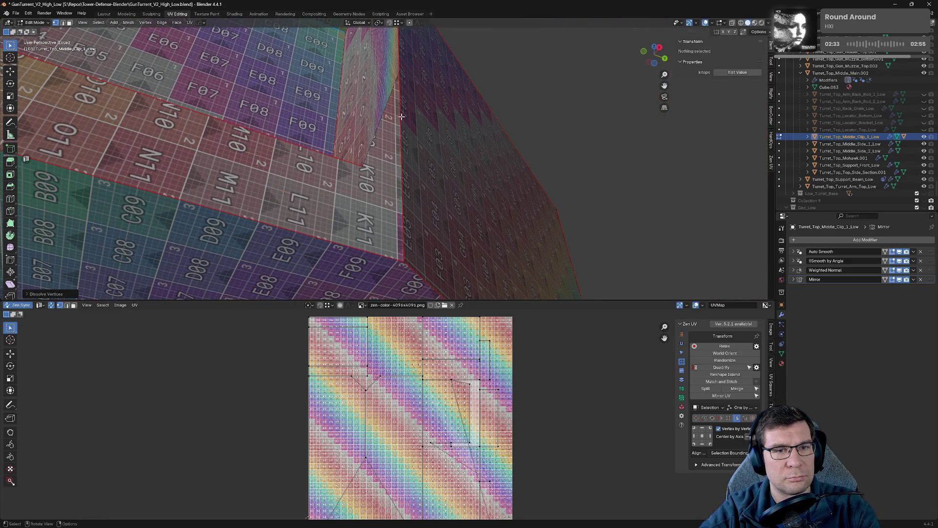
pyautogui.keyDown('shift'); pyautogui.moveTo(401, 116); pyautogui.dragTo(418, 205, button='middle'); pyautogui.keyUp('shift')
pyautogui.click(396, 227)
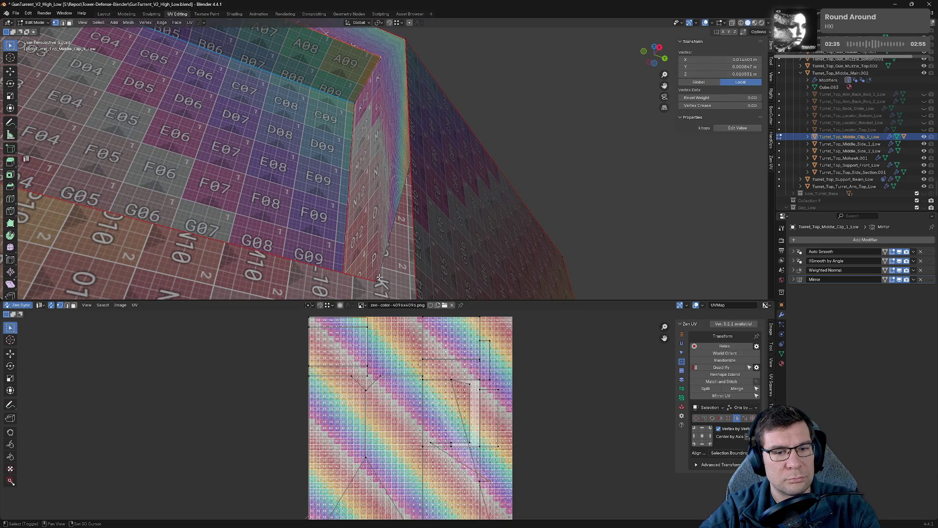
pyautogui.keyDown('shift'); pyautogui.click(379, 279); pyautogui.keyUp('shift')
pyautogui.keyDown('shift'); pyautogui.click(373, 279); pyautogui.keyUp('shift')
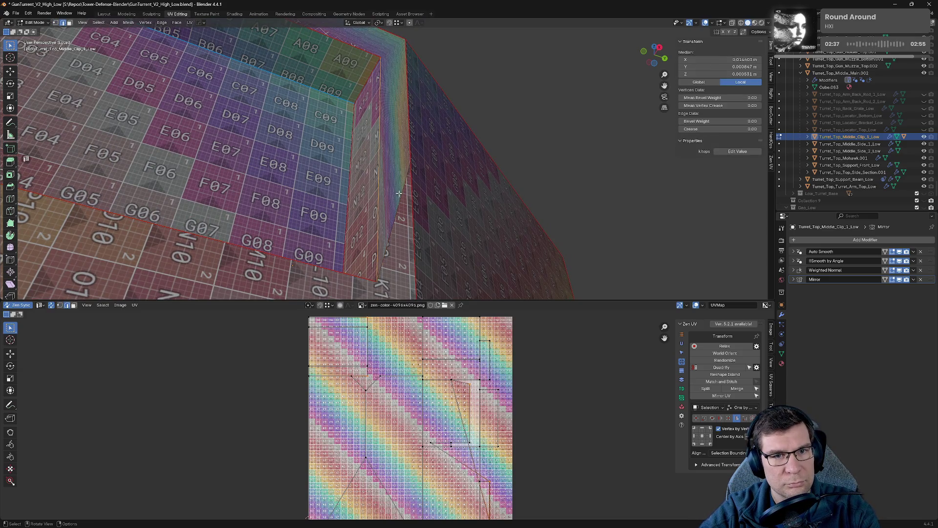
# - Select the leftover edges along the corner strip and dissolve them
pyautogui.moveTo(374, 279); pyautogui.dragTo(400, 59, button='middle')
pyautogui.click(391, 71)
pyautogui.keyDown('shift'); pyautogui.click(410, 57); pyautogui.keyUp('shift')
pyautogui.moveTo(410, 57); pyautogui.dragTo(450, 180, button='middle')
pyautogui.click(408, 188)
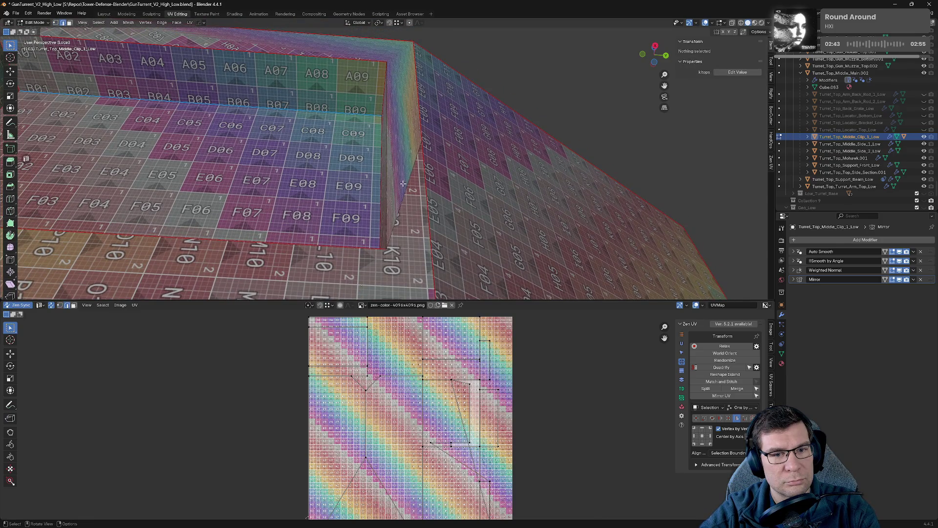
pyautogui.keyDown('shift'); pyautogui.click(403, 186); pyautogui.keyUp('shift')
pyautogui.press('x')
pyautogui.click(404, 189)
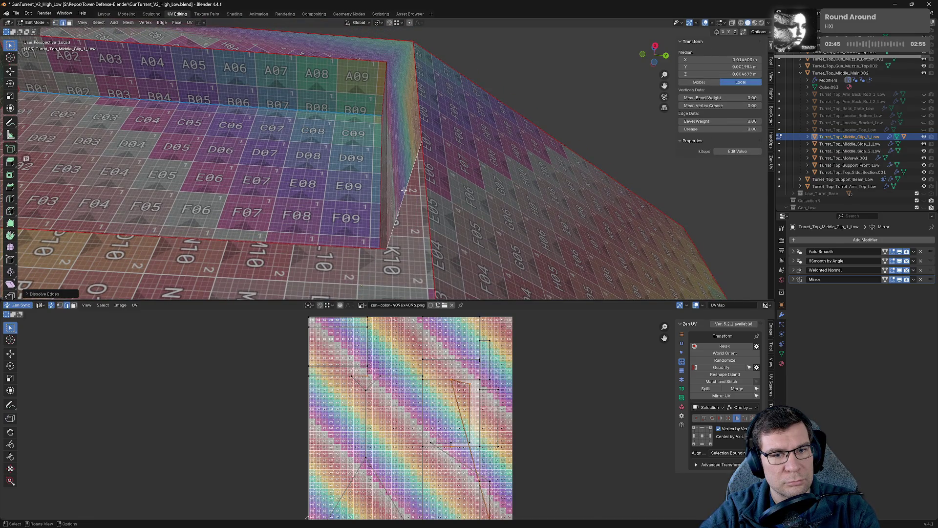
pyautogui.click(422, 144)
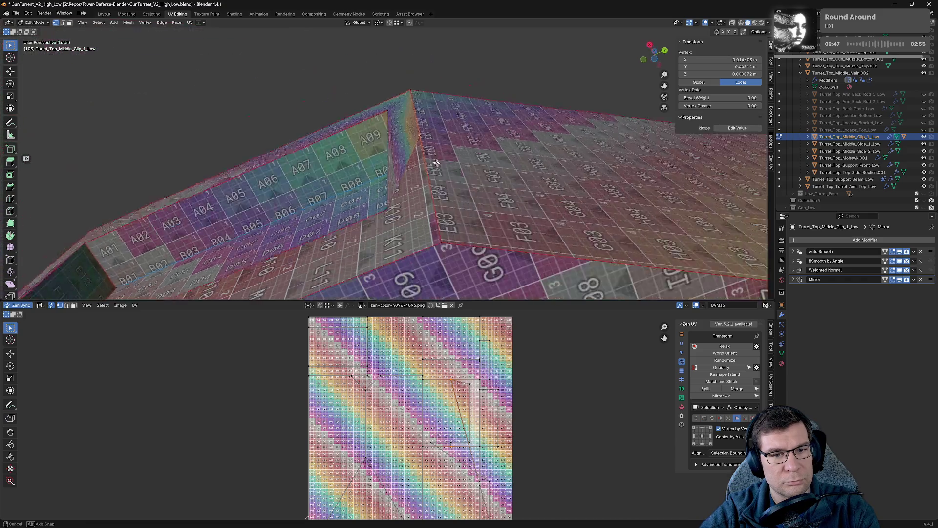
# - Dissolve edges and delete corner vertices, then undo back to the earlier selection
pyautogui.moveTo(427, 154); pyautogui.dragTo(443, 158, button='middle')
pyautogui.press('x')
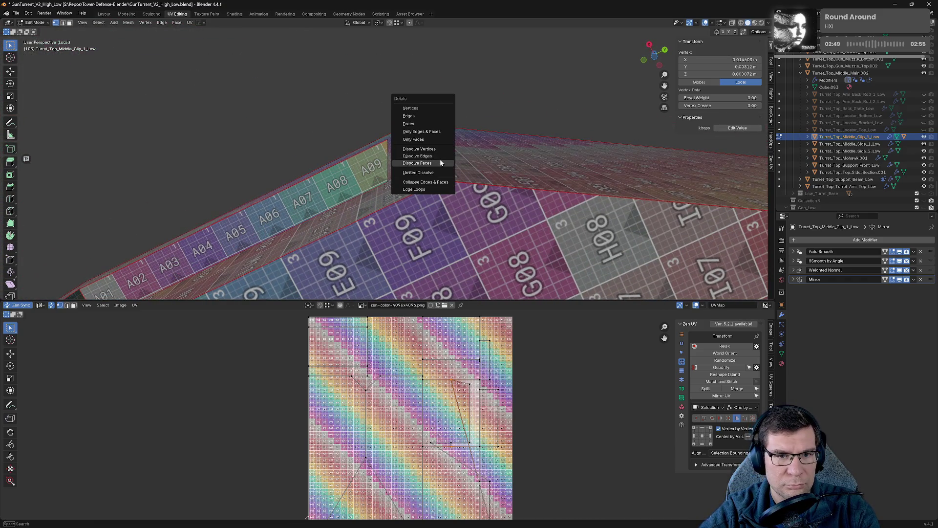
pyautogui.click(439, 155)
pyautogui.press('x')
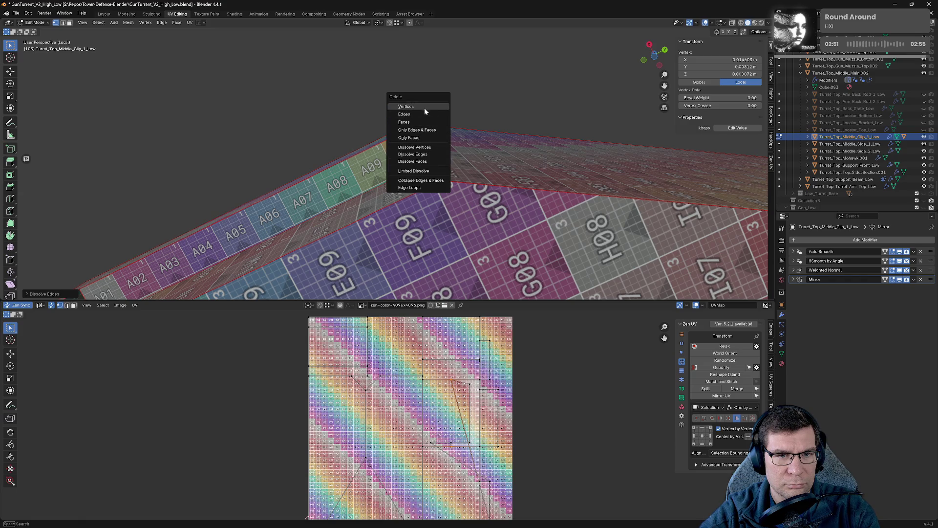
pyautogui.click(427, 110)
pyautogui.moveTo(425, 119); pyautogui.dragTo(430, 140, button='middle')
pyautogui.click(414, 91)
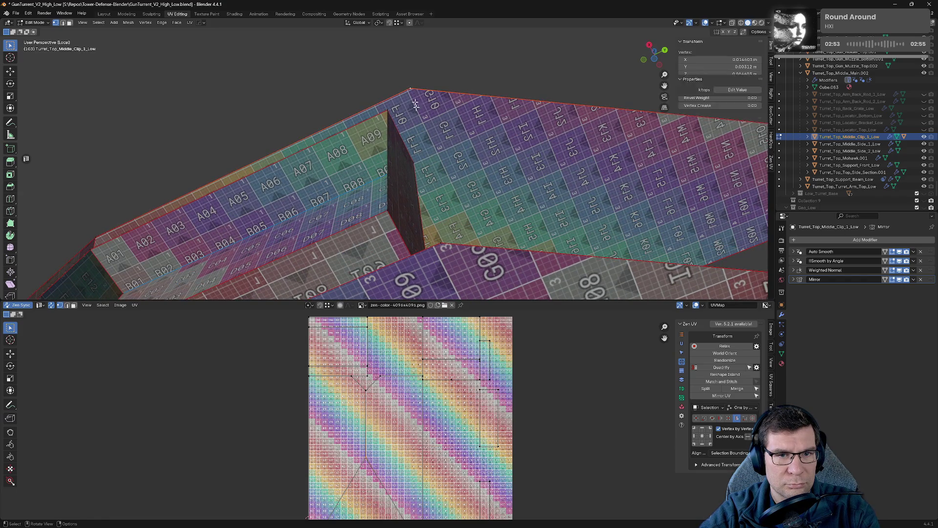
pyautogui.keyDown('shift'); pyautogui.click(438, 246); pyautogui.keyUp('shift')
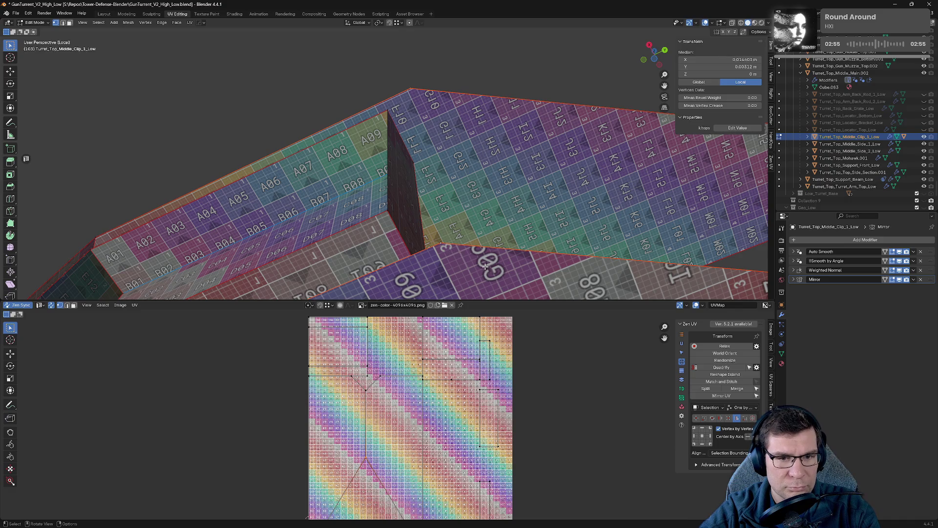
pyautogui.hotkey('ctrl', 'z')
pyautogui.hotkey('ctrl', 'z')
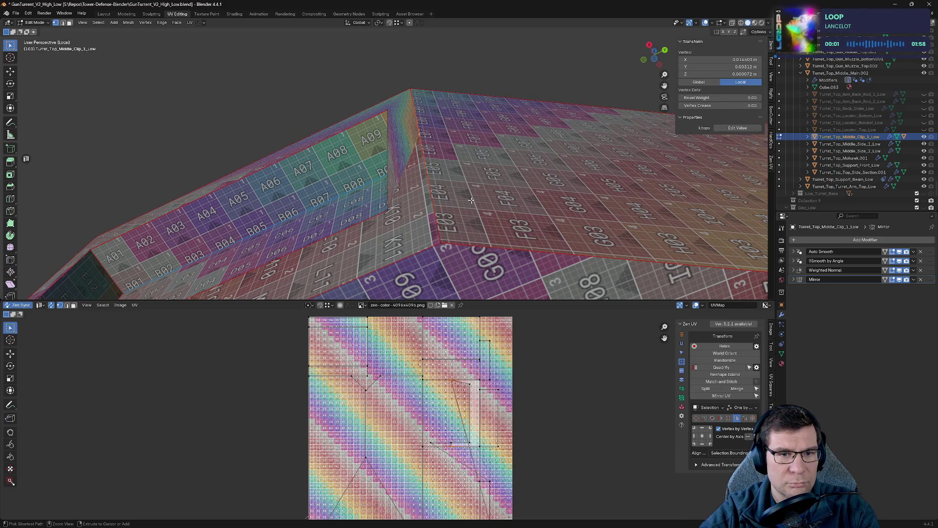
pyautogui.hotkey('ctrl', 'z')
pyautogui.hotkey('ctrl', 'z')
pyautogui.hotkey('ctrl', 'z')
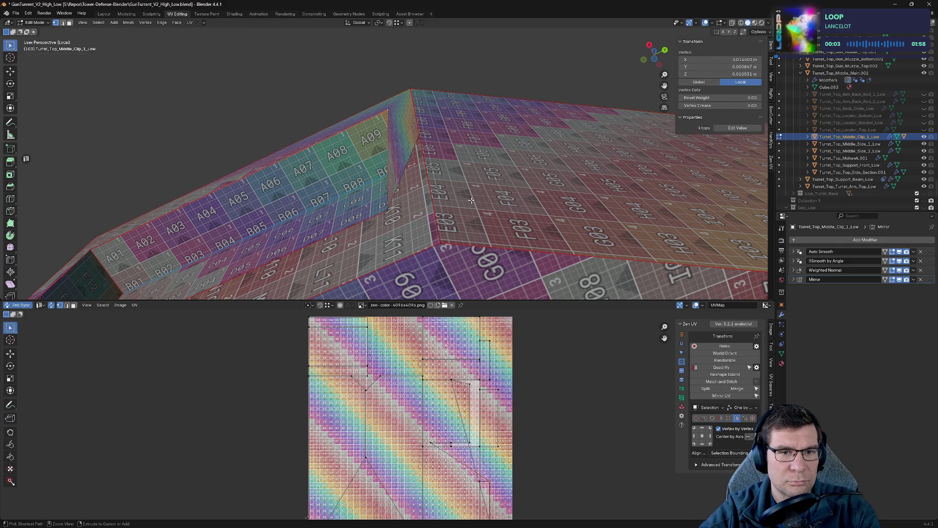
pyautogui.hotkey('ctrl', 'z')
pyautogui.hotkey('ctrl', 'z')
pyautogui.hotkey('ctrl', 'z')
pyautogui.hotkey('ctrl', 'z')
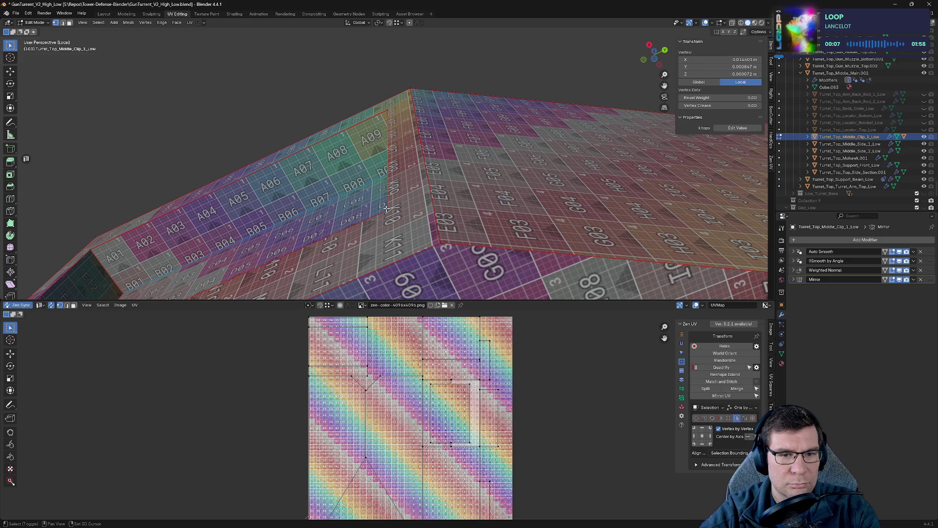
# - Merge two pairs of leftover inner-corner vertices together
pyautogui.keyDown('shift'); pyautogui.click(387, 208); pyautogui.keyUp('shift')
pyautogui.press('m')
pyautogui.click(390, 218)
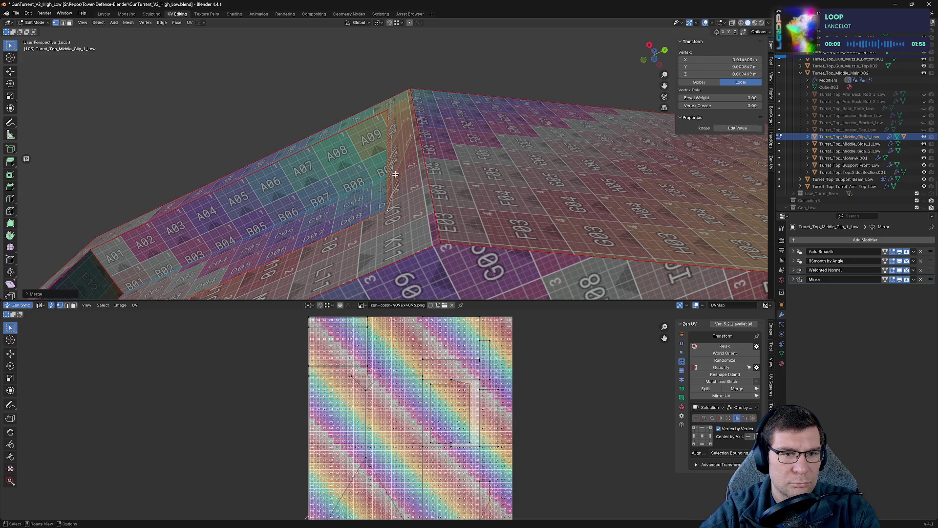
pyautogui.click(433, 244)
pyautogui.keyDown('shift'); pyautogui.click(440, 244); pyautogui.keyUp('shift')
pyautogui.press('m')
pyautogui.click(438, 241)
# - Undo a bad vertex dissolve, then merge the whole clip mesh by distance to confirm no duplicates remain
pyautogui.click(395, 214)
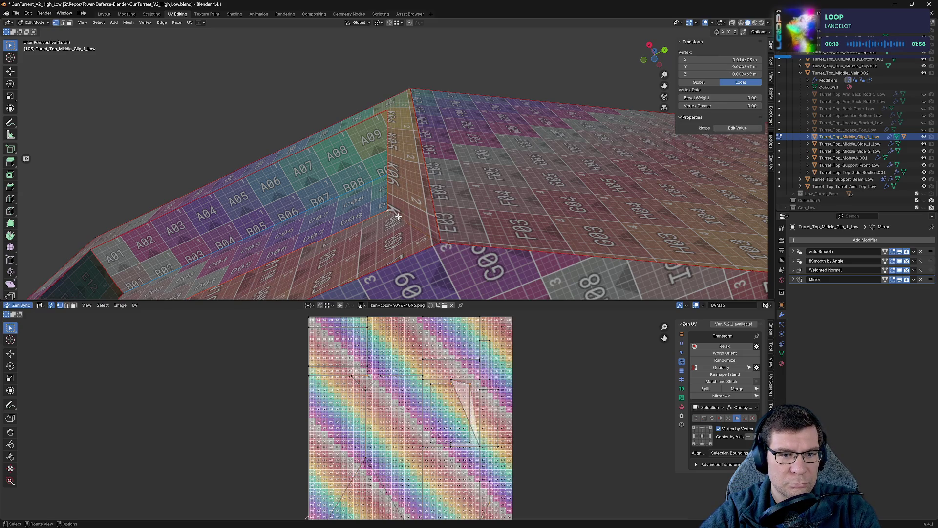
pyautogui.keyDown('shift'); pyautogui.click(398, 216); pyautogui.keyUp('shift')
pyautogui.press('x')
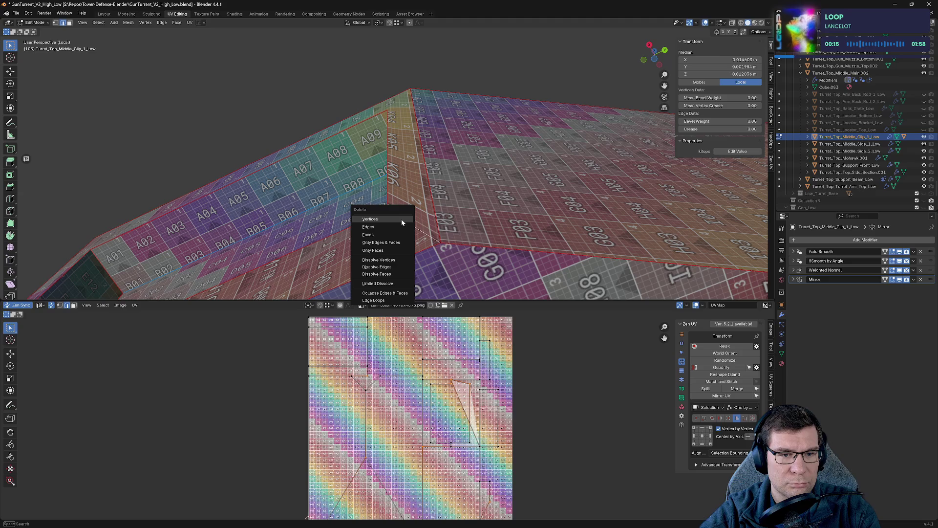
pyautogui.click(397, 259)
pyautogui.hotkey('ctrl', 'z')
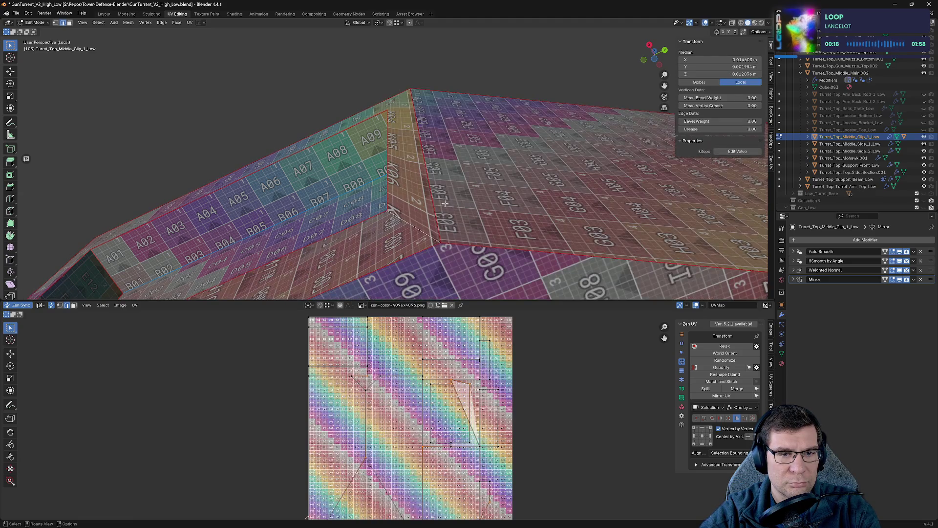
pyautogui.moveTo(444, 203); pyautogui.dragTo(471, 161, button='middle')
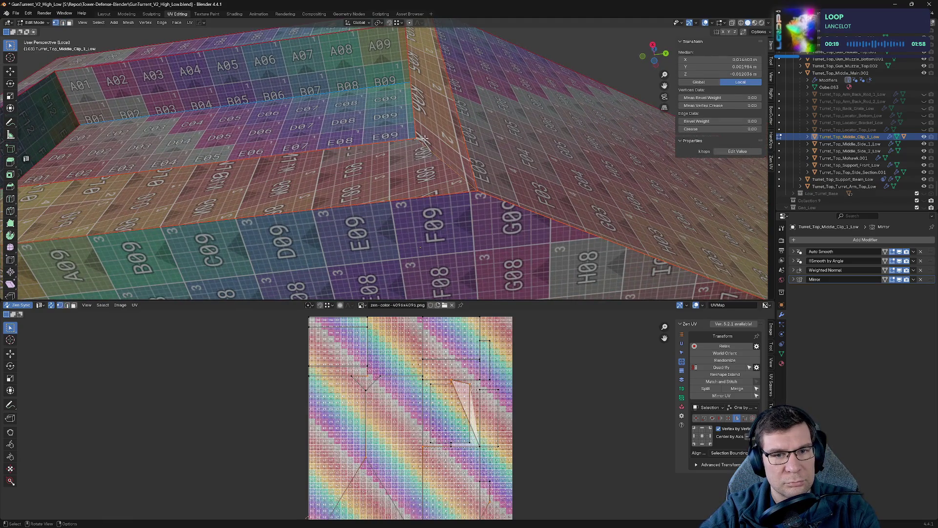
pyautogui.press('a')
pyautogui.press('m')
pyautogui.click(499, 216)
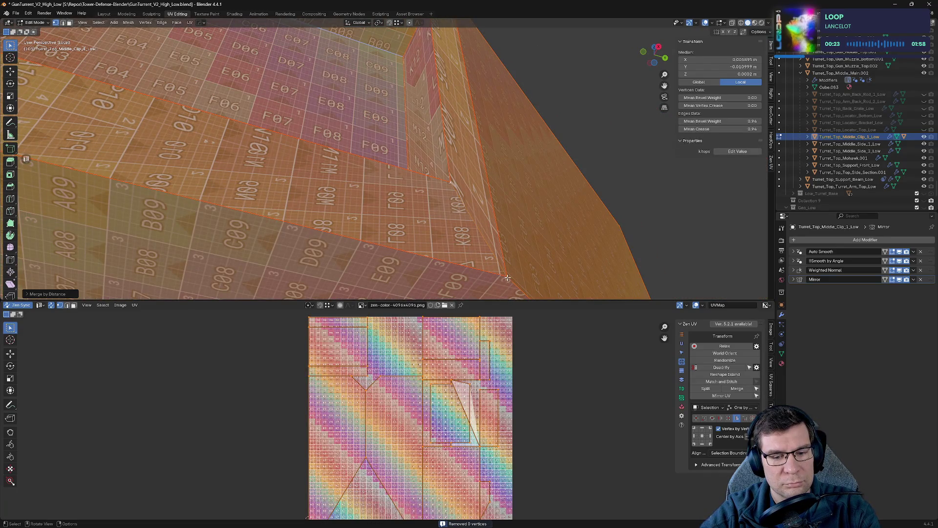
# - Select the bottom and top inner edge loops framing the clip's window opening
pyautogui.hotkey('alt', 'a')
pyautogui.moveTo(547, 265)
pyautogui.mouseDown(button='middle')
pyautogui.moveTo(455, 130)
pyautogui.moveTo(489, 203)
pyautogui.moveTo(420, 182)
pyautogui.mouseUp(button='middle')
pyautogui.click(455, 130)
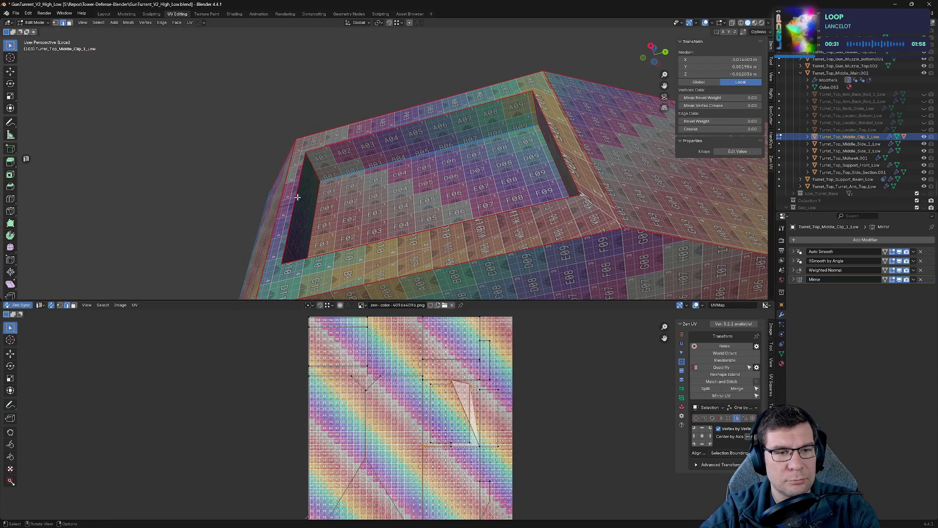
pyautogui.moveTo(287, 203)
pyautogui.mouseDown(button='middle')
pyautogui.moveTo(352, 198)
pyautogui.moveTo(391, 170)
pyautogui.moveTo(498, 177)
pyautogui.mouseUp(button='middle')
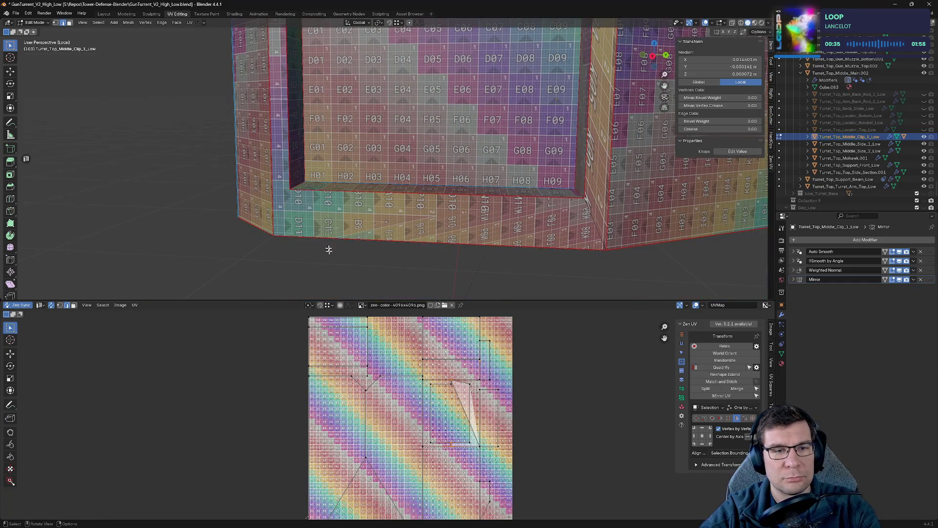
pyautogui.keyDown('shift'); pyautogui.click(274, 236); pyautogui.keyUp('shift')
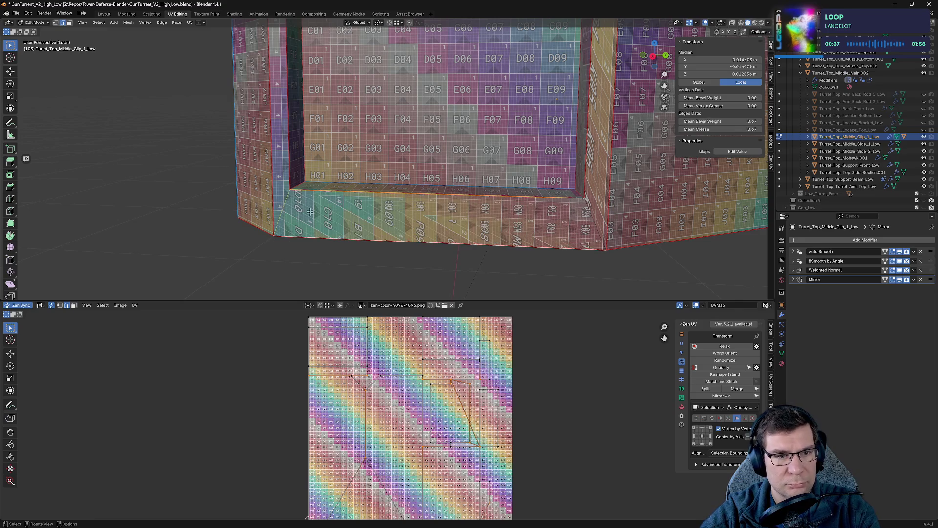
pyautogui.moveTo(274, 236); pyautogui.dragTo(317, 163, button='middle')
pyautogui.keyDown('alt'); pyautogui.keyDown('shift'); pyautogui.click(317, 162); pyautogui.keyUp('shift'); pyautogui.keyUp('alt')
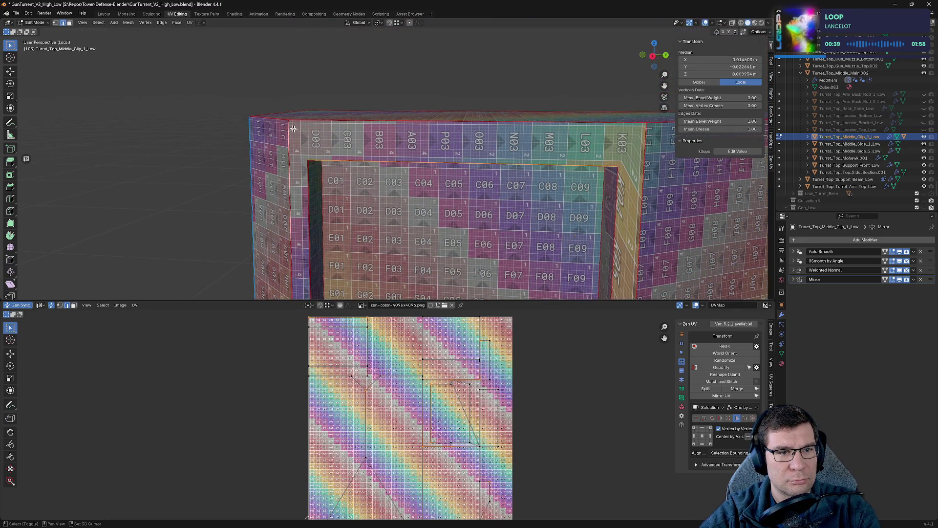
pyautogui.press('ctrl+KP_Add')
pyautogui.hotkey('ctrl', 'z')
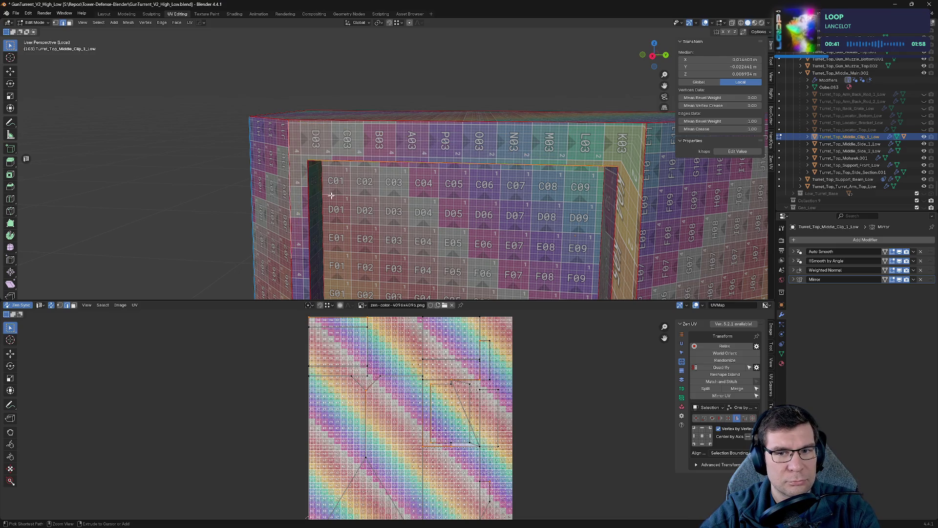
pyautogui.keyDown('alt'); pyautogui.click(629, 151); pyautogui.keyUp('alt')
pyautogui.keyDown('shift'); pyautogui.click(635, 141); pyautogui.keyUp('shift')
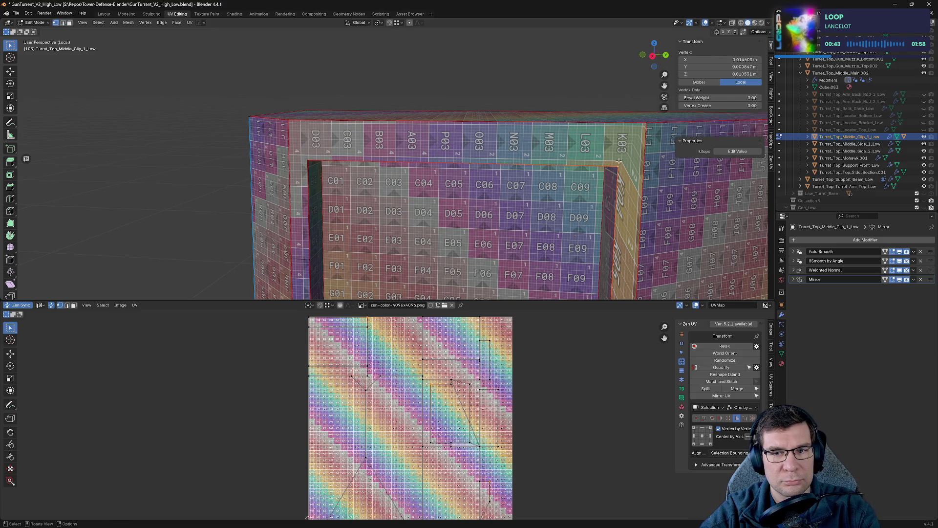
# - Select the vertical corner edges and merge their overlapping vertices by distance
pyautogui.moveTo(638, 139); pyautogui.dragTo(470, 117, button='middle')
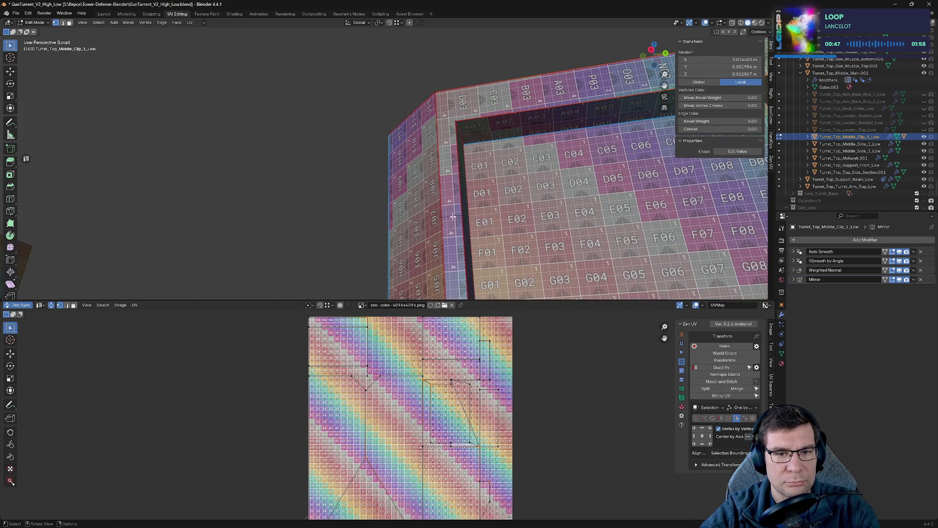
pyautogui.keyDown('alt'); pyautogui.click(454, 217); pyautogui.keyUp('alt')
pyautogui.keyDown('alt'); pyautogui.keyDown('shift'); pyautogui.click(464, 219); pyautogui.keyUp('shift'); pyautogui.keyUp('alt')
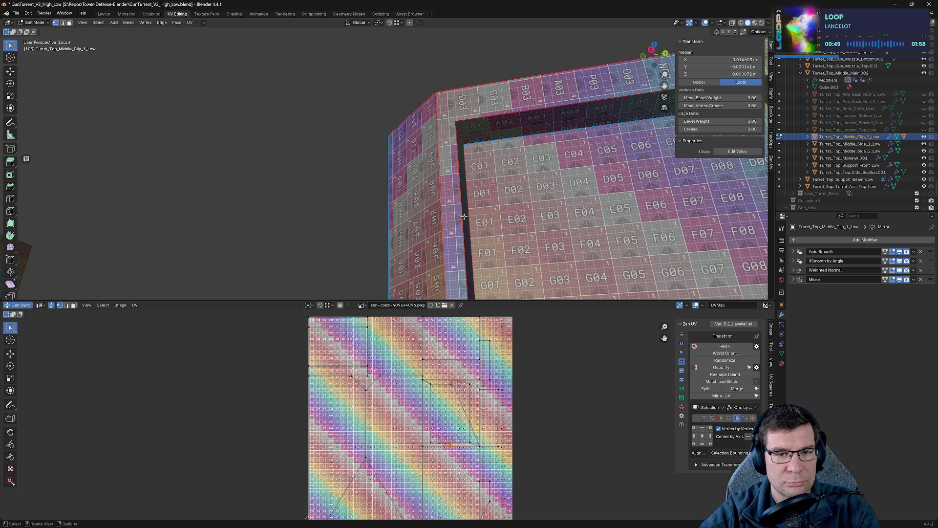
pyautogui.keyDown('alt'); pyautogui.keyDown('shift'); pyautogui.click(454, 124); pyautogui.keyUp('shift'); pyautogui.keyUp('alt')
pyautogui.press('m')
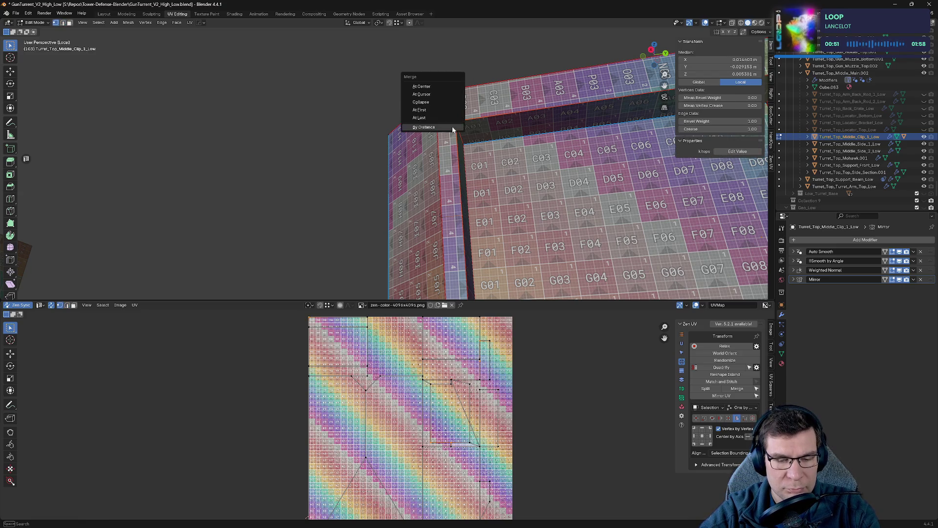
pyautogui.click(451, 128)
pyautogui.press('m')
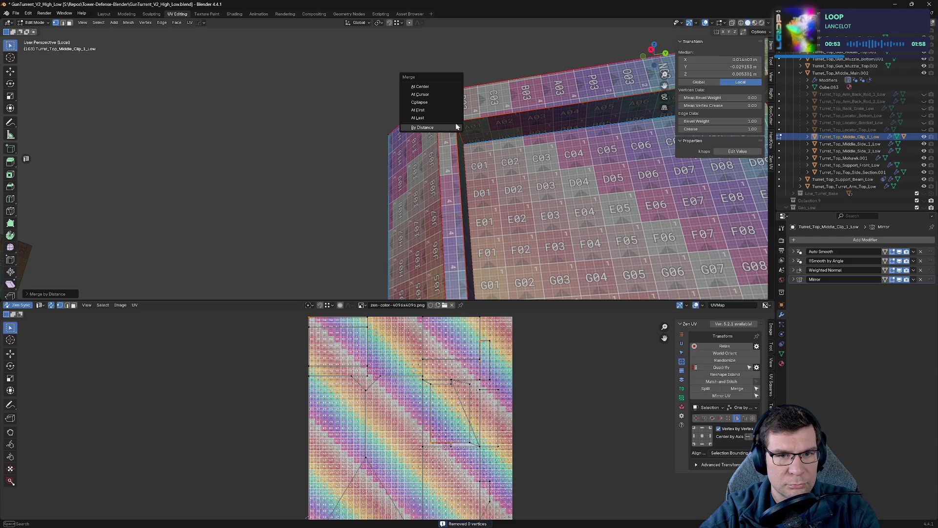
pyautogui.click(457, 127)
pyautogui.keyDown('alt'); pyautogui.click(445, 222); pyautogui.keyUp('alt')
pyautogui.keyDown('alt'); pyautogui.keyDown('shift'); pyautogui.click(432, 92); pyautogui.keyUp('shift'); pyautogui.keyUp('alt')
pyautogui.press('m')
pyautogui.click(431, 92)
# - Mark the selected vertical corner edge loop as seams with Zen UV
pyautogui.keyDown('alt'); pyautogui.keyDown('shift'); pyautogui.click(461, 142); pyautogui.keyUp('shift'); pyautogui.keyUp('alt')
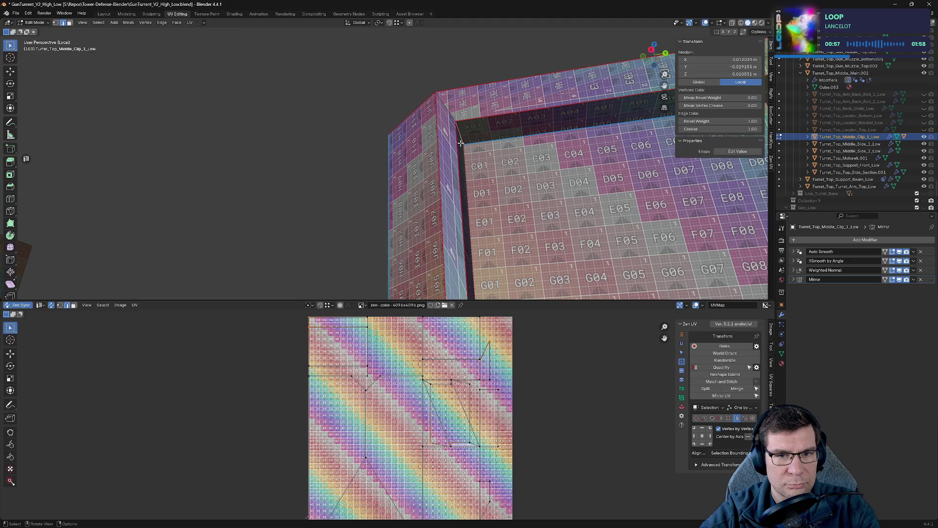
pyautogui.keyDown('alt'); pyautogui.keyDown('shift'); pyautogui.click(461, 144); pyautogui.keyUp('shift'); pyautogui.keyUp('alt')
pyautogui.hotkey('alt', 'q')
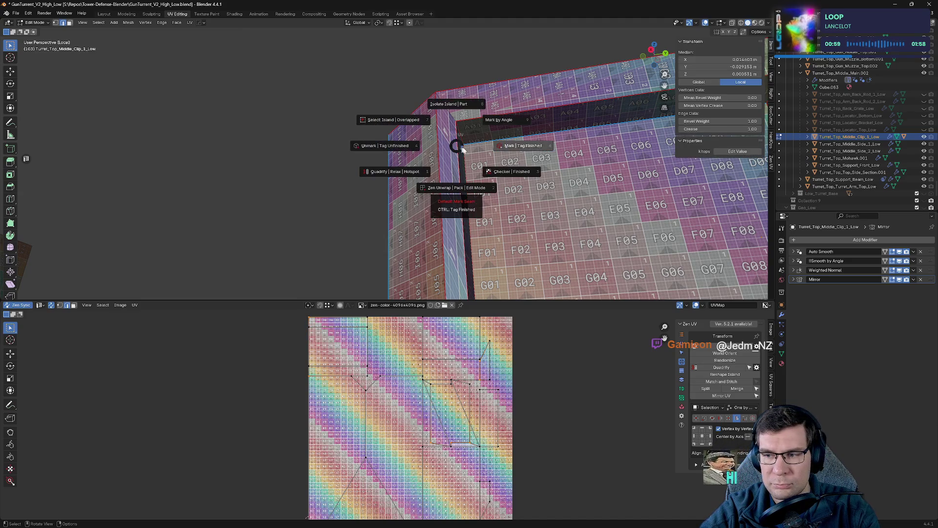
pyautogui.click(469, 146)
pyautogui.scroll(-5, 454, 154)
pyautogui.moveTo(454, 154)
pyautogui.mouseDown(button='middle')
pyautogui.moveTo(425, 164)
pyautogui.moveTo(450, 169)
pyautogui.mouseUp(button='middle')
# - Save the file, inspect the clip's checker layout, and return to object mode
pyautogui.hotkey('ctrl', 's')
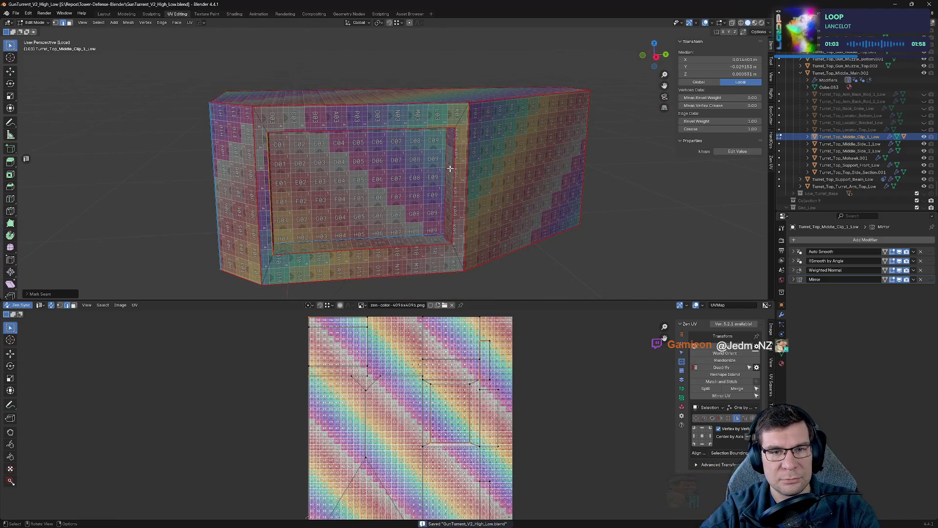
pyautogui.moveTo(450, 168)
pyautogui.mouseDown(button='middle')
pyautogui.moveTo(357, 193)
pyautogui.moveTo(439, 186)
pyautogui.mouseUp(button='middle')
pyautogui.scroll(1, 404, 407)
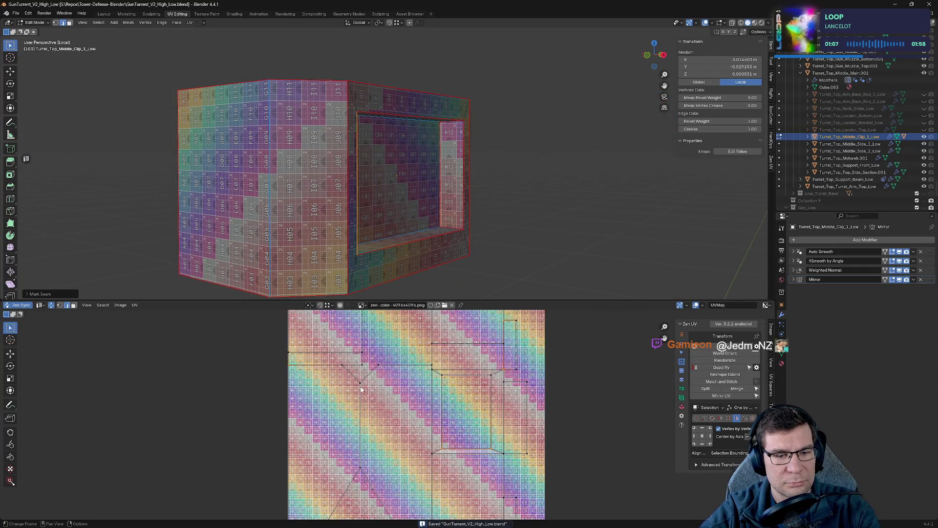
pyautogui.scroll(-2, 446, 231)
pyautogui.moveTo(465, 184)
pyautogui.mouseDown(button='middle')
pyautogui.moveTo(467, 225)
pyautogui.moveTo(425, 308)
pyautogui.mouseUp(button='middle')
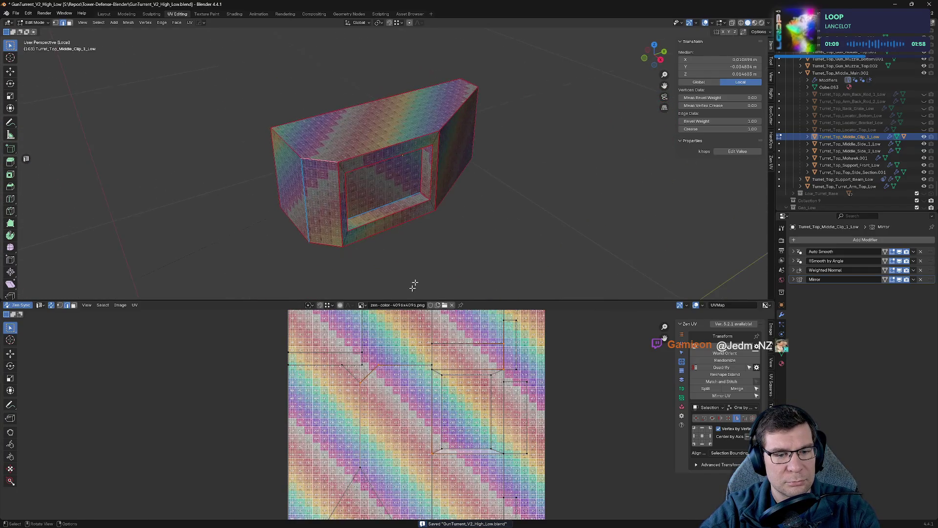
pyautogui.scroll(2, 410, 410)
pyautogui.scroll(2, 382, 421)
pyautogui.hotkey('ctrl', 's')
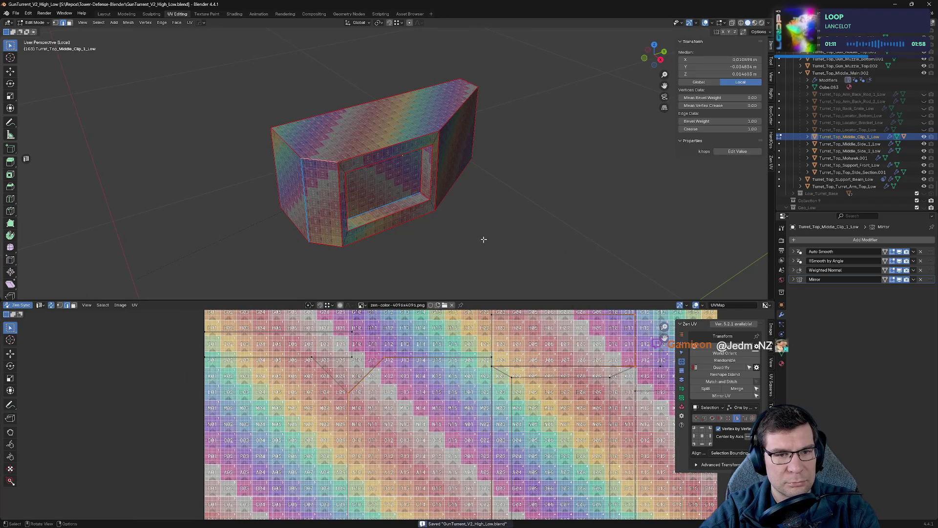
pyautogui.moveTo(484, 238); pyautogui.dragTo(476, 203, button='middle')
pyautogui.press('Tab')
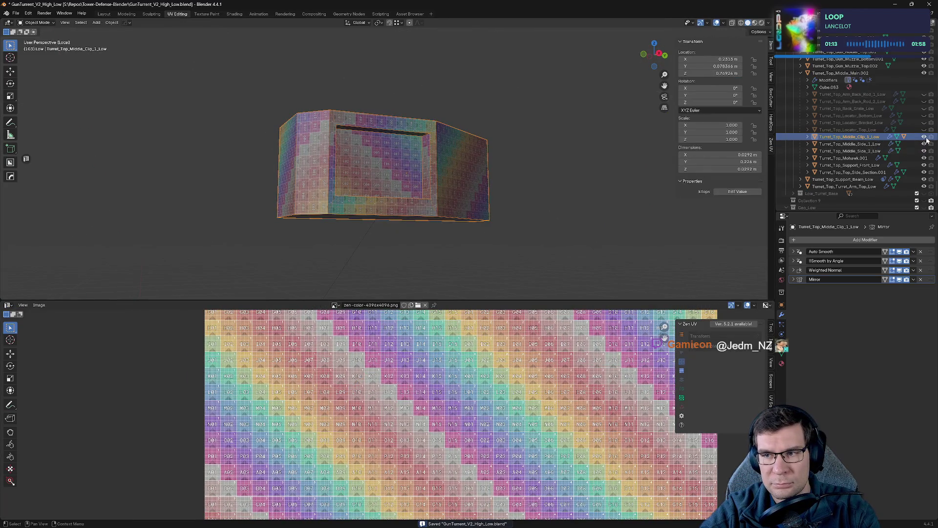
# - Leave local view, select Turret_Top_Middle_Side_1_Low, isolate it and enter mesh editing
pyautogui.press('h')
pyautogui.press('KP_Divide')
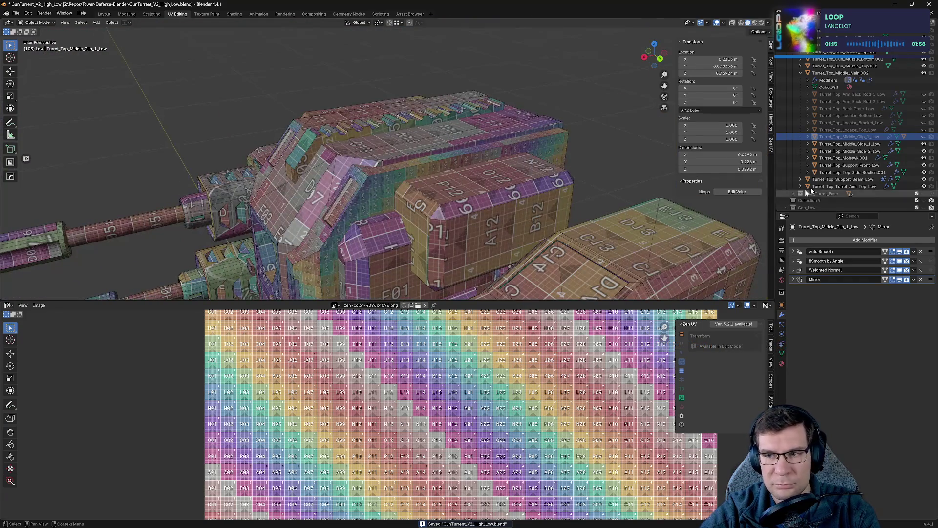
pyautogui.click(865, 143)
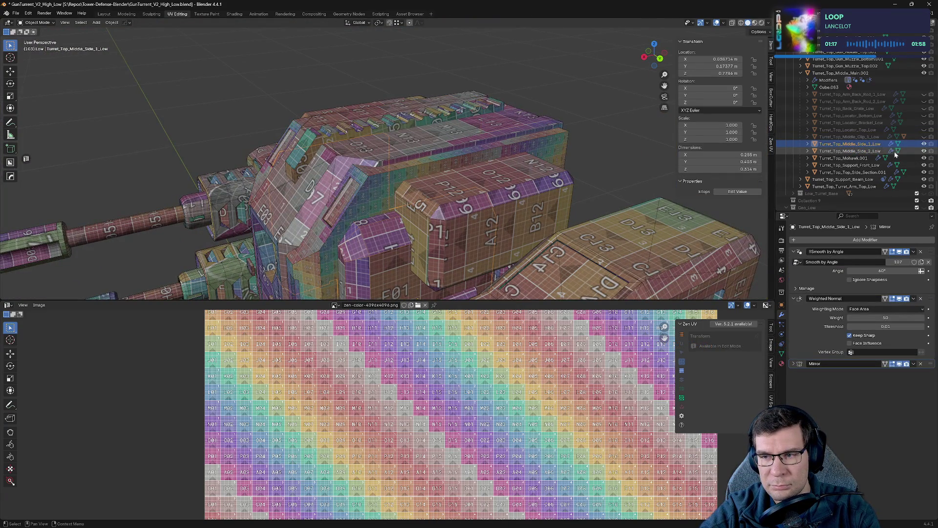
pyautogui.click(923, 150)
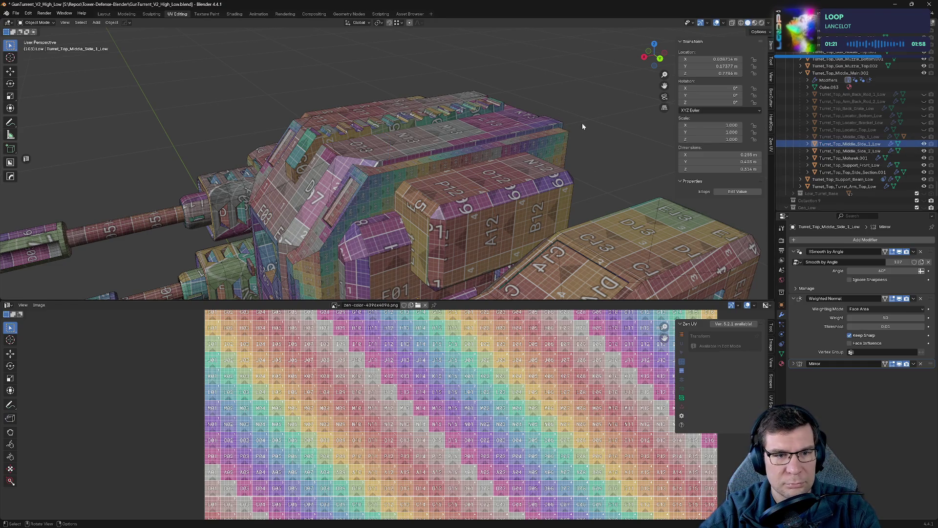
pyautogui.press('Tab')
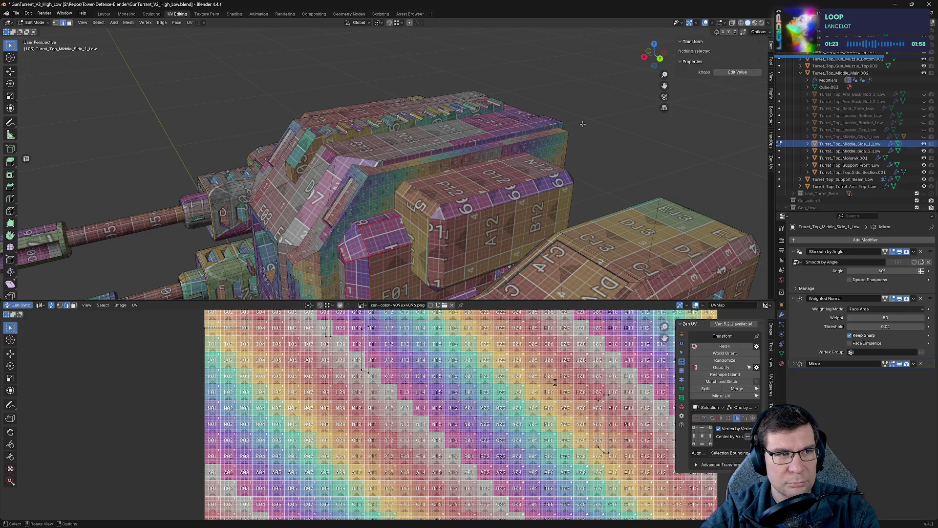
pyautogui.press('Tab')
pyautogui.press('Tab')
pyautogui.press('Tab')
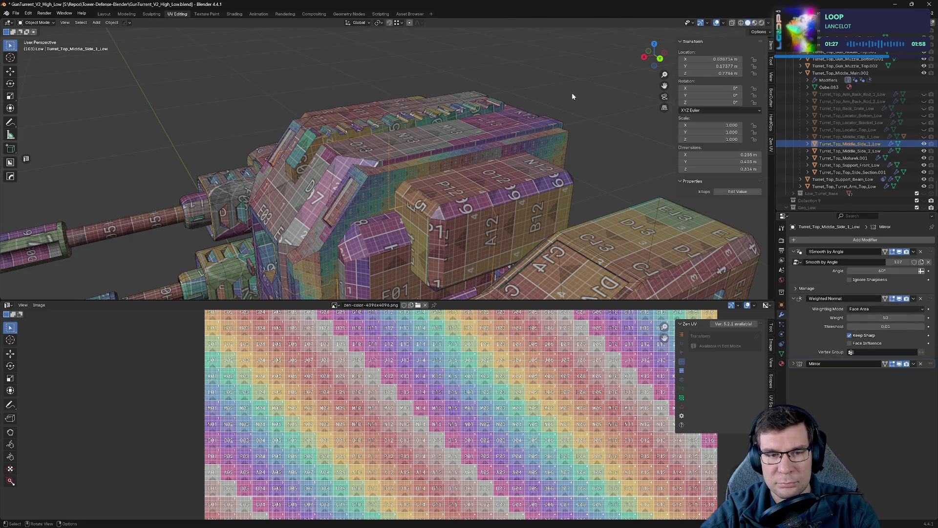
pyautogui.press('KP_Divide')
pyautogui.press('Tab')
# - Mark the first selected edges of the side piece as seams with Zen UV
pyautogui.moveTo(572, 93)
pyautogui.mouseDown(button='middle')
pyautogui.moveTo(486, 110)
pyautogui.moveTo(440, 146)
pyautogui.moveTo(217, 228)
pyautogui.moveTo(363, 224)
pyautogui.mouseUp(button='middle')
pyautogui.scroll(3, 440, 147)
pyautogui.click(224, 242)
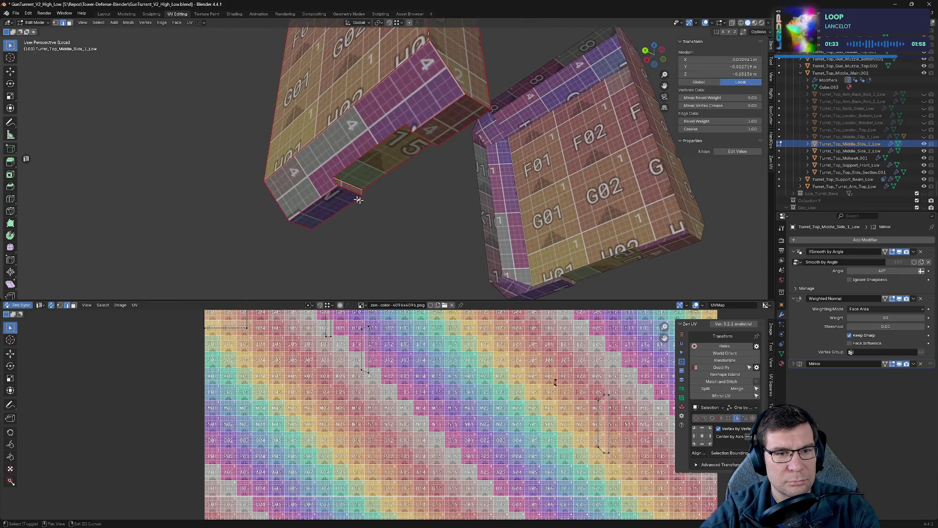
pyautogui.hotkey('alt', 'q')
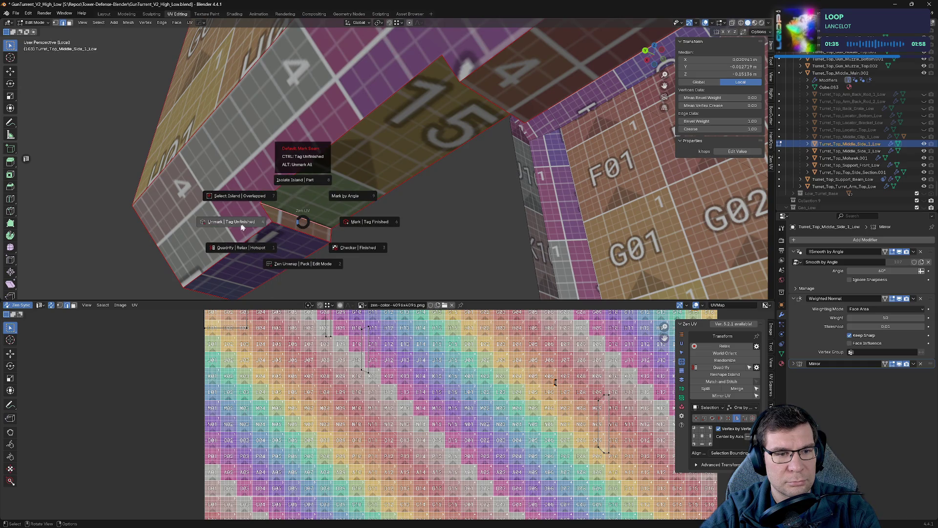
pyautogui.click(311, 226)
pyautogui.moveTo(381, 149); pyautogui.dragTo(389, 196, button='middle')
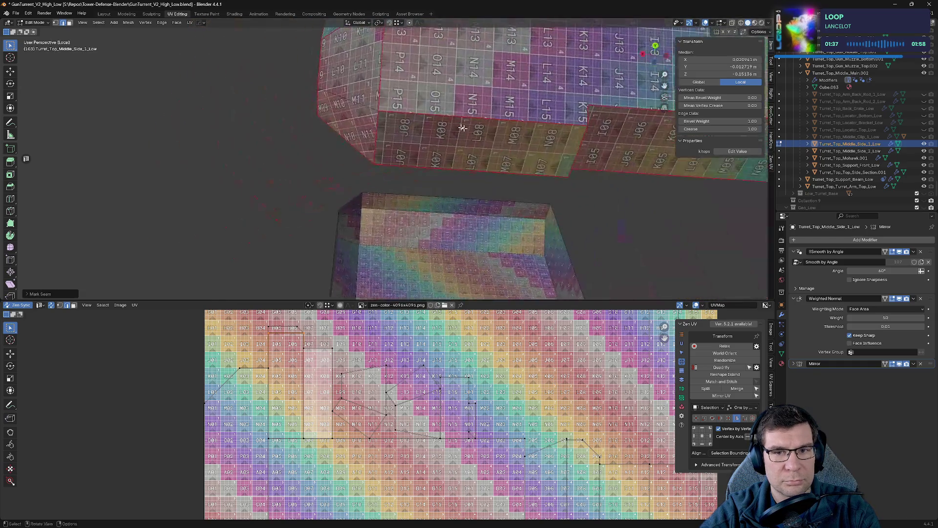
pyautogui.hotkey('alt', 'q')
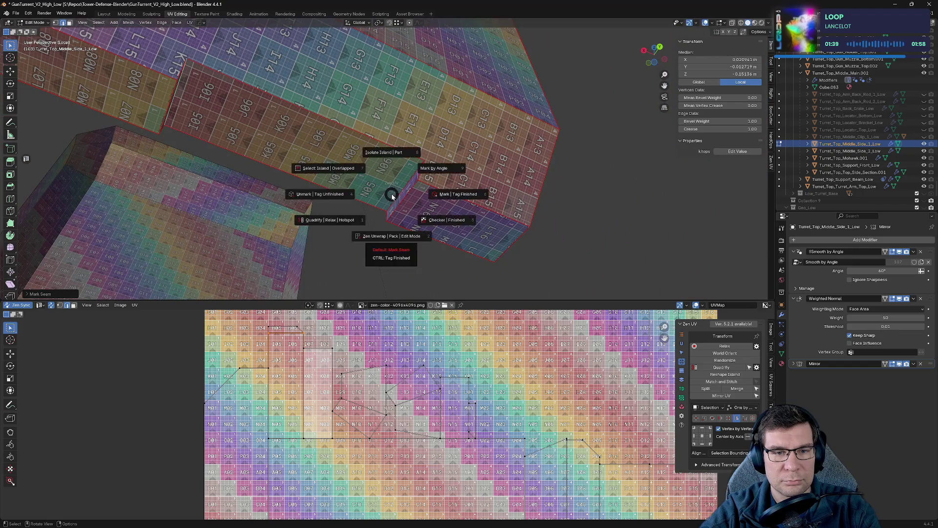
pyautogui.hotkey('ctrl', 'e')
pyautogui.press('Escape')
pyautogui.hotkey('alt', 'q')
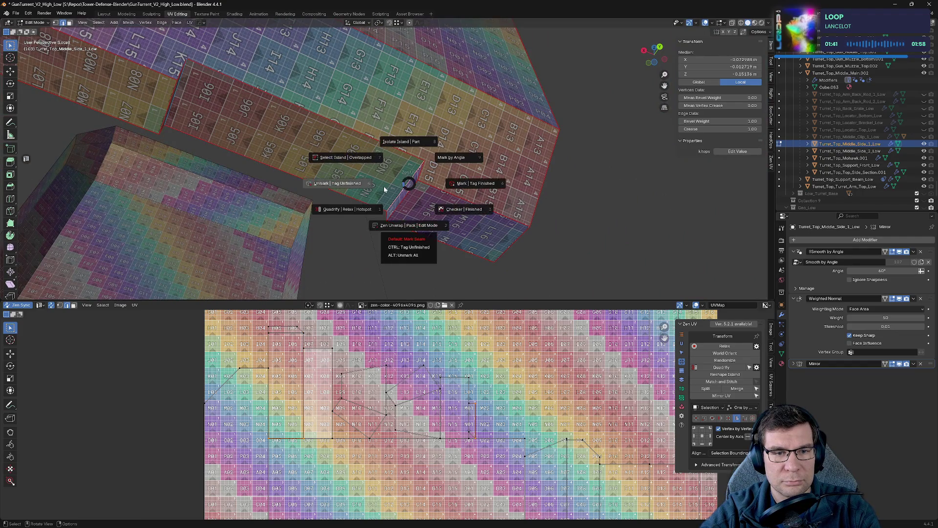
pyautogui.moveTo(442, 178); pyautogui.dragTo(399, 207, button='middle')
pyautogui.scroll(-4, 406, 207)
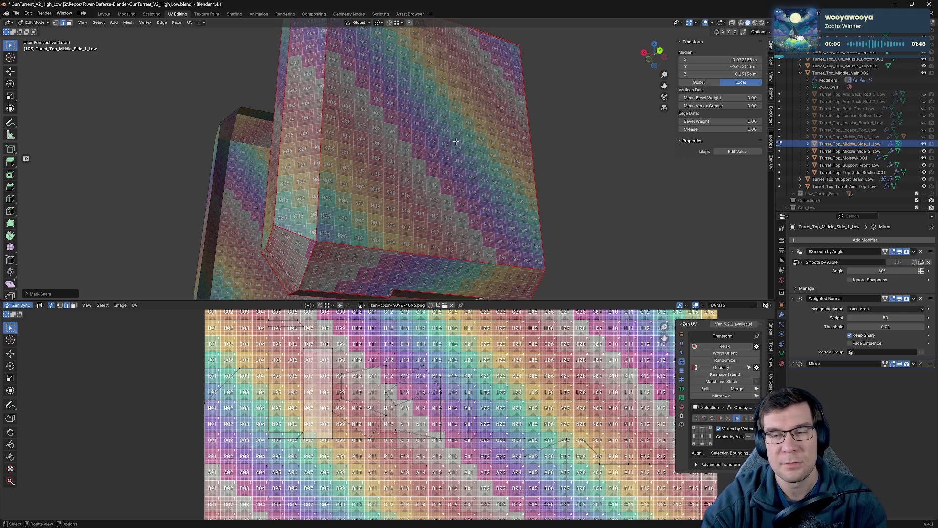
# - Mark the remaining selected edges of the side piece as seams
pyautogui.moveTo(423, 191)
pyautogui.mouseDown(button='middle')
pyautogui.moveTo(443, 222)
pyautogui.moveTo(480, 132)
pyautogui.moveTo(455, 67)
pyautogui.moveTo(446, 84)
pyautogui.moveTo(404, 94)
pyautogui.moveTo(342, 92)
pyautogui.moveTo(405, 34)
pyautogui.mouseUp(button='middle')
pyautogui.hotkey('alt', 'q')
pyautogui.click(317, 75)
pyautogui.moveTo(411, 176); pyautogui.dragTo(433, 63, button='middle')
pyautogui.moveTo(417, 70)
pyautogui.mouseDown(button='middle')
pyautogui.moveTo(401, 76)
pyautogui.moveTo(440, 157)
pyautogui.moveTo(345, 171)
pyautogui.moveTo(476, 132)
pyautogui.mouseUp(button='middle')
# - Clear the selection, save the file and return to object mode
pyautogui.click(477, 133)
pyautogui.moveTo(374, 131); pyautogui.dragTo(433, 118, button='middle')
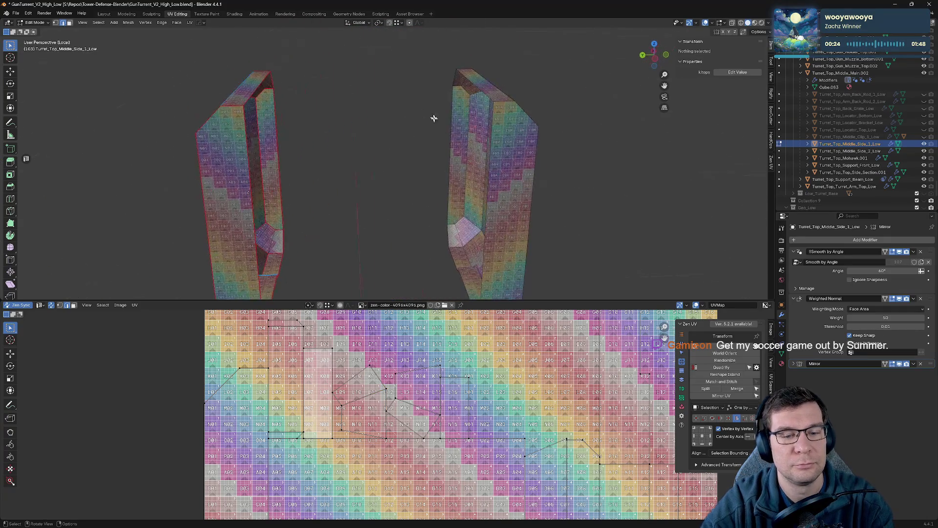
pyautogui.scroll(-3, 526, 381)
pyautogui.hotkey('ctrl', 's')
pyautogui.press('Tab')
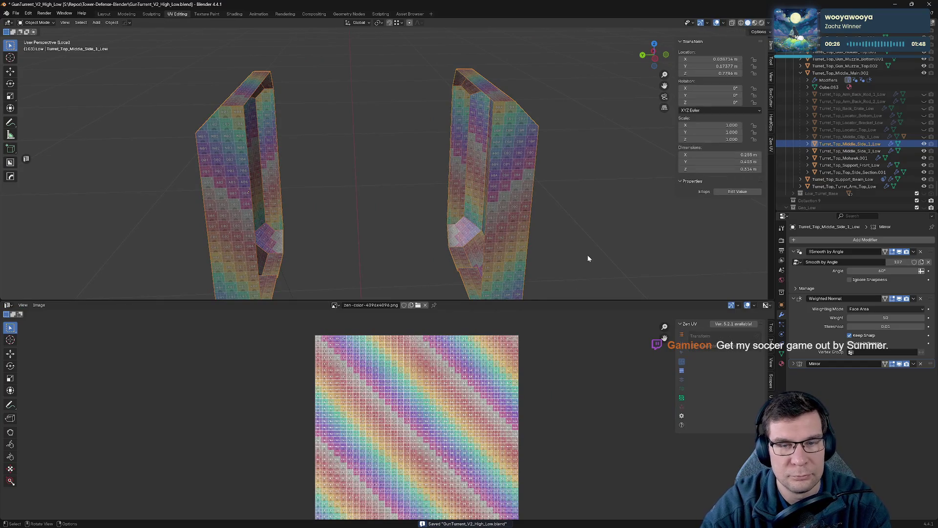
# - Leave local view, select Turret_Top_Middle_Side_2_Low, isolate it and enter mesh editing
pyautogui.press('KP_Divide')
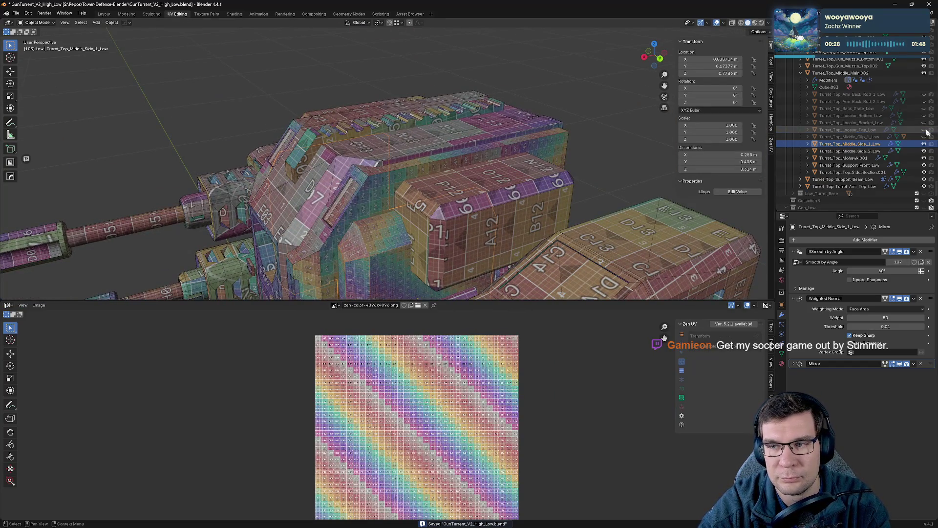
pyautogui.click(907, 151)
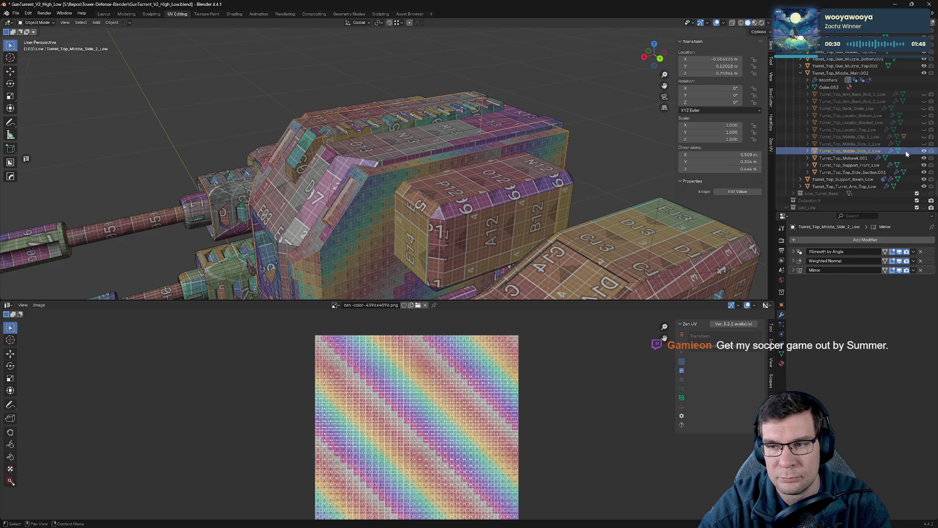
pyautogui.moveTo(534, 105); pyautogui.dragTo(631, 111, button='middle')
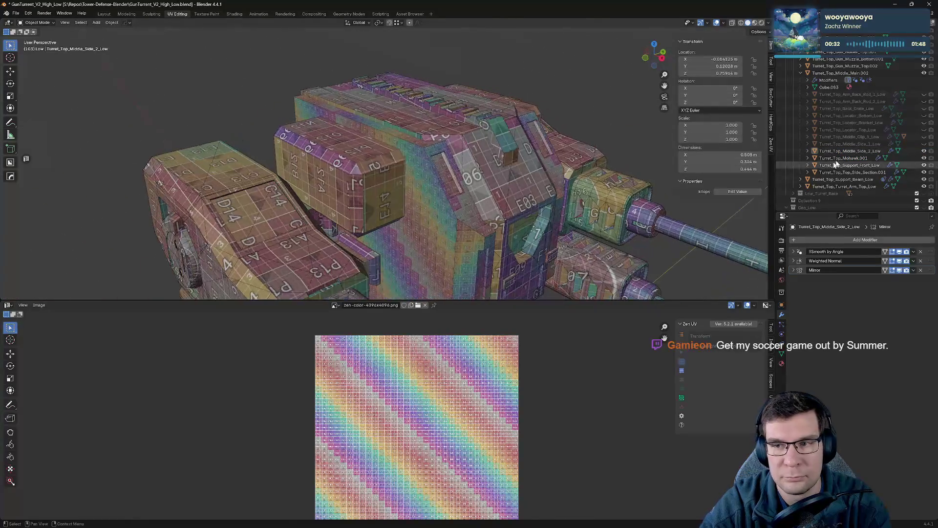
pyautogui.click(869, 152)
pyautogui.press('KP_Divide')
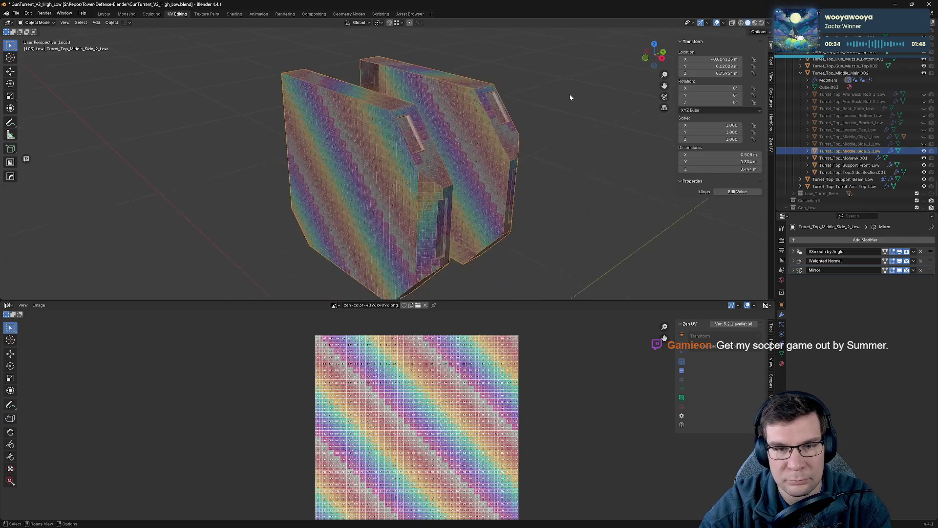
pyautogui.press('Tab')
# - Orbit the isolated panel in and out of edit mode to inspect its checker UVs and inset face
pyautogui.moveTo(540, 115); pyautogui.dragTo(523, 63, button='middle')
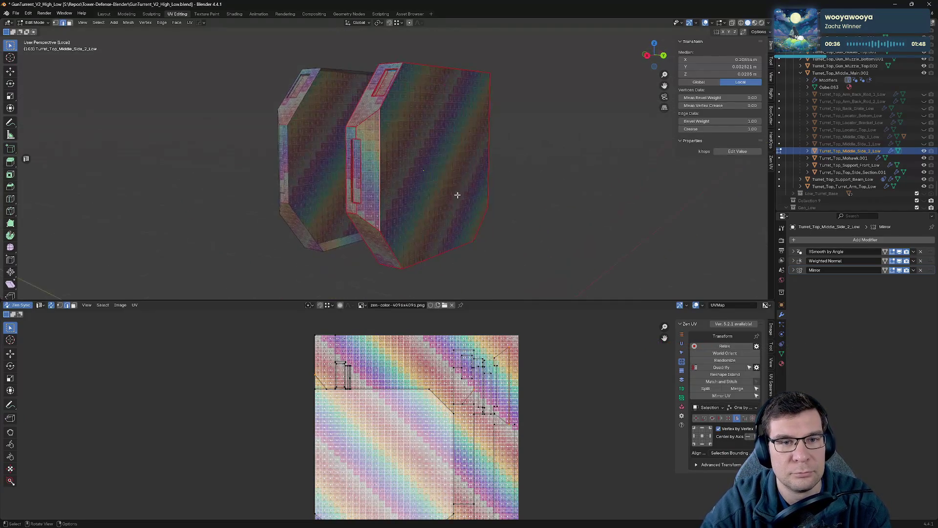
pyautogui.scroll(3, 459, 196)
pyautogui.press('Tab')
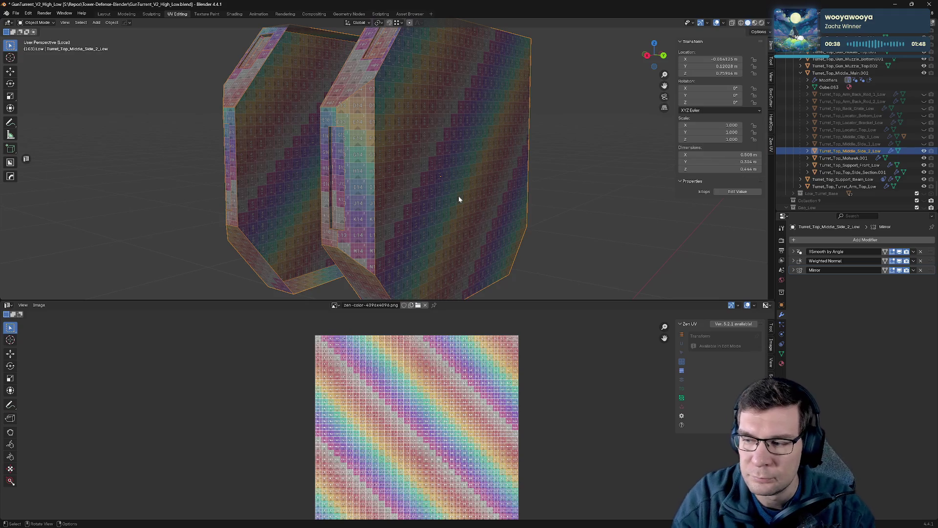
pyautogui.scroll(2, 439, 191)
pyautogui.press('Tab')
pyautogui.scroll(1, 402, 168)
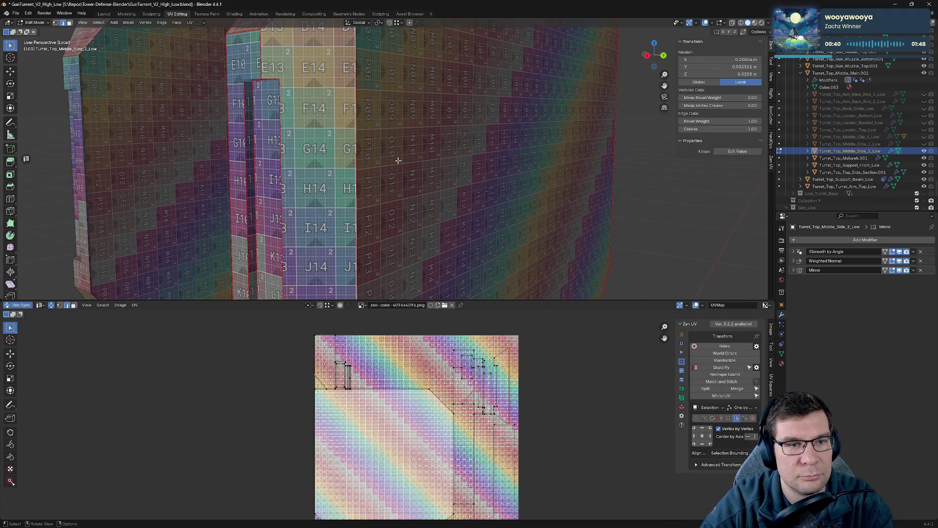
pyautogui.scroll(-3, 387, 148)
pyautogui.moveTo(414, 150); pyautogui.dragTo(390, 164, button='middle')
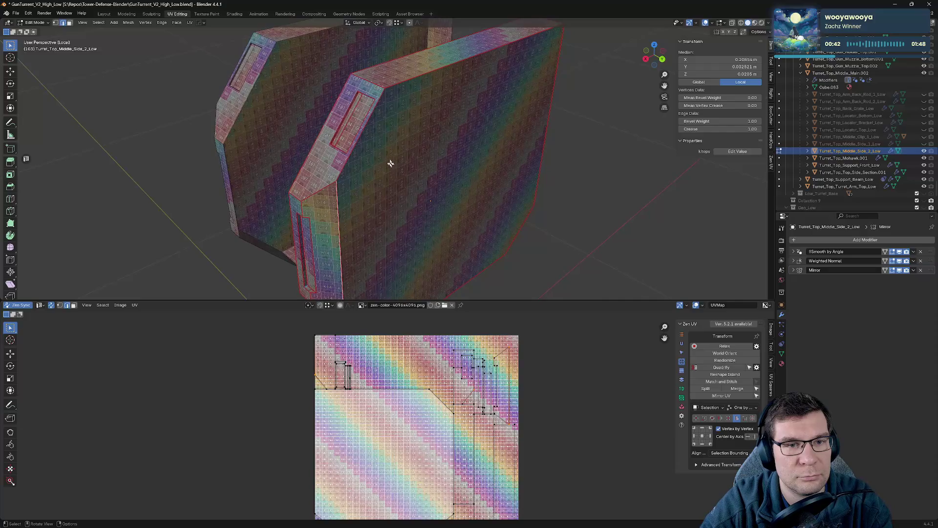
pyautogui.press('Tab')
pyautogui.press('KP_Divide')
pyautogui.press('KP_Divide')
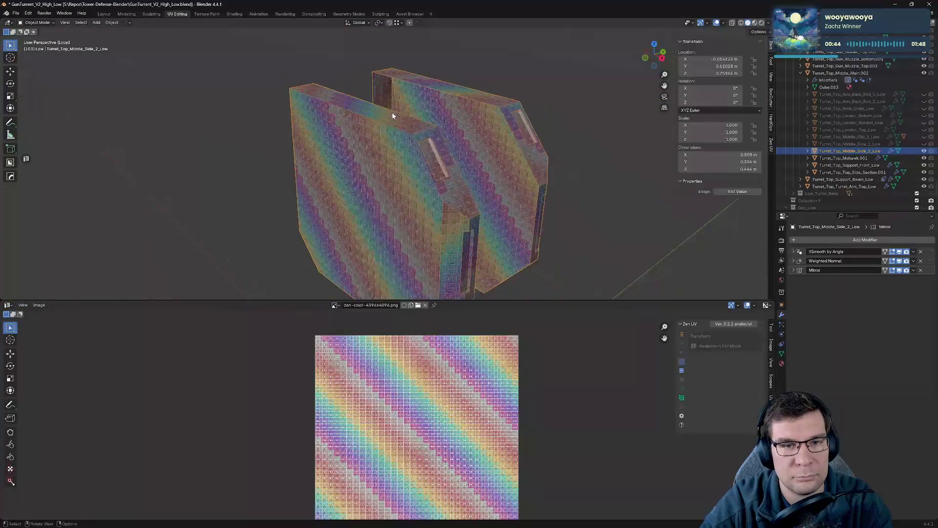
pyautogui.press('Tab')
pyautogui.moveTo(483, 145)
pyautogui.mouseDown(button='middle')
pyautogui.moveTo(426, 116)
pyautogui.moveTo(443, 145)
pyautogui.mouseUp(button='middle')
pyautogui.scroll(3, 454, 135)
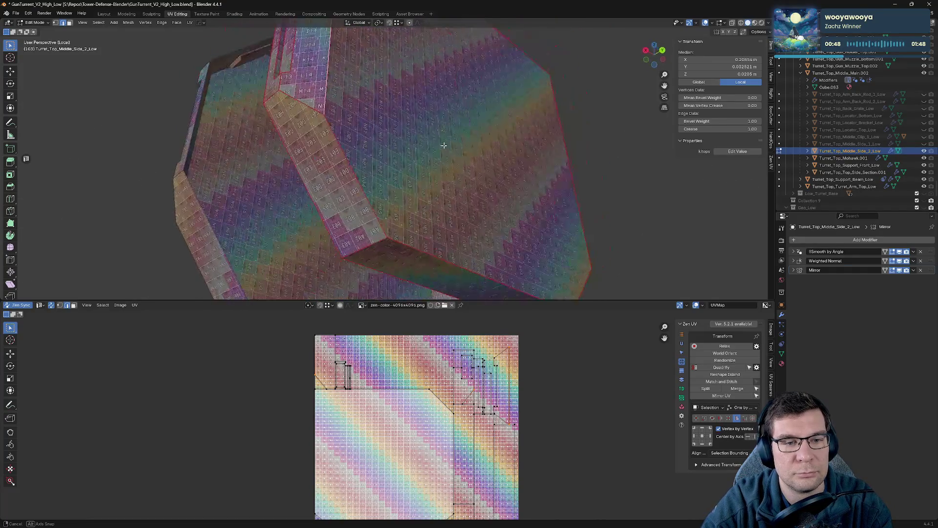
pyautogui.moveTo(403, 96)
pyautogui.mouseDown(button='middle')
pyautogui.moveTo(417, 127)
pyautogui.moveTo(412, 153)
pyautogui.moveTo(390, 140)
pyautogui.moveTo(373, 177)
pyautogui.moveTo(337, 157)
pyautogui.mouseUp(button='middle')
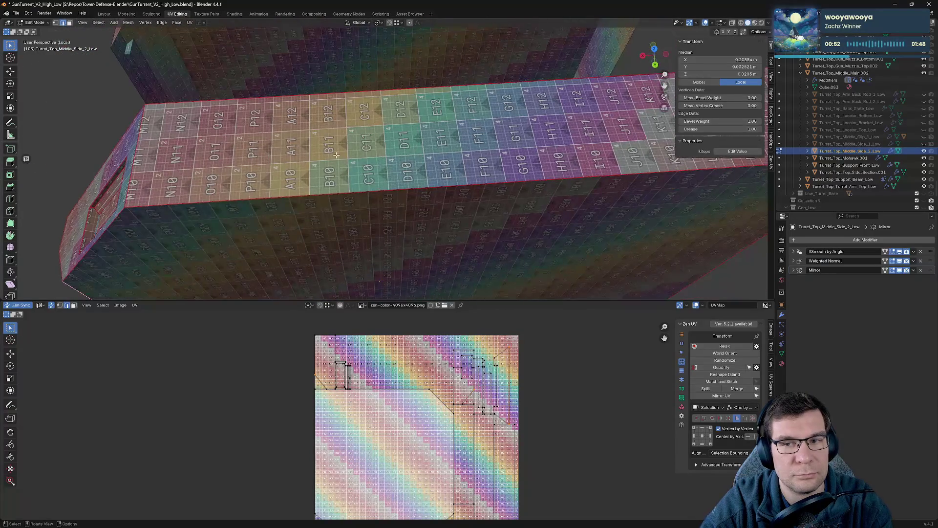
# - Hide the panel, bring the whole turret back into view and start renaming it
pyautogui.click(925, 150)
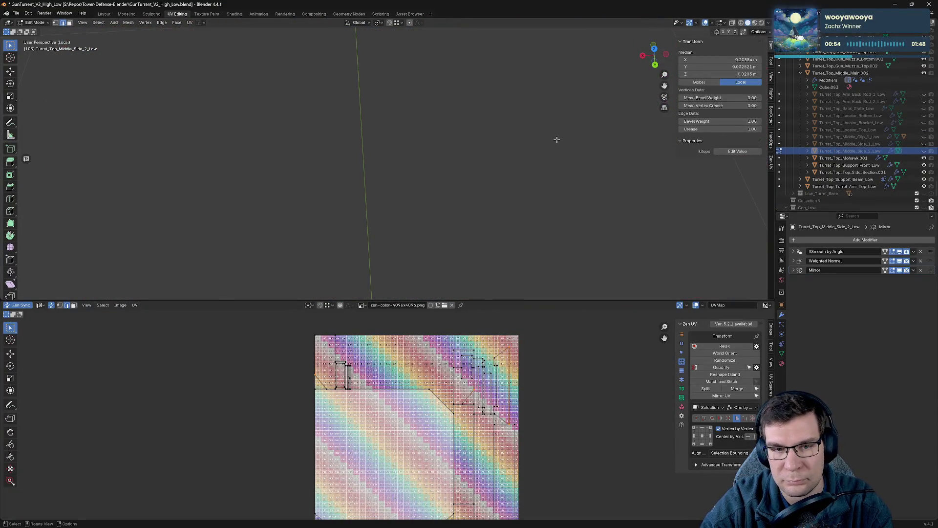
pyautogui.press('KP_Divide')
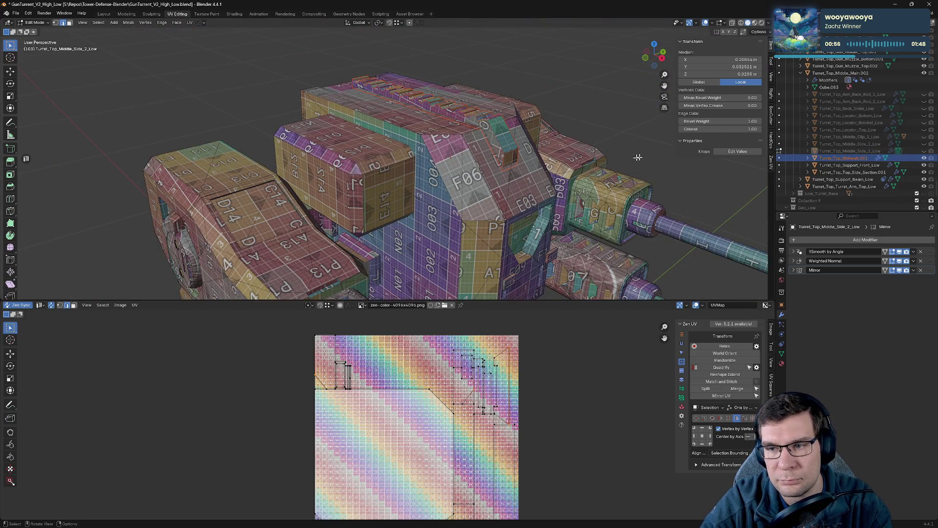
pyautogui.press('F2')
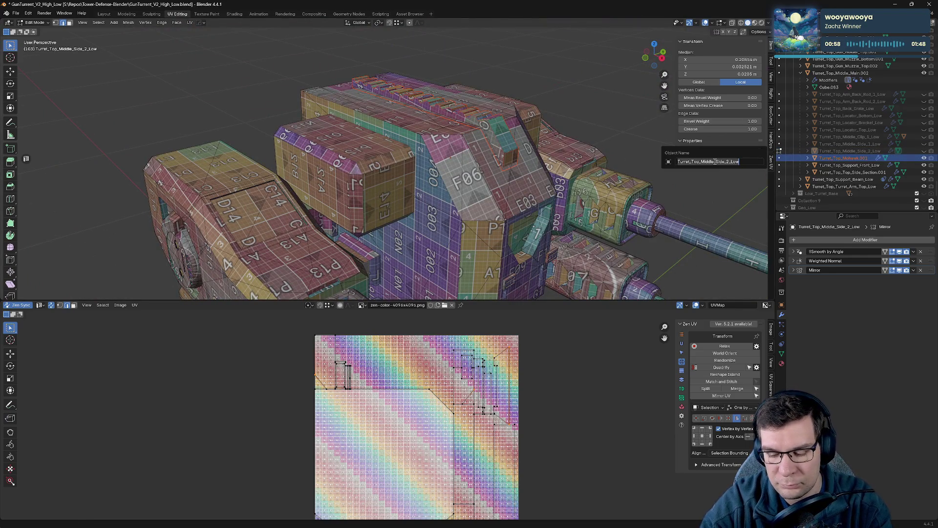
# - Confirm the panel's name in the rename popup, save the turret file and return to object mode
pyautogui.press('BackSpace')
pyautogui.press('BackSpace')
pyautogui.press('BackSpace')
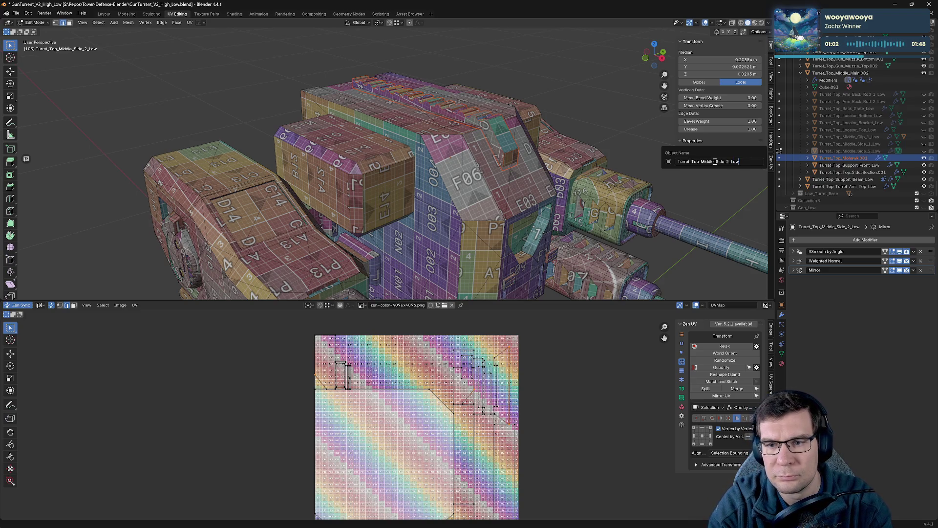
pyautogui.press('Return')
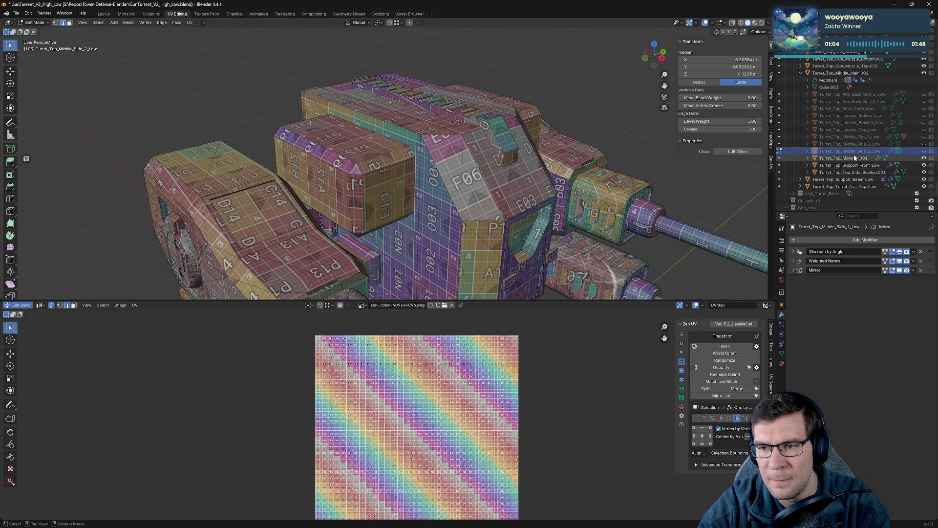
pyautogui.scroll(-3, 854, 158)
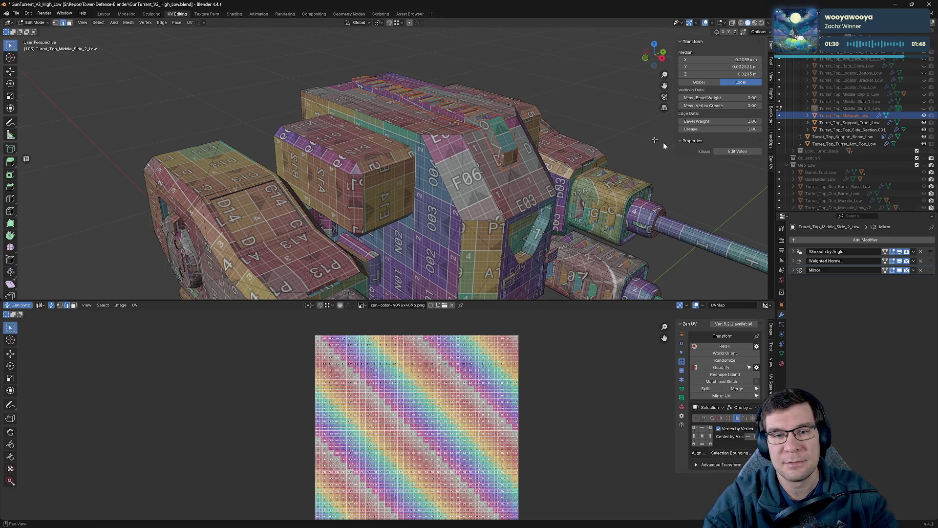
pyautogui.moveTo(392, 232)
pyautogui.mouseDown(button='middle')
pyautogui.moveTo(528, 194)
pyautogui.moveTo(497, 155)
pyautogui.mouseUp(button='middle')
pyautogui.hotkey('ctrl', 's')
pyautogui.press('Tab')
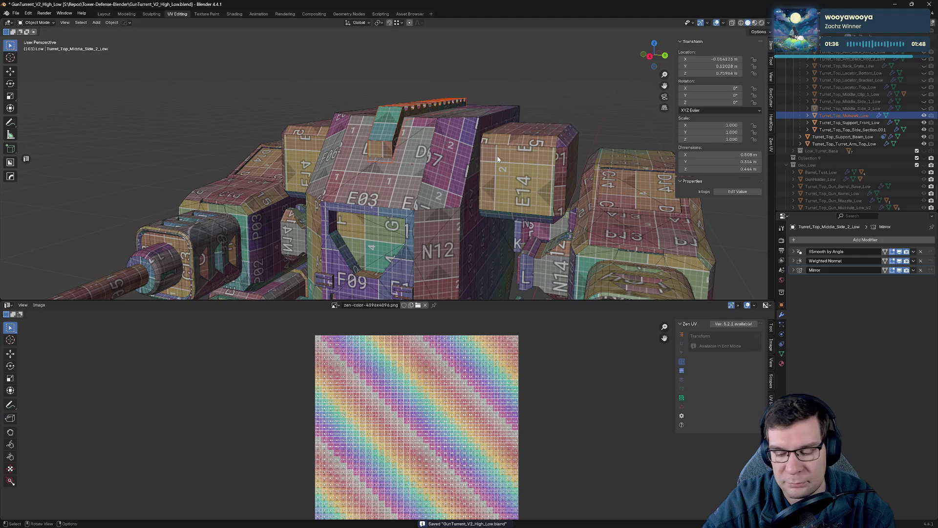
# - Isolate Turret_Top_Mohawk_Low and give the whole strip a first seam-and-unwrap pass with Zen UV
pyautogui.press('KP_Divide')
pyautogui.click(349, 167)
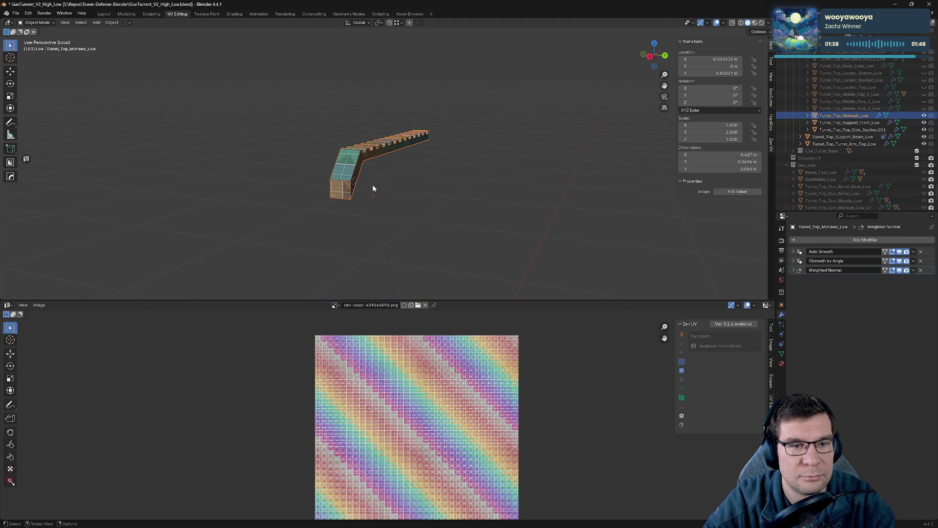
pyautogui.press('Tab')
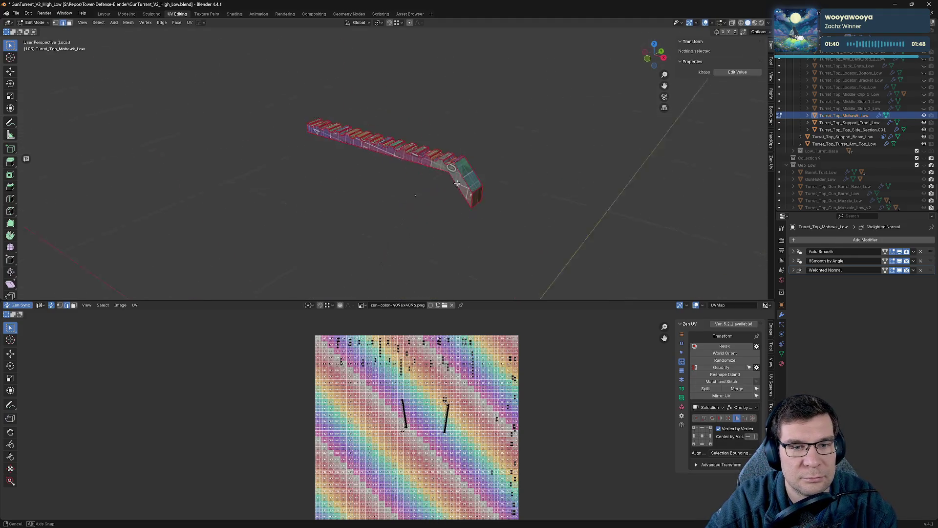
pyautogui.moveTo(378, 166); pyautogui.dragTo(440, 176, button='middle')
pyautogui.scroll(4, 495, 186)
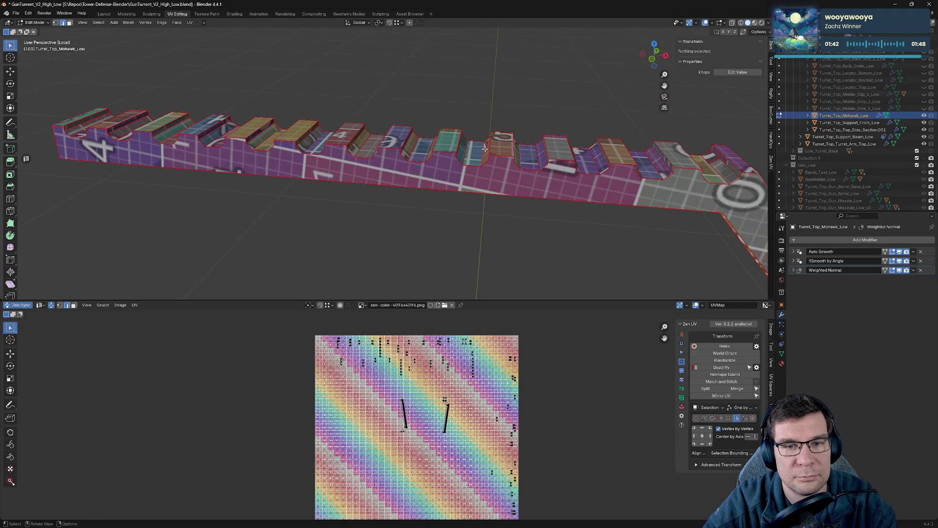
pyautogui.press('a')
pyautogui.press('`')
pyautogui.click(396, 176)
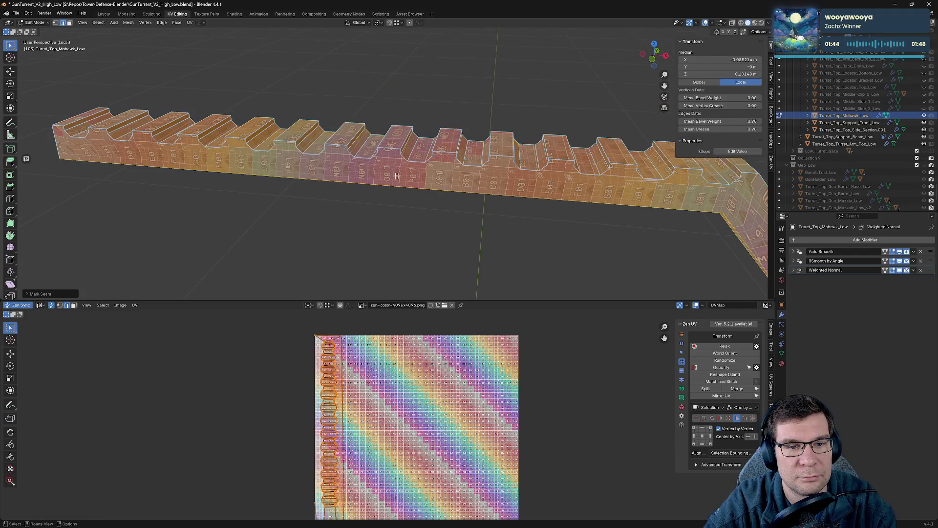
pyautogui.hotkey('alt', 'a')
# - Seam the edge loops at the strip's bent corner, far end and arm top, then re-unwrap the strip
pyautogui.moveTo(408, 183); pyautogui.dragTo(470, 169, button='middle')
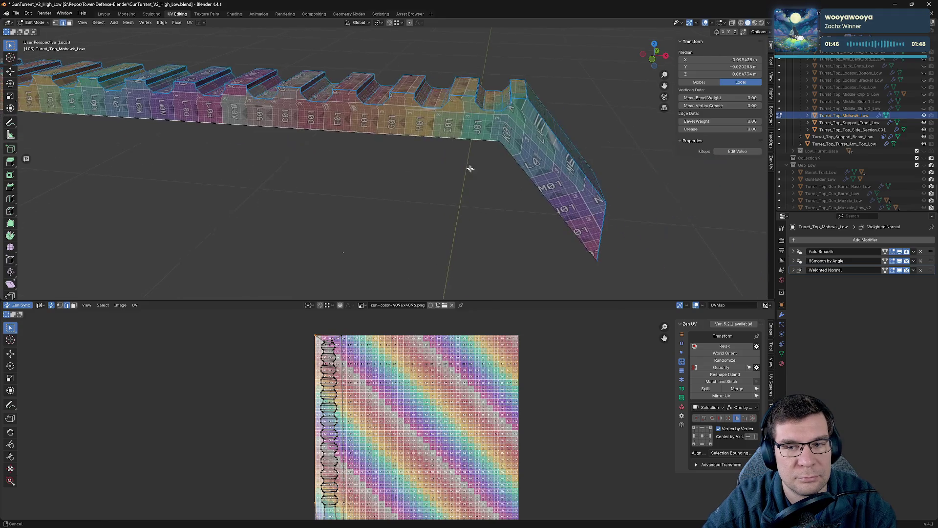
pyautogui.moveTo(597, 248); pyautogui.dragTo(460, 155, button='middle')
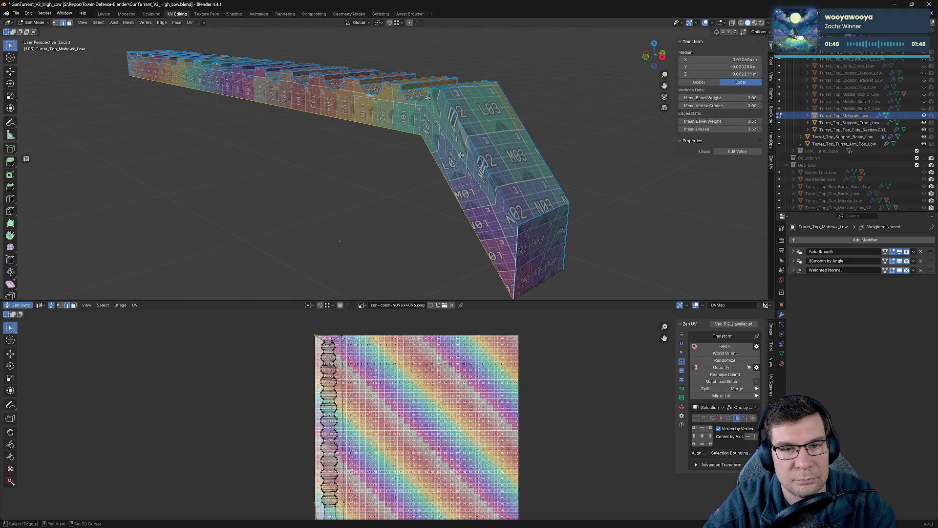
pyautogui.keyDown('alt'); pyautogui.keyDown('shift'); pyautogui.click(438, 115); pyautogui.keyUp('shift'); pyautogui.keyUp('alt')
pyautogui.hotkey('alt', 'e')
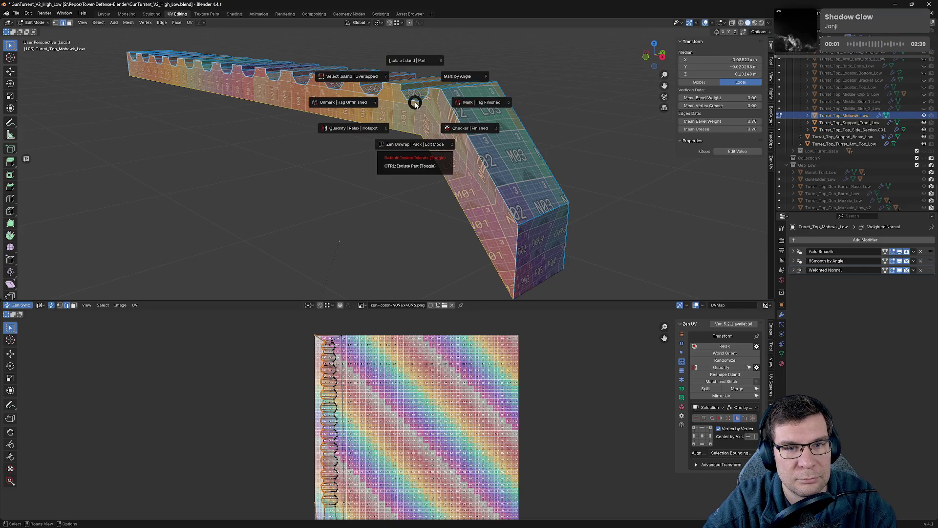
pyautogui.click(471, 126)
pyautogui.moveTo(597, 199); pyautogui.dragTo(471, 188, button='middle')
pyautogui.keyDown('alt'); pyautogui.click(306, 181); pyautogui.keyUp('alt')
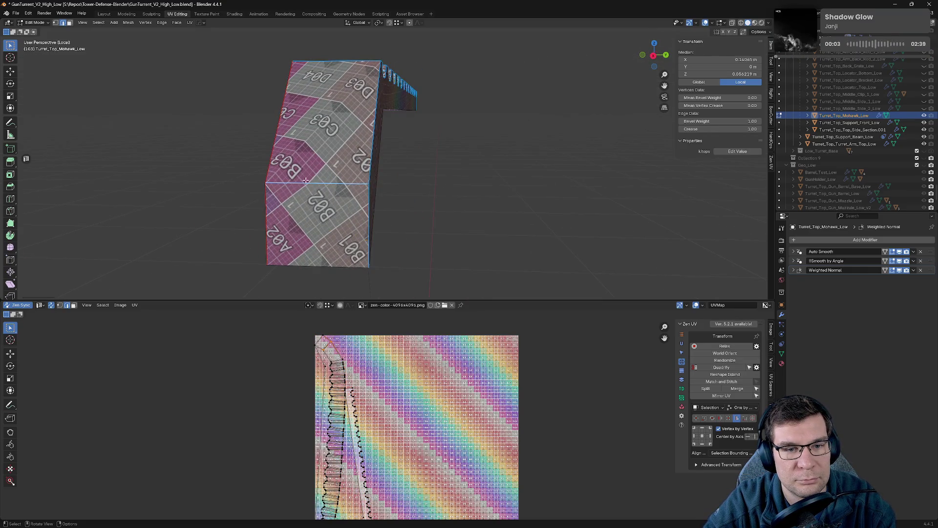
pyautogui.moveTo(396, 133)
pyautogui.mouseDown(button='middle')
pyautogui.moveTo(295, 122)
pyautogui.moveTo(421, 157)
pyautogui.mouseUp(button='middle')
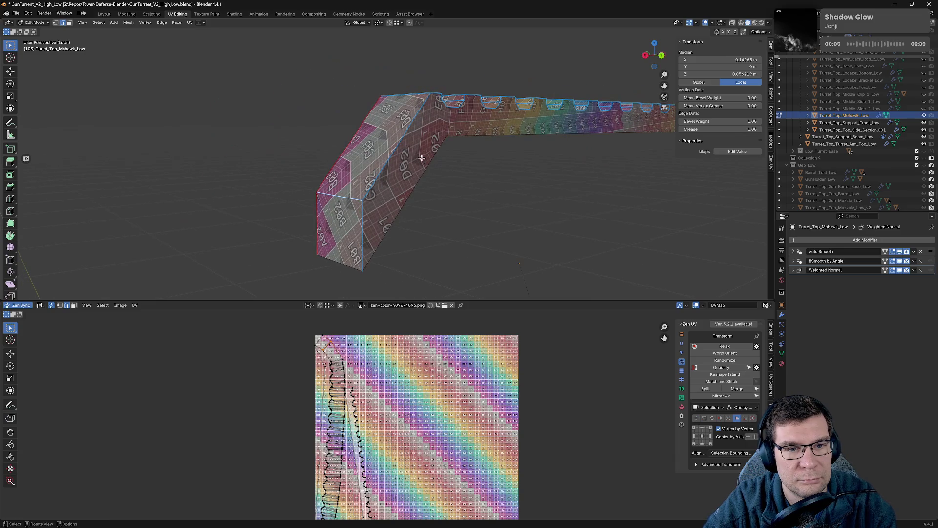
pyautogui.keyDown('alt'); pyautogui.click(402, 141); pyautogui.keyUp('alt')
pyautogui.press('a')
pyautogui.hotkey('alt', 'q')
pyautogui.click(543, 167)
pyautogui.hotkey('alt', 'a')
# - Inspect the mohawk's UV islands and checker rows F to O from several angles
pyautogui.moveTo(584, 161); pyautogui.dragTo(604, 200, button='middle')
pyautogui.scroll(2, 365, 449)
pyautogui.moveTo(364, 448); pyautogui.dragTo(381, 410, button='middle')
pyautogui.scroll(3, 399, 376)
pyautogui.moveTo(397, 376); pyautogui.dragTo(389, 341, button='middle')
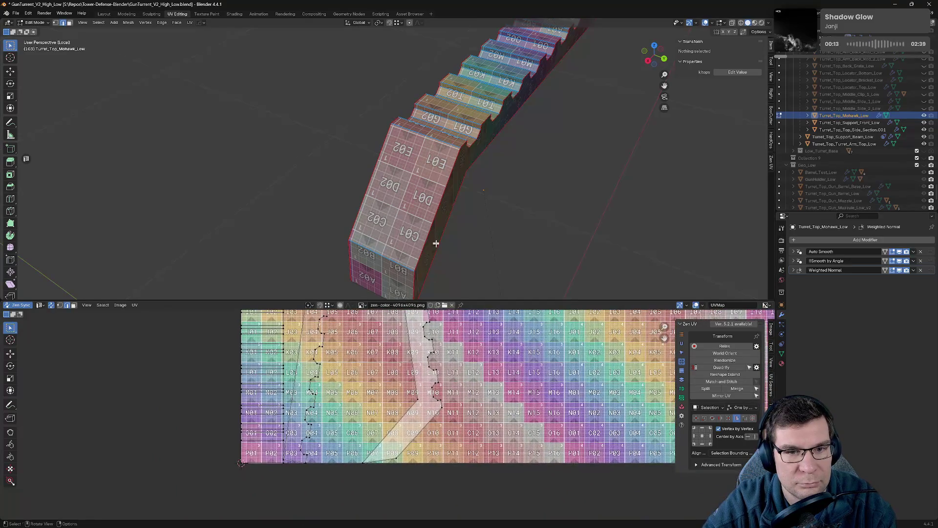
pyautogui.click(433, 136)
pyautogui.moveTo(550, 292); pyautogui.dragTo(496, 272, button='middle')
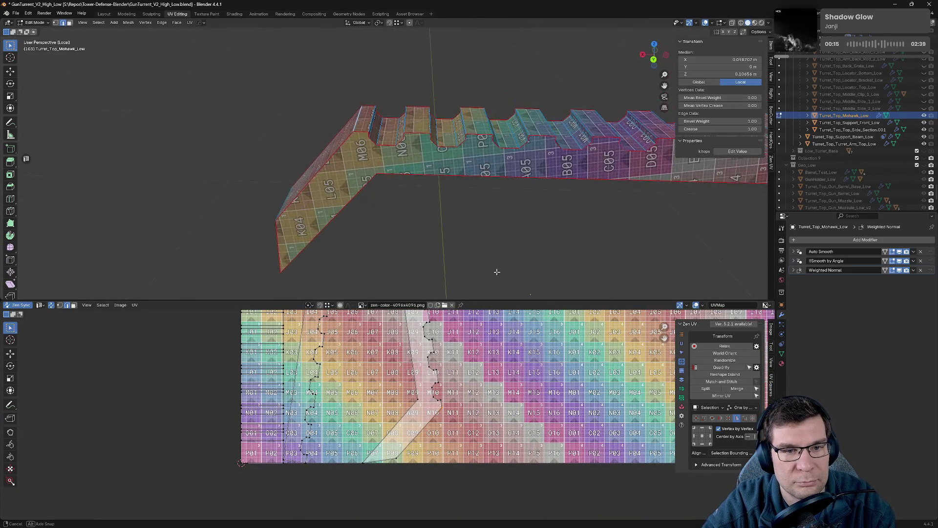
pyautogui.moveTo(504, 201)
pyautogui.mouseDown(button='middle')
pyautogui.moveTo(367, 163)
pyautogui.moveTo(429, 207)
pyautogui.moveTo(360, 209)
pyautogui.mouseUp(button='middle')
pyautogui.click(349, 178)
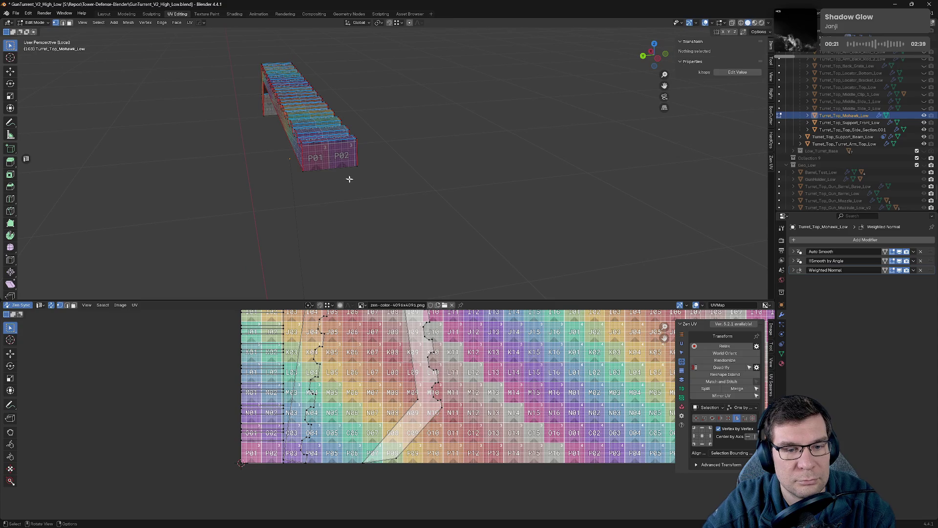
pyautogui.moveTo(454, 393)
pyautogui.mouseDown(button='middle')
pyautogui.moveTo(441, 359)
pyautogui.moveTo(440, 505)
pyautogui.mouseUp(button='middle')
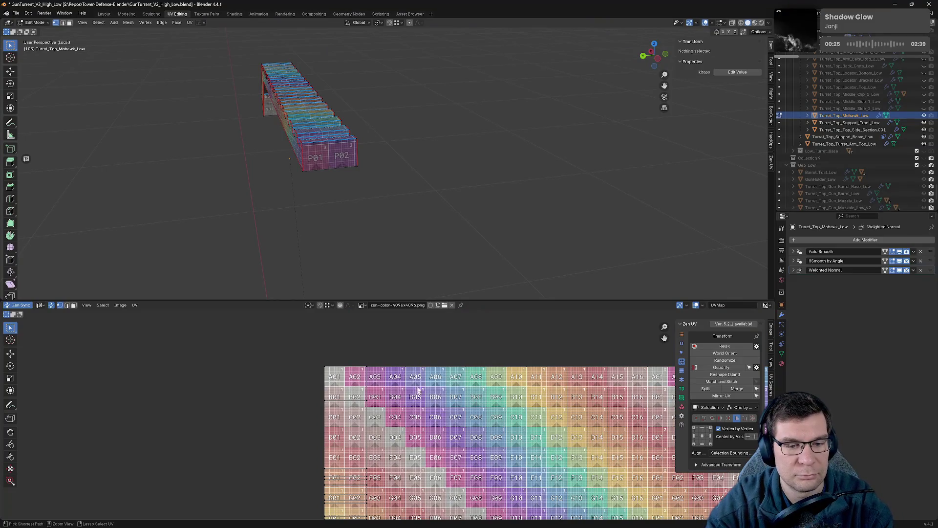
# - Save the turret file and return to the full turret in object mode
pyautogui.hotkey('ctrl', 's')
pyautogui.moveTo(342, 147); pyautogui.dragTo(351, 125, button='middle')
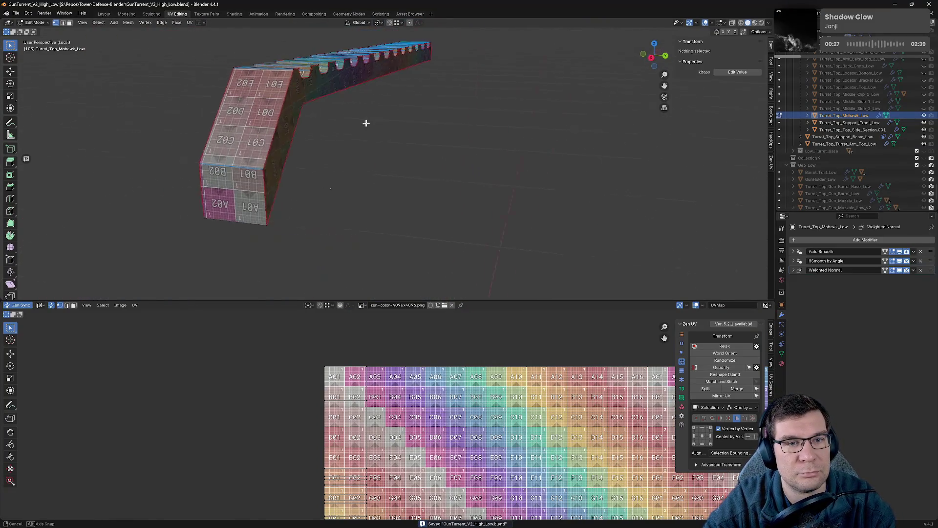
pyautogui.press('Tab')
pyautogui.press('KP_Divide')
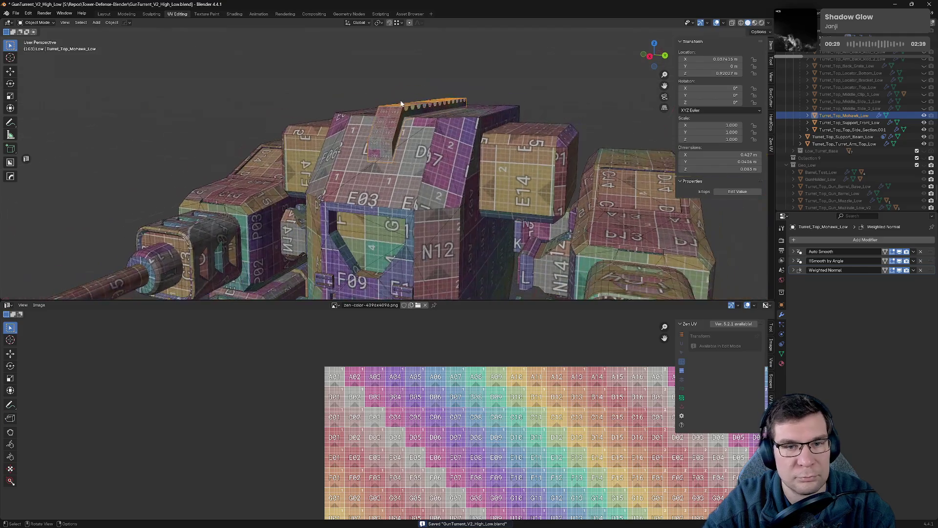
# - Isolate Turret_Top_Support_Front_Low and enter mesh editing on the cube
pyautogui.click(923, 116)
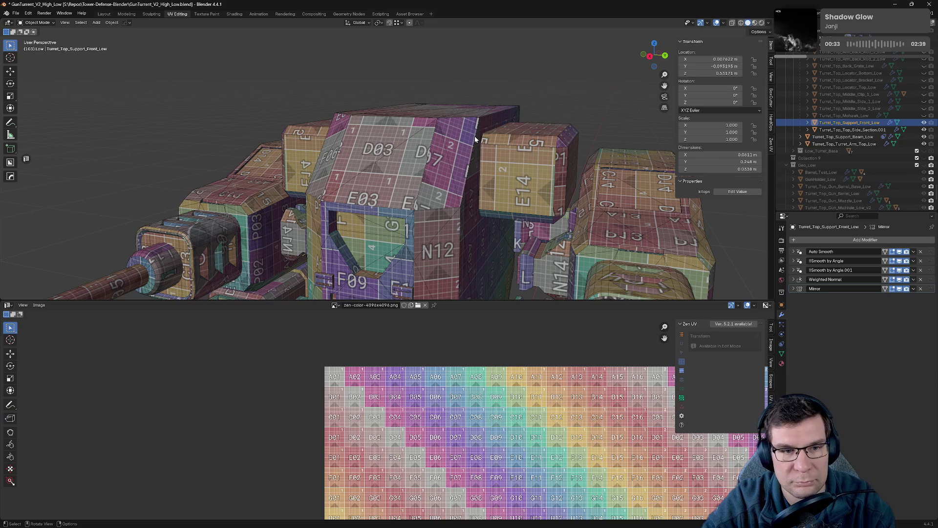
pyautogui.press('KP_Divide')
pyautogui.press('Tab')
pyautogui.moveTo(419, 184)
pyautogui.mouseDown(button='middle')
pyautogui.moveTo(408, 149)
pyautogui.moveTo(466, 197)
pyautogui.mouseUp(button='middle')
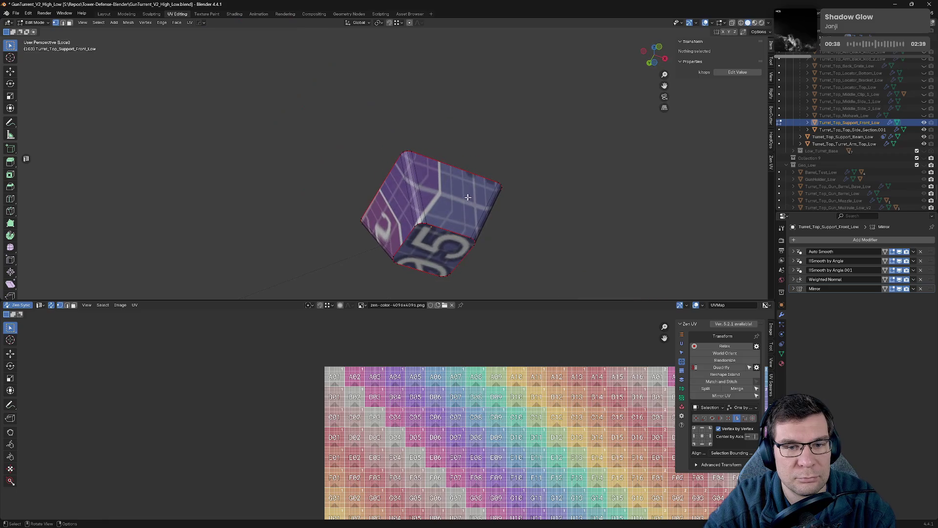
pyautogui.moveTo(407, 192)
pyautogui.mouseDown(button='middle')
pyautogui.moveTo(362, 238)
pyautogui.moveTo(246, 169)
pyautogui.moveTo(465, 204)
pyautogui.mouseUp(button='middle')
# - Select the whole cube to frame its UV islands against the checker, then return to the full turret
pyautogui.click(413, 196)
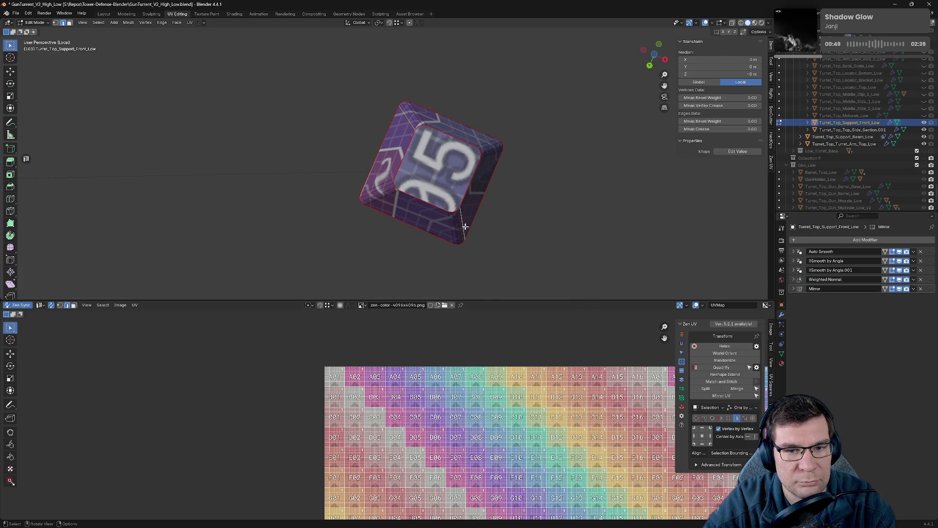
pyautogui.press('a')
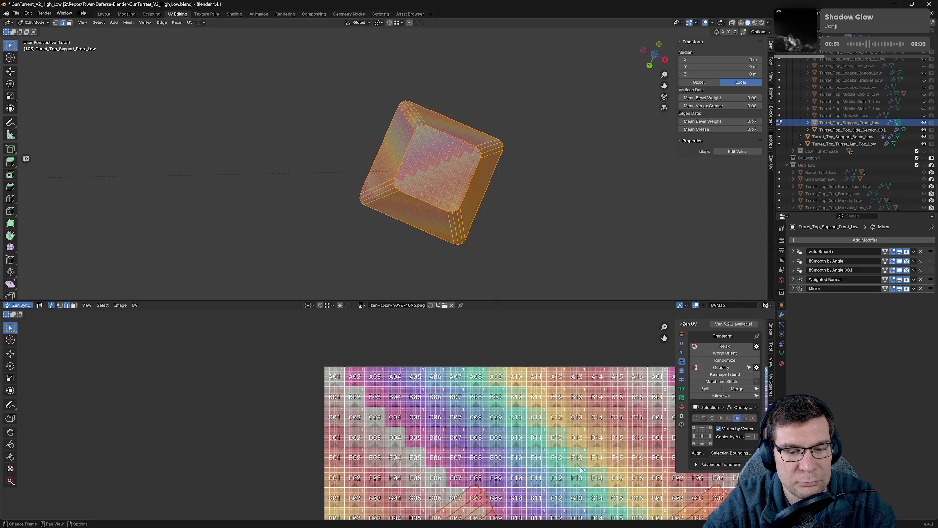
pyautogui.press('KP_Decimal')
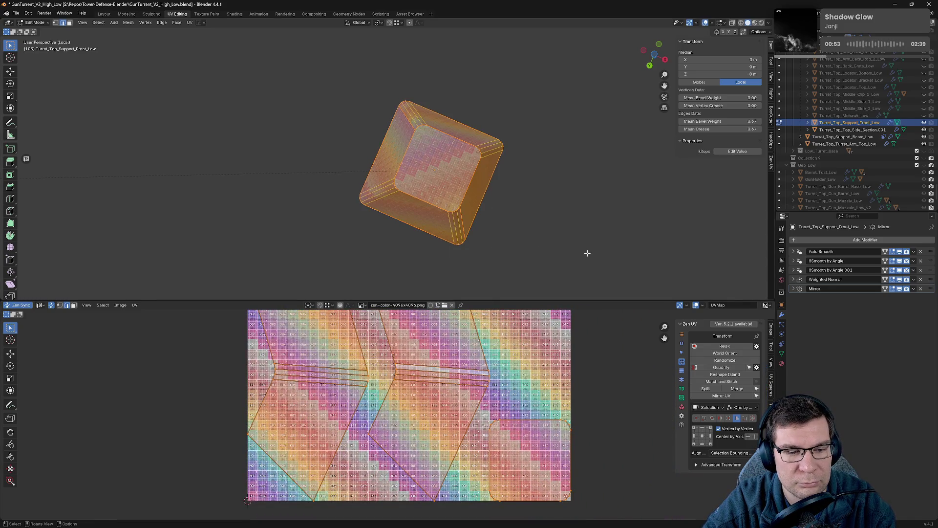
pyautogui.press('Tab')
pyautogui.press('KP_Divide')
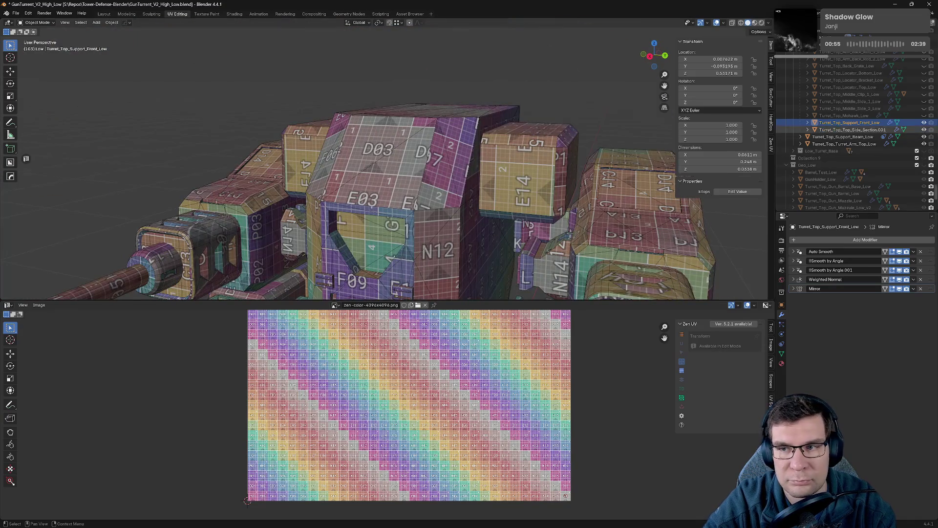
# - Rename the .001 side section to Turret_Top_Top_Side_Section_Low and save the file
pyautogui.click(872, 130)
pyautogui.scroll(-2, 872, 132)
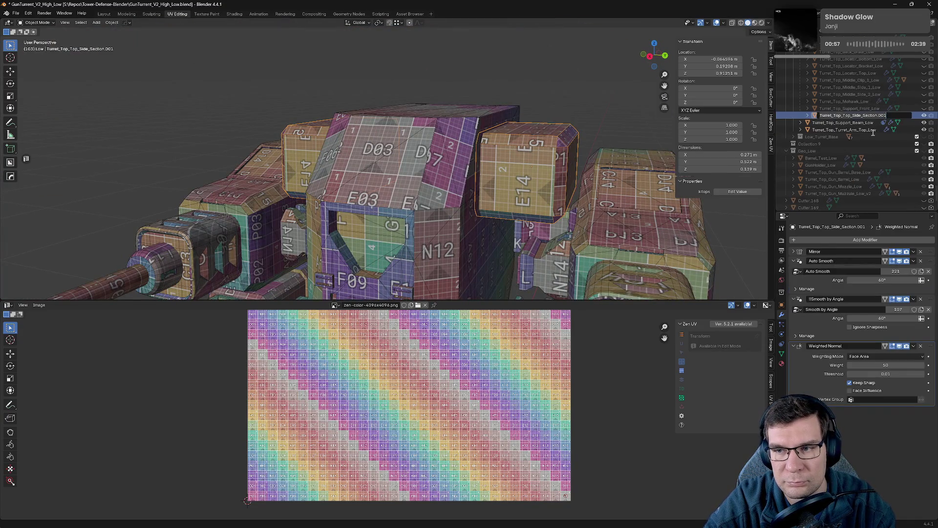
pyautogui.press('F2')
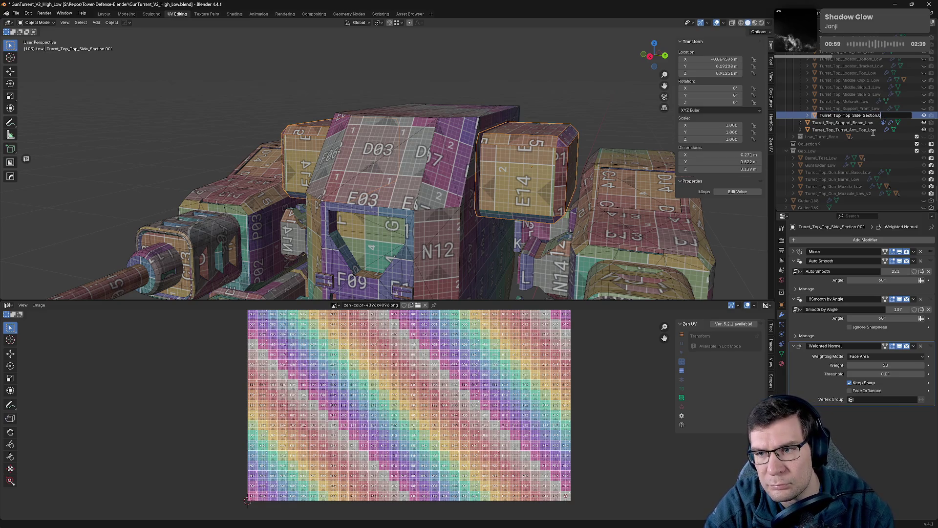
pyautogui.press('BackSpace')
pyautogui.press('BackSpace')
pyautogui.press('BackSpace')
pyautogui.write('Low')
pyautogui.press('Return')
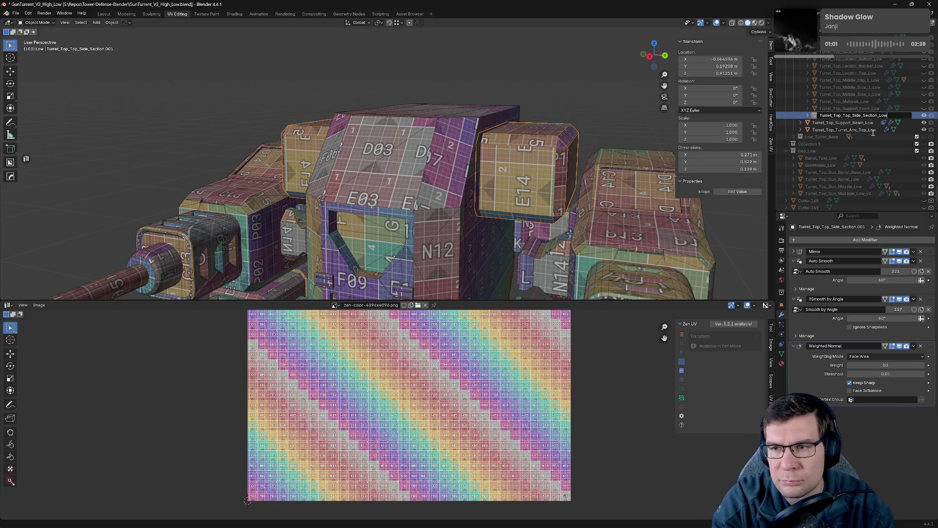
pyautogui.hotkey('ctrl', 's')
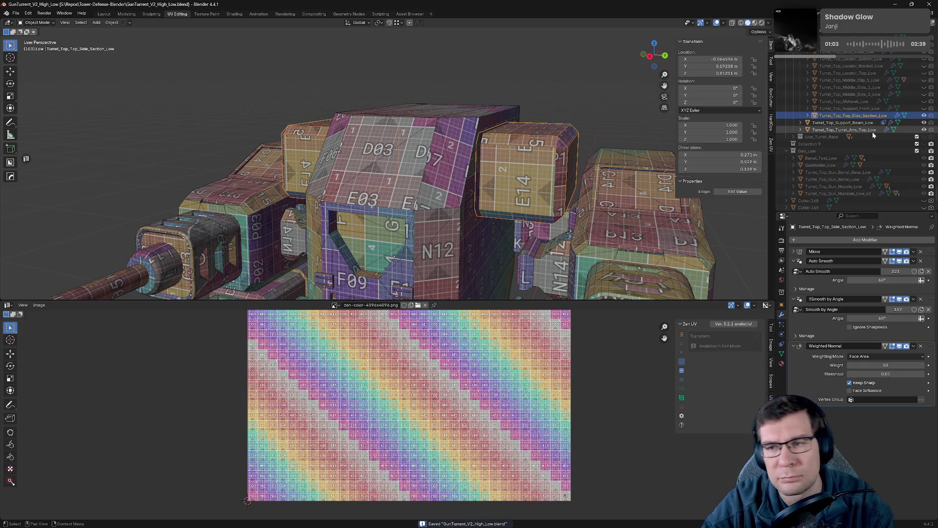
# - Isolate the two side section parts in mesh editing
pyautogui.press('Tab')
pyautogui.press('KP_Divide')
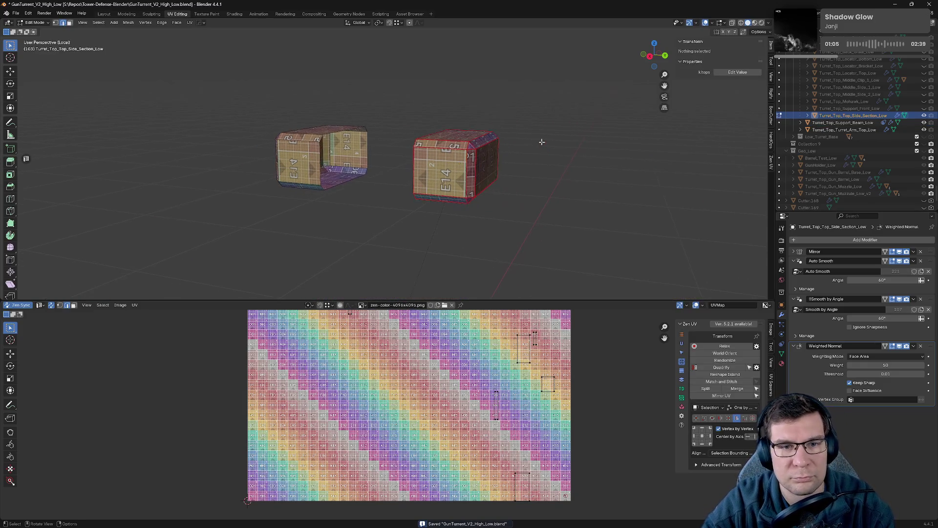
pyautogui.scroll(3, 486, 149)
# - Seam and unwrap the whole side section mesh with Zen UV as a starting layout
pyautogui.moveTo(485, 149); pyautogui.dragTo(488, 129, button='middle')
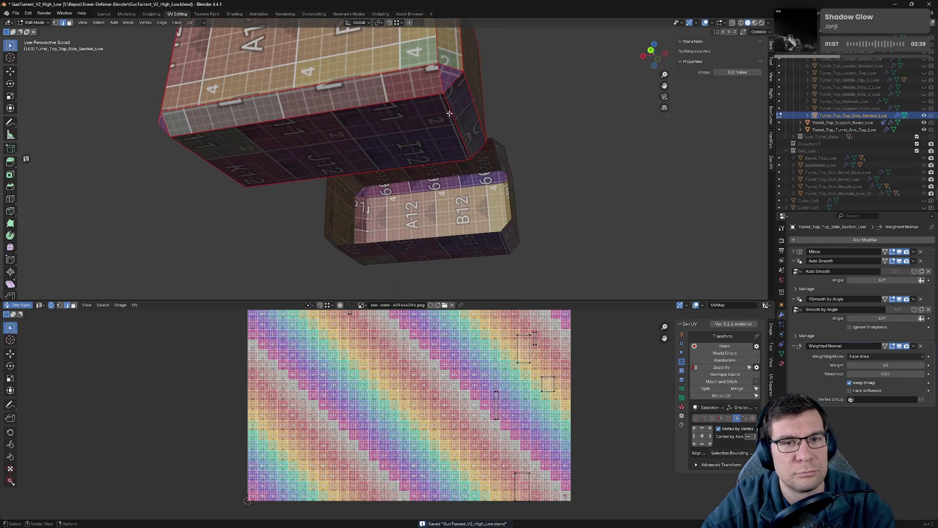
pyautogui.scroll(2, 488, 129)
pyautogui.press('a')
pyautogui.hotkey('alt', 'e')
pyautogui.click(397, 125)
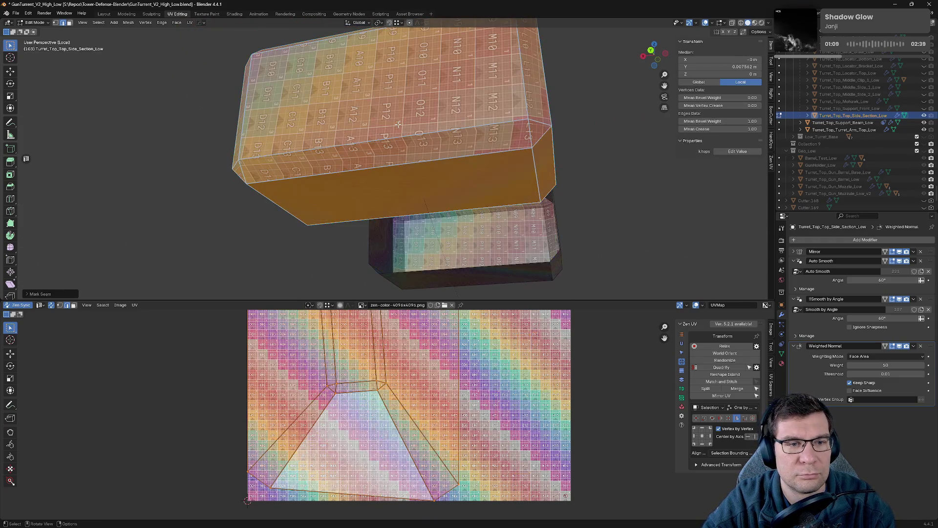
pyautogui.hotkey('alt', 'a')
pyautogui.moveTo(392, 168); pyautogui.dragTo(476, 213, button='middle')
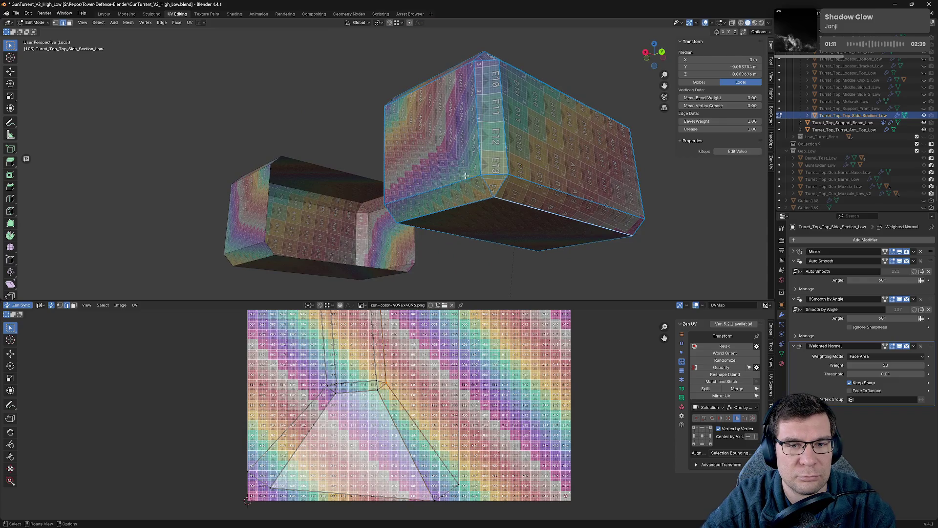
# - Mark seams on the side loop and around the front face, unwrapping after each
pyautogui.moveTo(465, 175); pyautogui.dragTo(486, 151, button='middle')
pyautogui.hotkey('alt', 'e')
pyautogui.click(600, 173)
pyautogui.hotkey('alt', 'e')
pyautogui.click(491, 180)
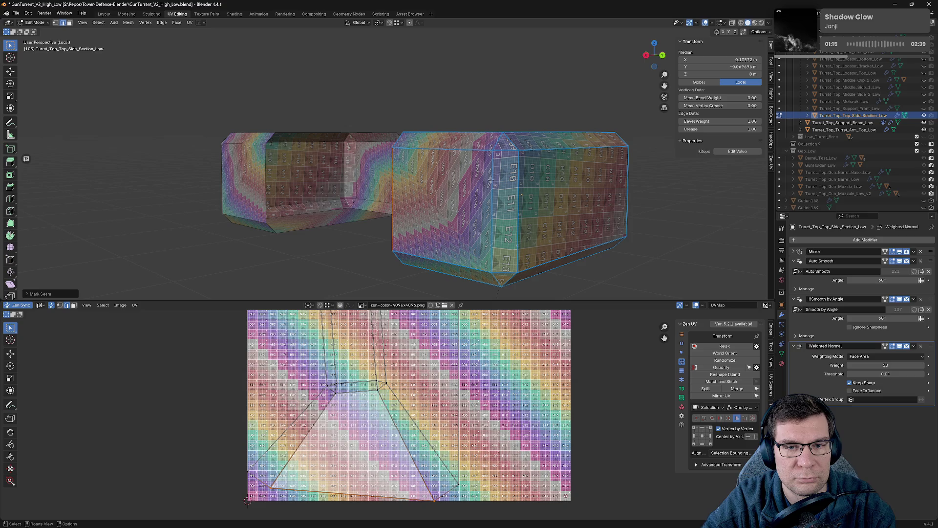
pyautogui.click(477, 154)
pyautogui.hotkey('alt', 'e')
pyautogui.click(559, 188)
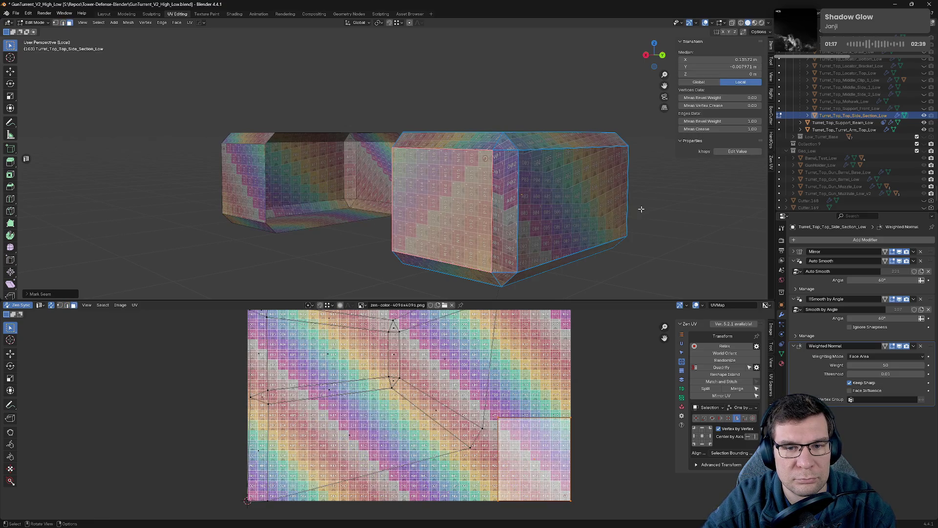
# - Seam the end face's border, re-unwrap, and check the large left face from above and below
pyautogui.moveTo(641, 209); pyautogui.dragTo(536, 199, button='middle')
pyautogui.click(451, 188)
pyautogui.hotkey('alt', 'e')
pyautogui.click(533, 189)
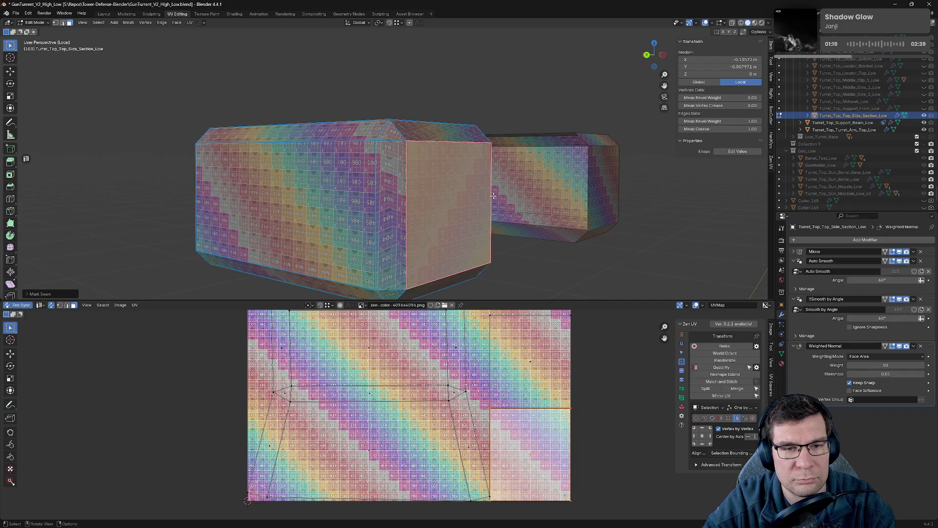
pyautogui.hotkey('alt', 'e')
pyautogui.click(372, 191)
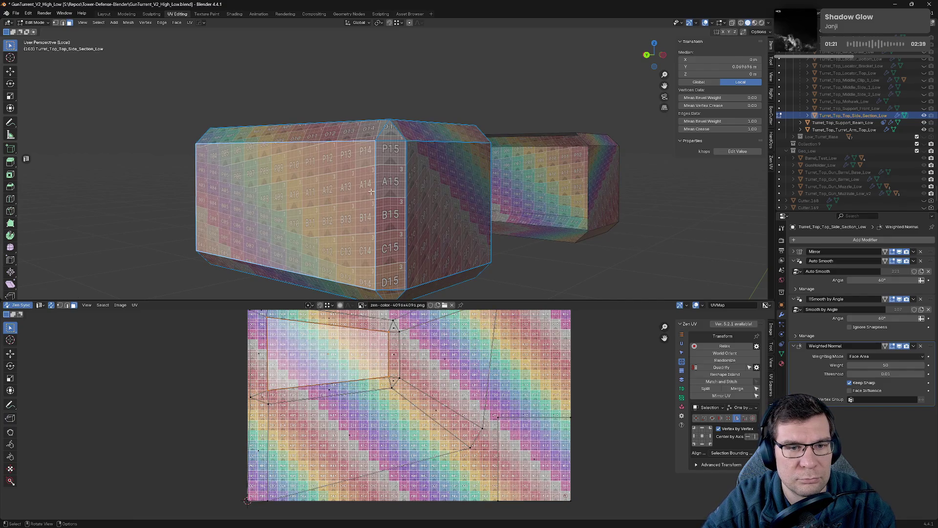
pyautogui.moveTo(513, 123); pyautogui.dragTo(536, 195, button='middle')
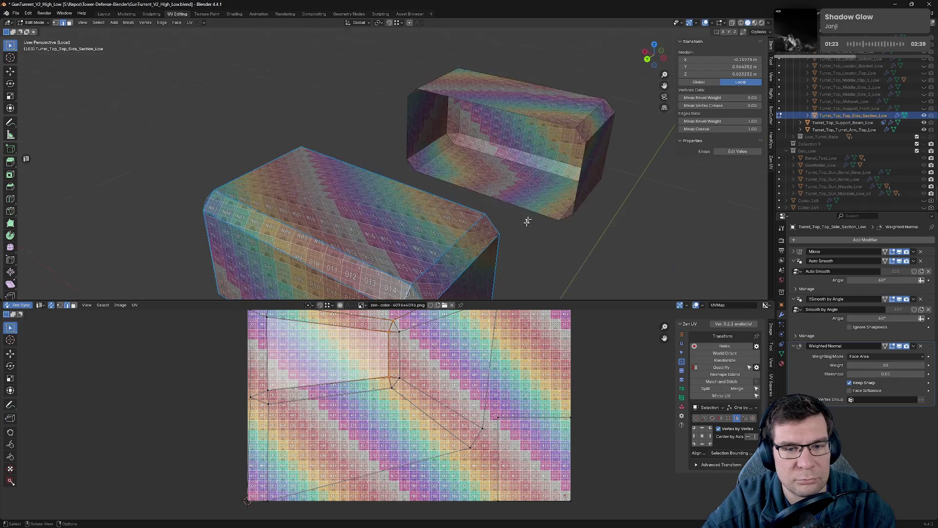
pyautogui.moveTo(477, 186); pyautogui.dragTo(502, 138, button='middle')
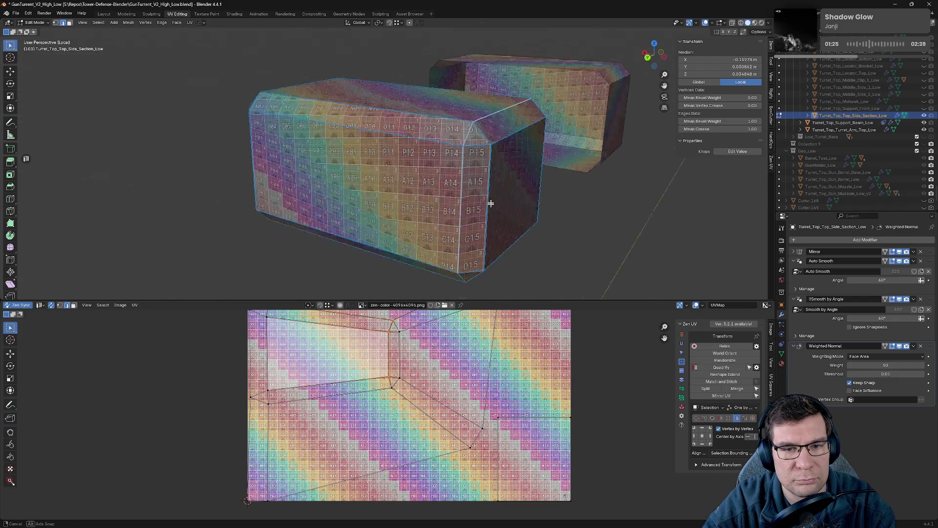
pyautogui.moveTo(413, 133); pyautogui.dragTo(459, 183, button='middle')
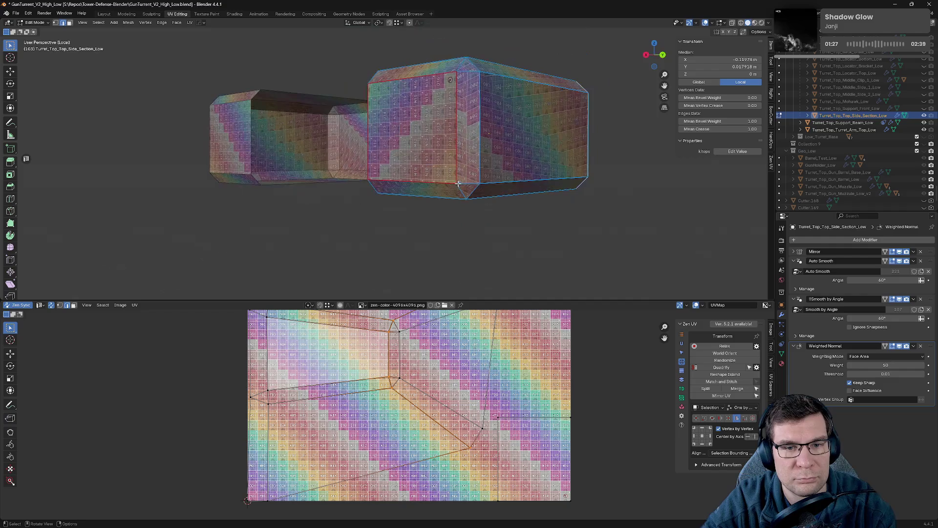
# - Unwrap the left face, add another seam edge, and select a further edge loop for seaming
pyautogui.hotkey('alt', 'q')
pyautogui.click(432, 195)
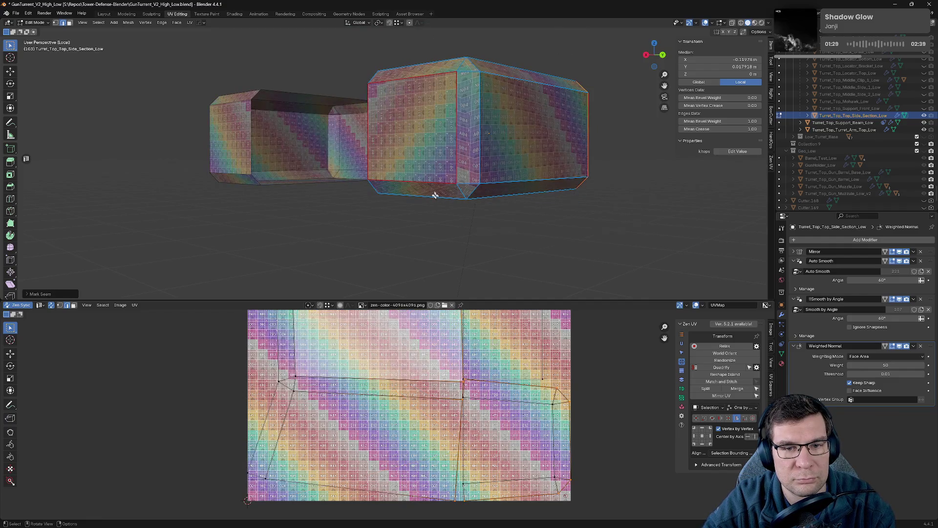
pyautogui.hotkey('alt', 'q')
pyautogui.click(426, 186)
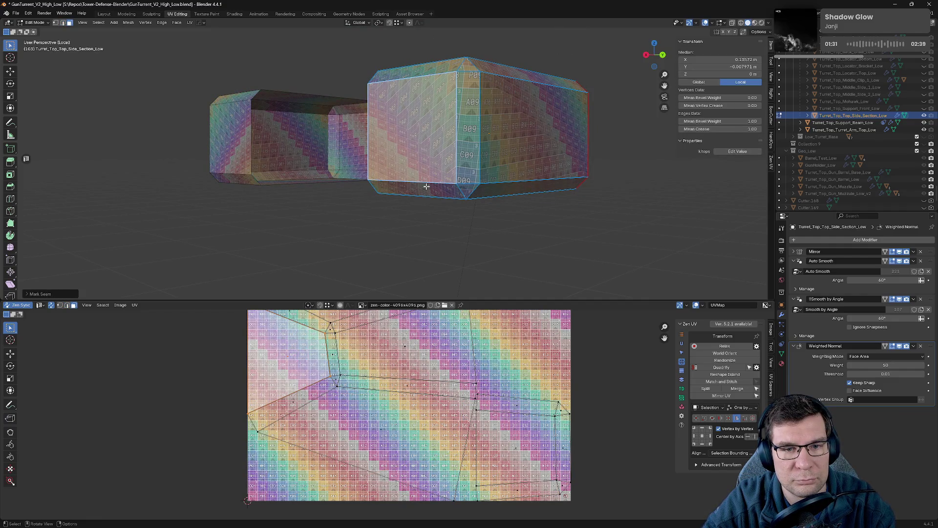
pyautogui.hotkey('alt', 'a')
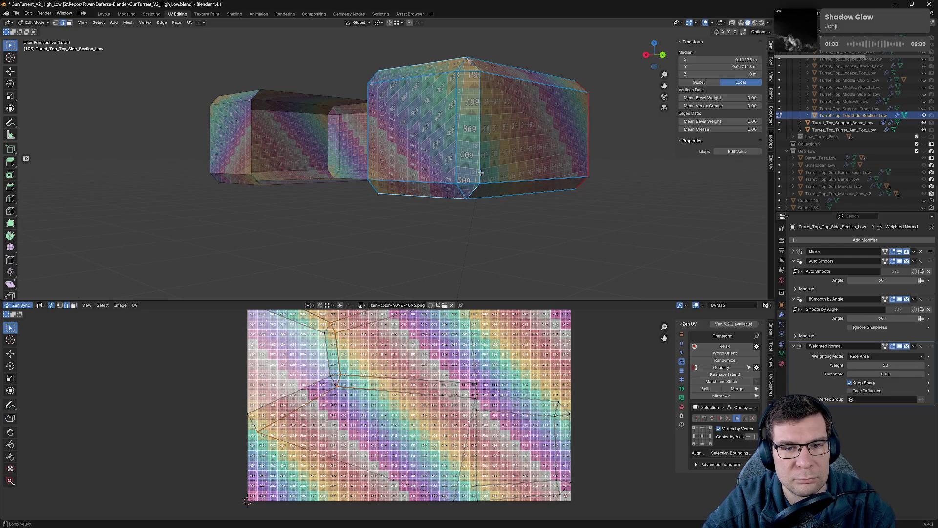
pyautogui.click(487, 110)
pyautogui.hotkey('alt', 'q')
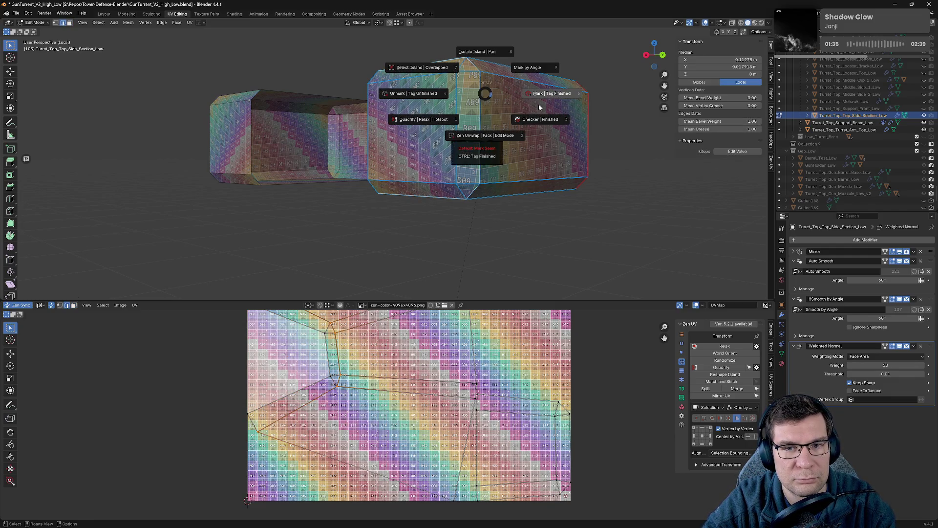
# - Seam the selected loop and the front face's border, unwrapping the section again
pyautogui.click(539, 105)
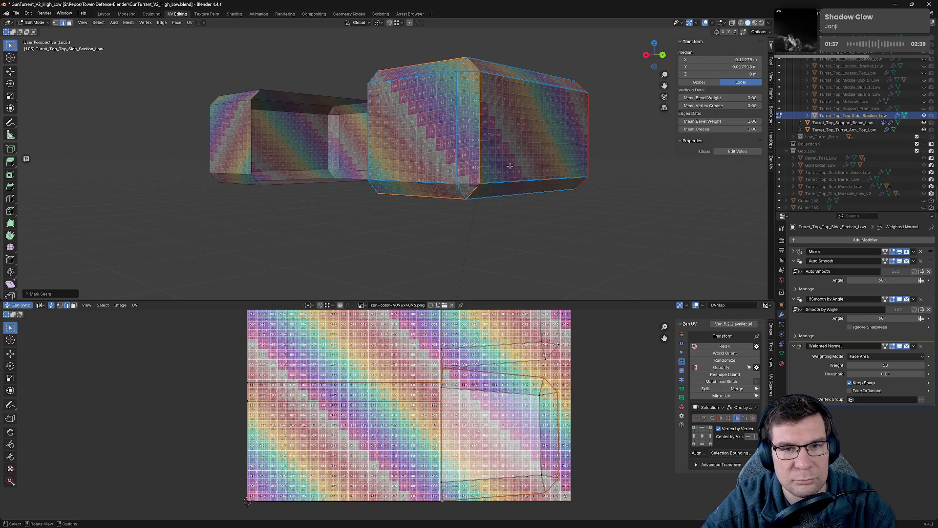
pyautogui.click(451, 115)
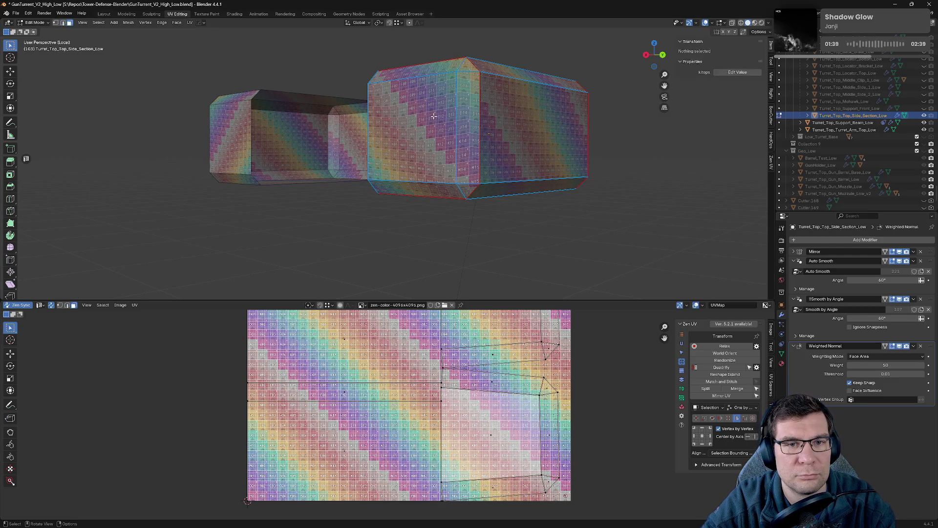
pyautogui.hotkey('alt', 'q')
pyautogui.click(611, 141)
pyautogui.moveTo(612, 141); pyautogui.dragTo(529, 156, button='middle')
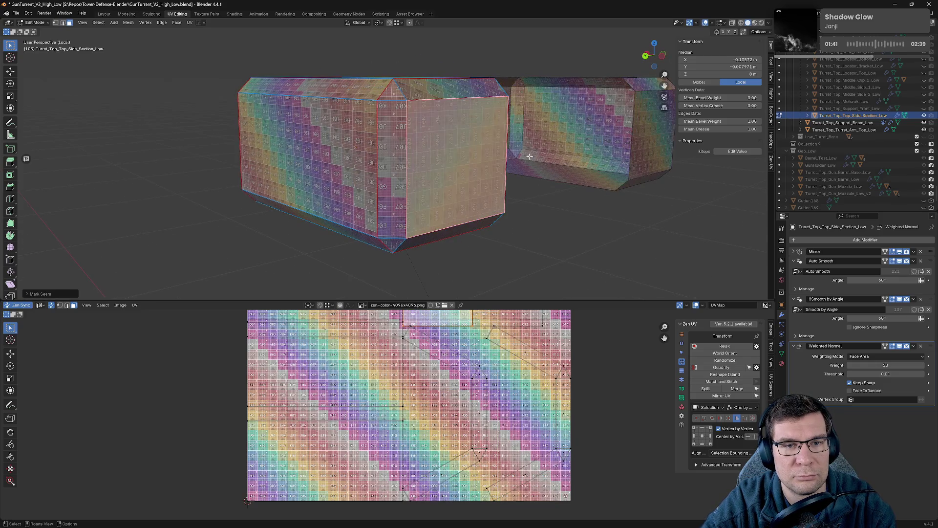
pyautogui.hotkey('alt', 'a')
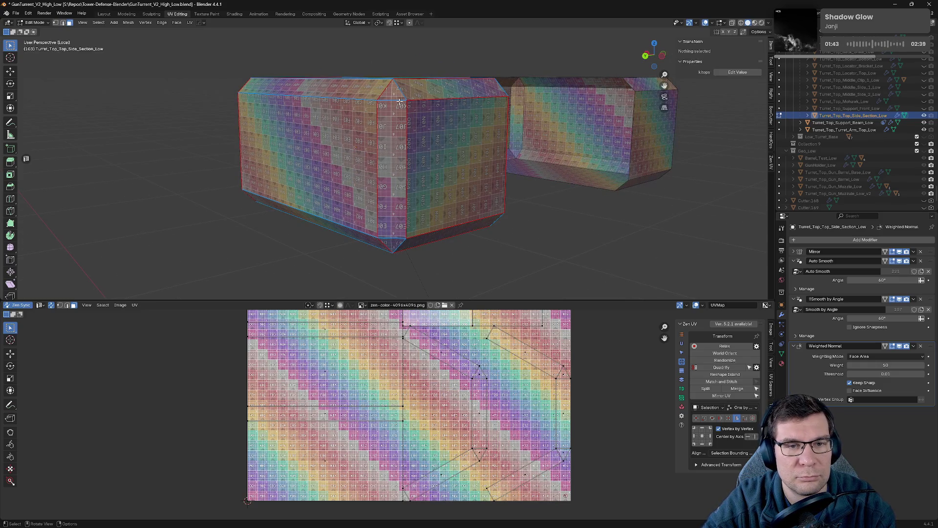
# - Mark the edges at the section's end as seams and inspect the result from several angles
pyautogui.click(476, 159)
pyautogui.moveTo(476, 159); pyautogui.dragTo(384, 159, button='middle')
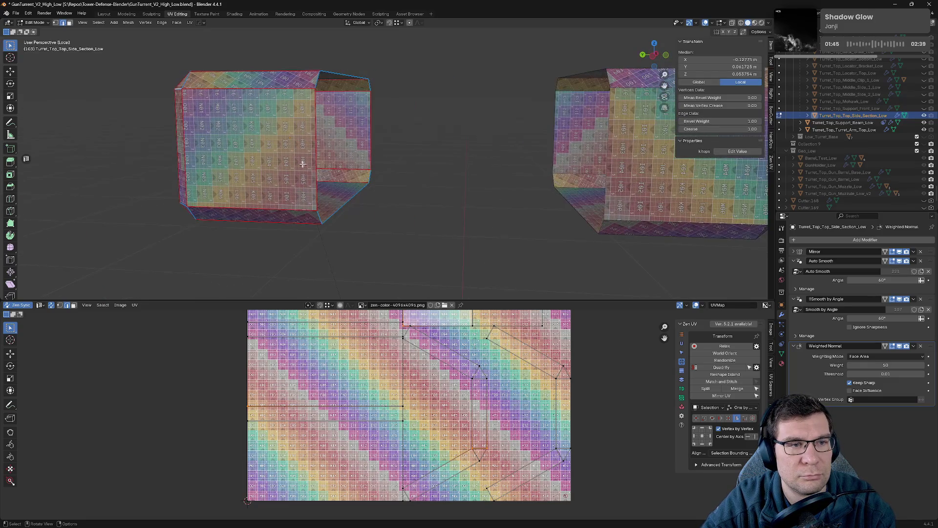
pyautogui.moveTo(302, 164); pyautogui.dragTo(329, 160, button='middle')
pyautogui.moveTo(322, 223); pyautogui.dragTo(404, 180, button='middle')
pyautogui.hotkey('alt', 'v')
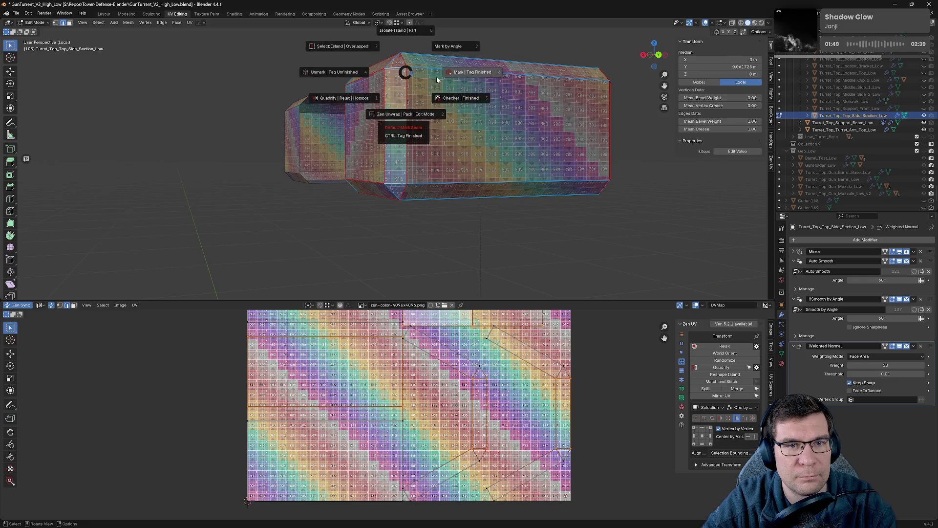
pyautogui.click(457, 96)
pyautogui.moveTo(533, 262); pyautogui.dragTo(559, 227, button='middle')
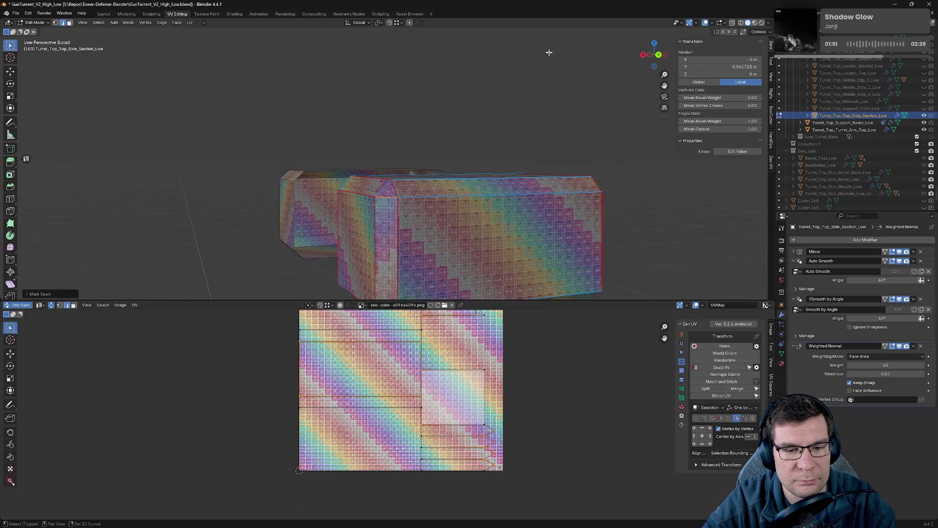
pyautogui.moveTo(631, 260)
pyautogui.mouseDown(button='middle')
pyautogui.moveTo(639, 251)
pyautogui.moveTo(540, 163)
pyautogui.moveTo(494, 96)
pyautogui.moveTo(555, 109)
pyautogui.moveTo(544, 156)
pyautogui.mouseUp(button='middle')
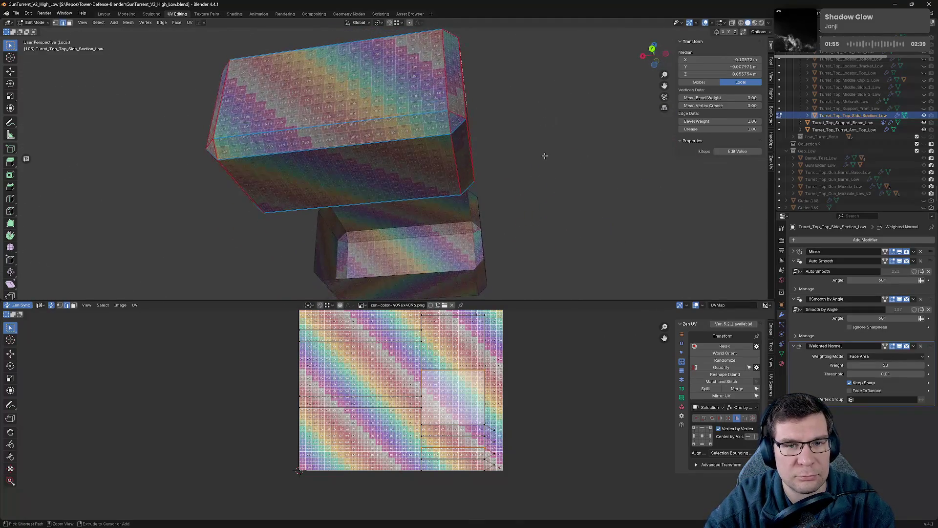
# - Hide the finished side section and return to the full turret view
pyautogui.click(923, 116)
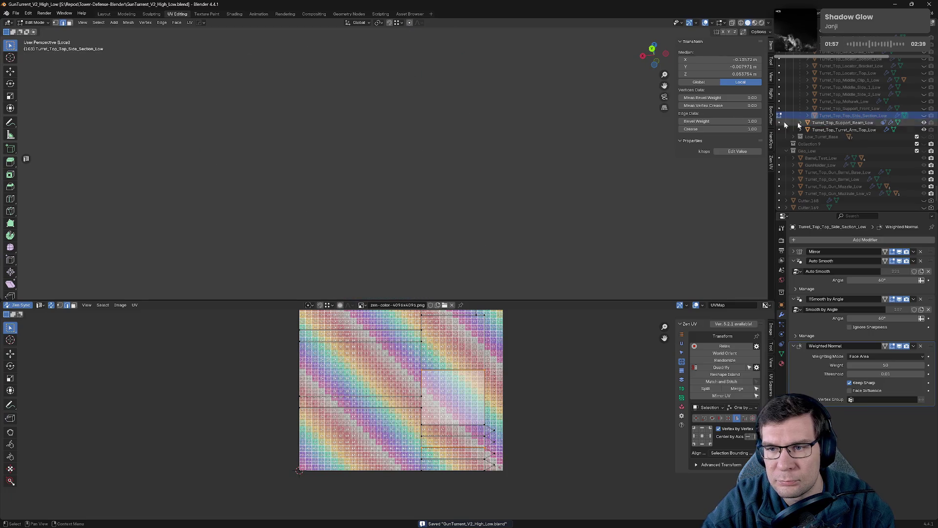
pyautogui.press('KP_Divide')
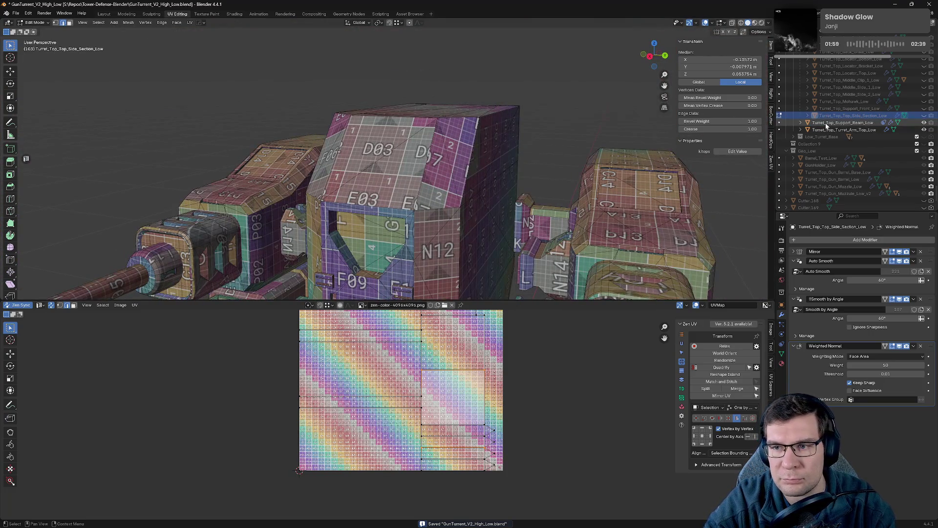
pyautogui.scroll(-5, 538, 182)
# - Isolate the Turret_Top_Support_Beam_Low pair and enter mesh editing with the left beam active
pyautogui.press('Tab')
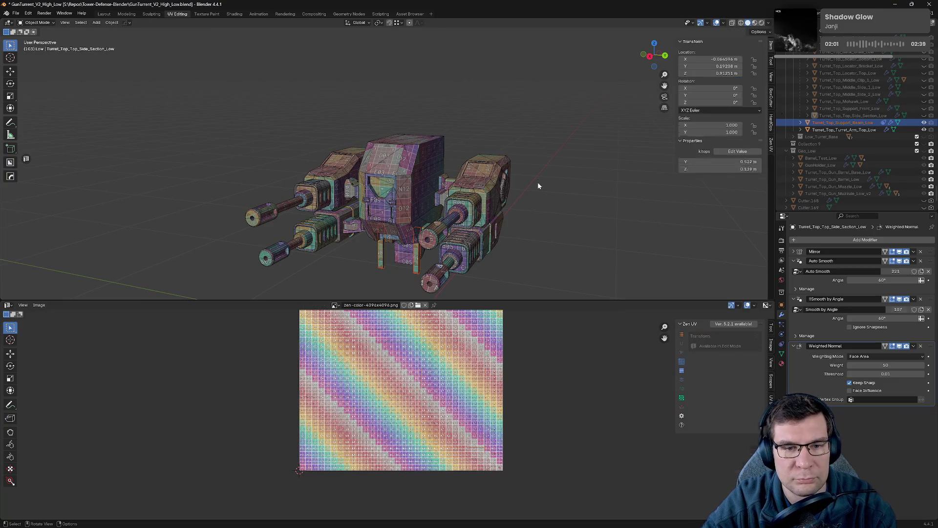
pyautogui.press('KP_Divide')
pyautogui.scroll(1, 537, 182)
pyautogui.scroll(2, 540, 158)
pyautogui.moveTo(435, 164); pyautogui.dragTo(493, 116, button='middle')
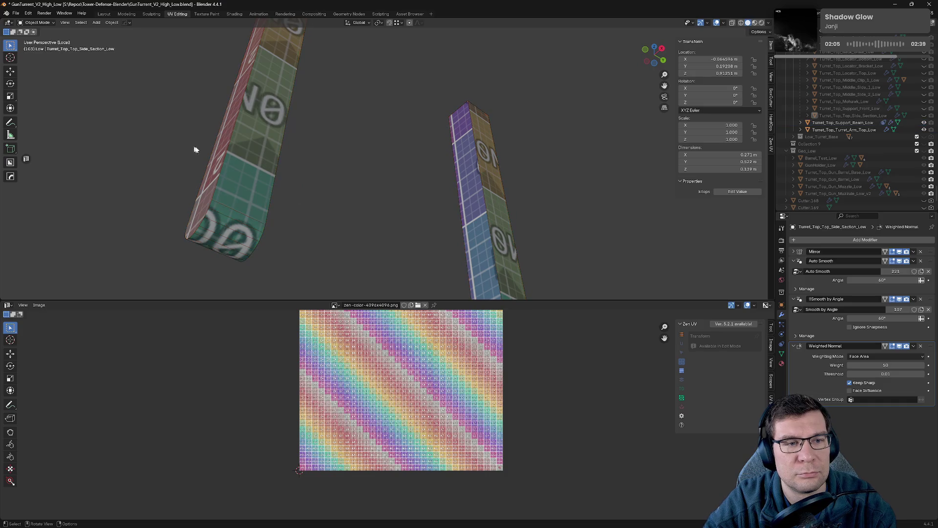
pyautogui.click(240, 148)
pyautogui.press('Tab')
pyautogui.moveTo(426, 128)
pyautogui.mouseDown(button='middle')
pyautogui.moveTo(464, 167)
pyautogui.moveTo(383, 139)
pyautogui.moveTo(399, 86)
pyautogui.mouseUp(button='middle')
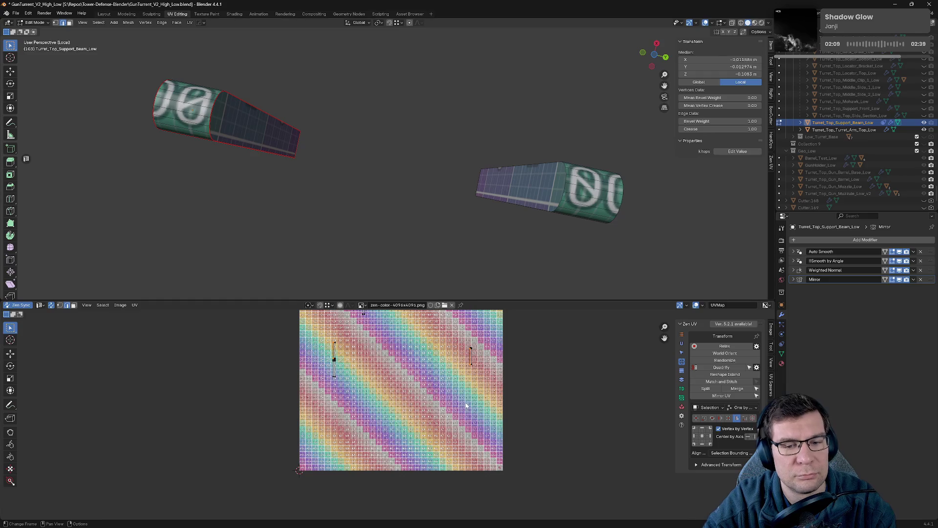
pyautogui.scroll(3, 466, 404)
pyautogui.scroll(2, 428, 405)
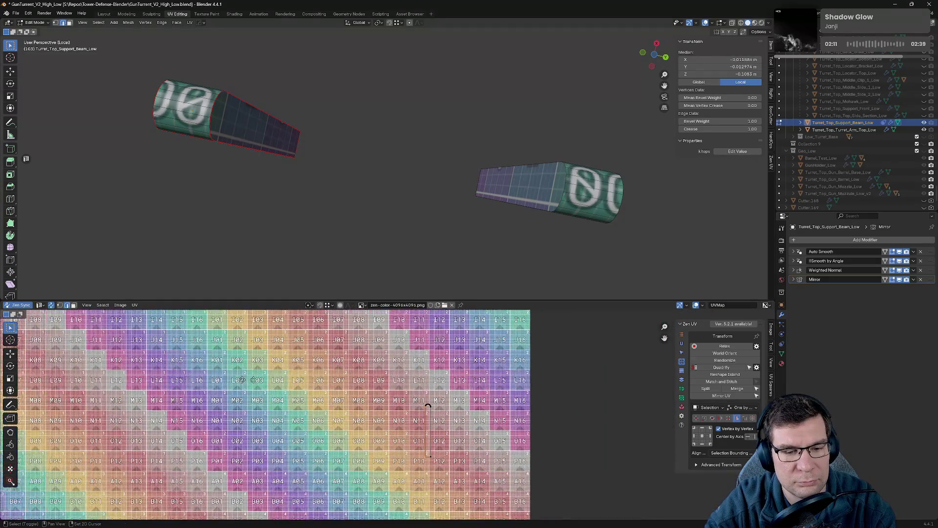
# - Mark the selected support beam edges as seams with Zen UV and inspect the result
pyautogui.moveTo(252, 379); pyautogui.dragTo(466, 390, button='middle')
pyautogui.moveTo(206, 169); pyautogui.dragTo(272, 118, button='middle')
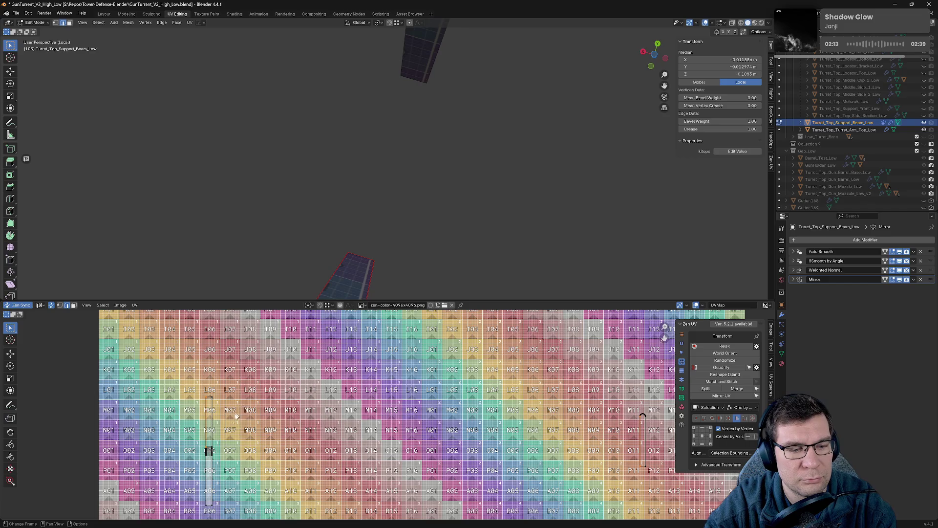
pyautogui.moveTo(391, 244)
pyautogui.mouseDown(button='middle')
pyautogui.moveTo(408, 220)
pyautogui.moveTo(446, 205)
pyautogui.moveTo(426, 262)
pyautogui.moveTo(551, 279)
pyautogui.mouseUp(button='middle')
pyautogui.press('q')
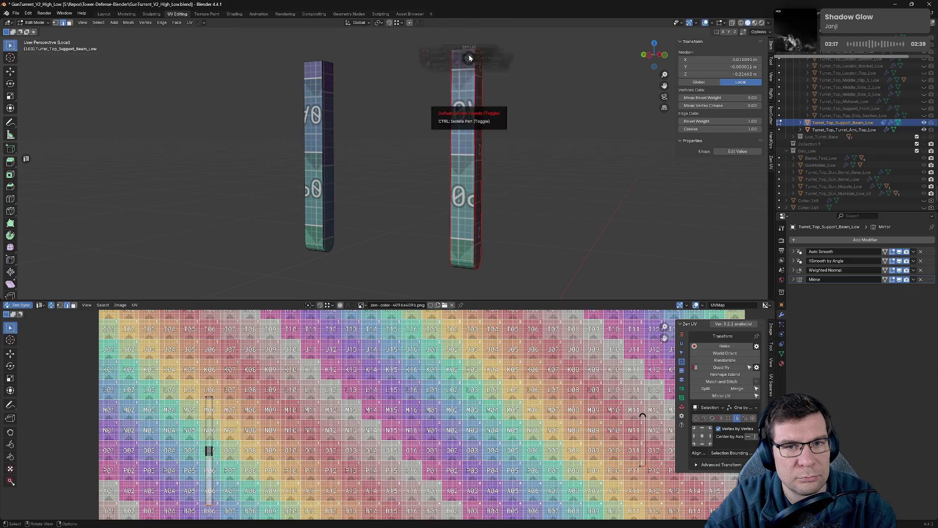
pyautogui.click(500, 59)
pyautogui.moveTo(510, 112)
pyautogui.mouseDown(button='middle')
pyautogui.moveTo(463, 125)
pyautogui.moveTo(347, 125)
pyautogui.moveTo(401, 142)
pyautogui.mouseUp(button='middle')
# - Return to the full turret and isolate the two Turret_Top_Turret_Arm_Top_Low pieces in object mode
pyautogui.press('KP_Divide')
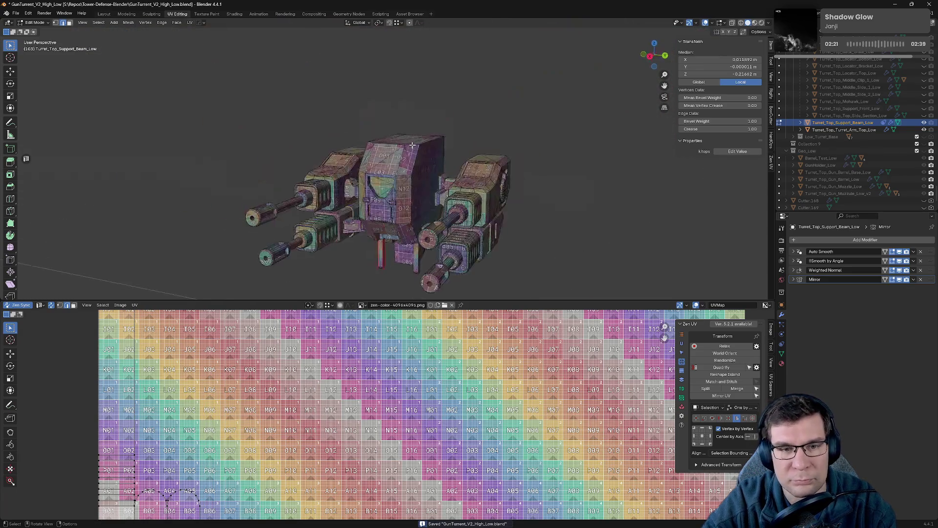
pyautogui.keyDown('ctrl'); pyautogui.click(909, 130); pyautogui.keyUp('ctrl')
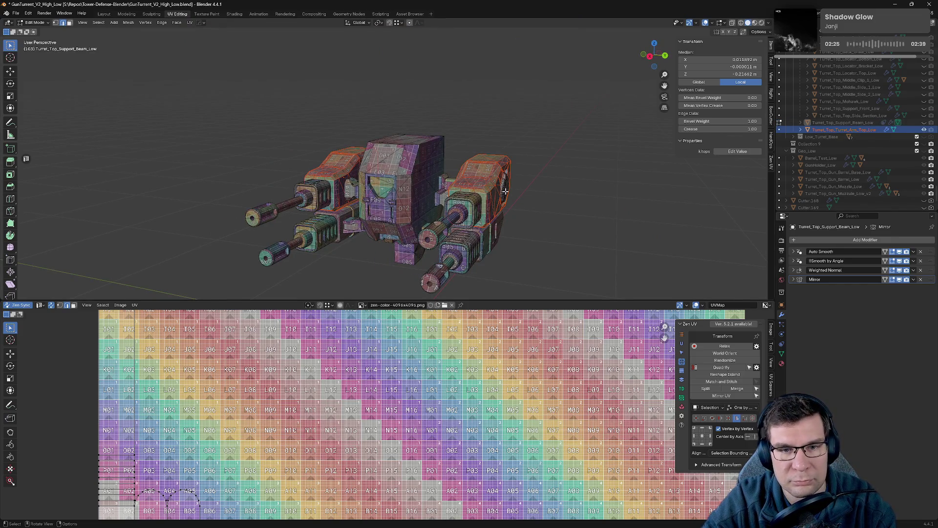
pyautogui.press('Tab')
pyautogui.press('KP_Divide')
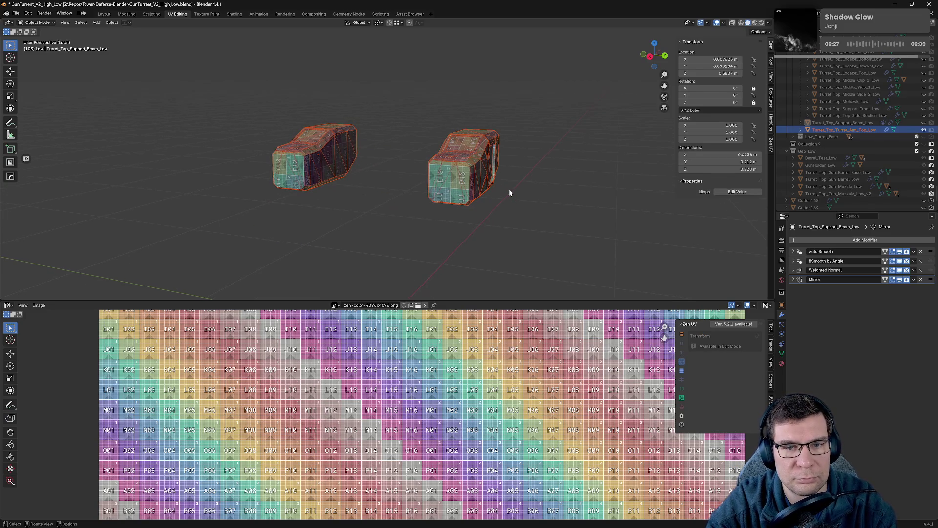
# - Select both arm pieces and enter mesh editing, orbiting to the inset panel
pyautogui.click(509, 188)
pyautogui.moveTo(509, 189); pyautogui.dragTo(452, 181, button='middle')
pyautogui.press('a')
pyautogui.press('Tab')
pyautogui.moveTo(388, 168)
pyautogui.mouseDown(button='middle')
pyautogui.moveTo(513, 110)
pyautogui.moveTo(512, 169)
pyautogui.moveTo(298, 149)
pyautogui.moveTo(315, 152)
pyautogui.mouseUp(button='middle')
pyautogui.scroll(5, 512, 169)
pyautogui.scroll(3, 326, 153)
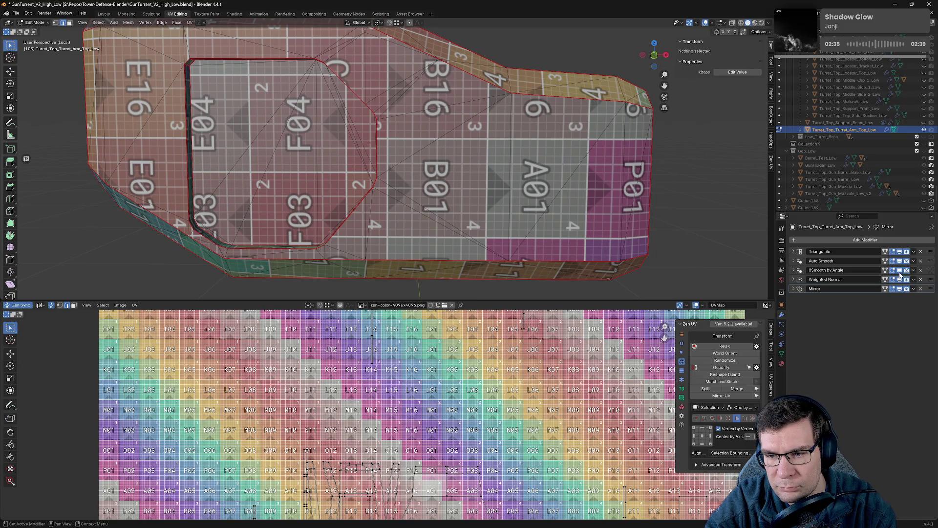
pyautogui.moveTo(312, 151)
pyautogui.mouseDown(button='middle')
pyautogui.moveTo(539, 113)
pyautogui.moveTo(326, 159)
pyautogui.mouseUp(button='middle')
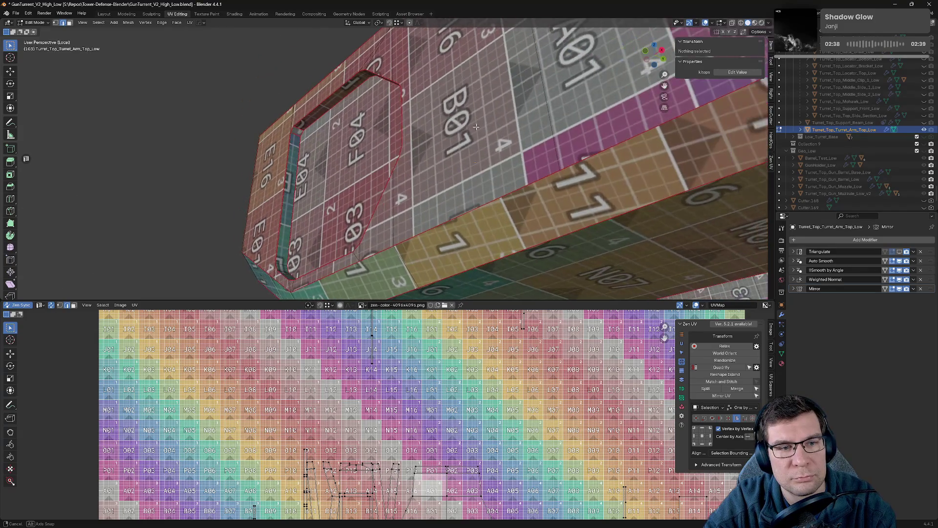
# - Mark the inset panel's edges as seams with Zen UV and check them from wider angles
pyautogui.click(302, 127)
pyautogui.moveTo(302, 126)
pyautogui.mouseDown(button='middle')
pyautogui.moveTo(402, 147)
pyautogui.moveTo(356, 112)
pyautogui.mouseUp(button='middle')
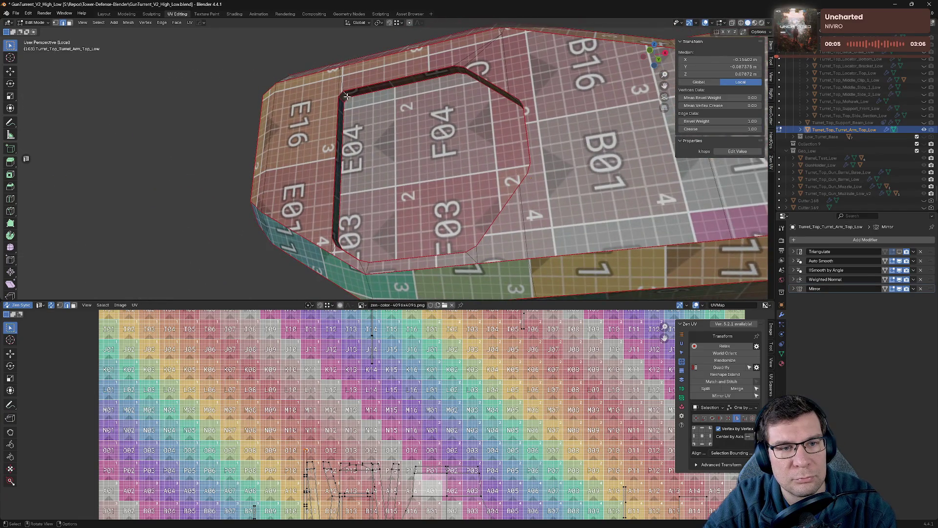
pyautogui.scroll(3, 345, 96)
pyautogui.scroll(2, 346, 96)
pyautogui.hotkey('alt', 'q')
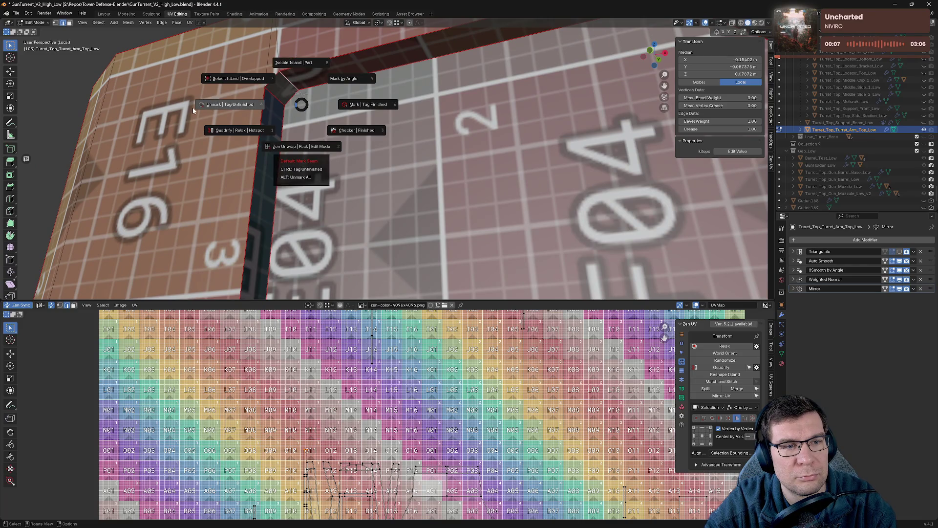
pyautogui.click(193, 107)
pyautogui.moveTo(193, 107); pyautogui.dragTo(570, 188, button='middle')
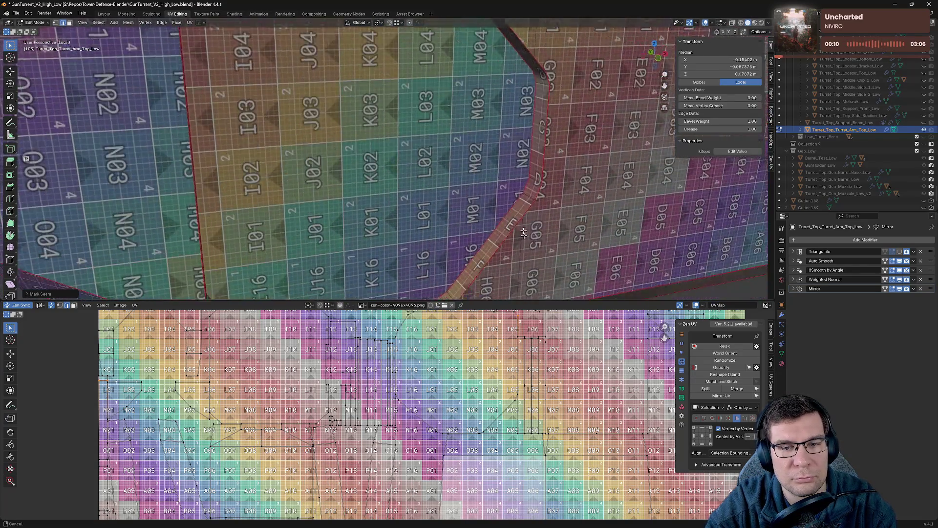
pyautogui.moveTo(570, 189); pyautogui.dragTo(557, 220, button='middle')
pyautogui.scroll(-3, 544, 411)
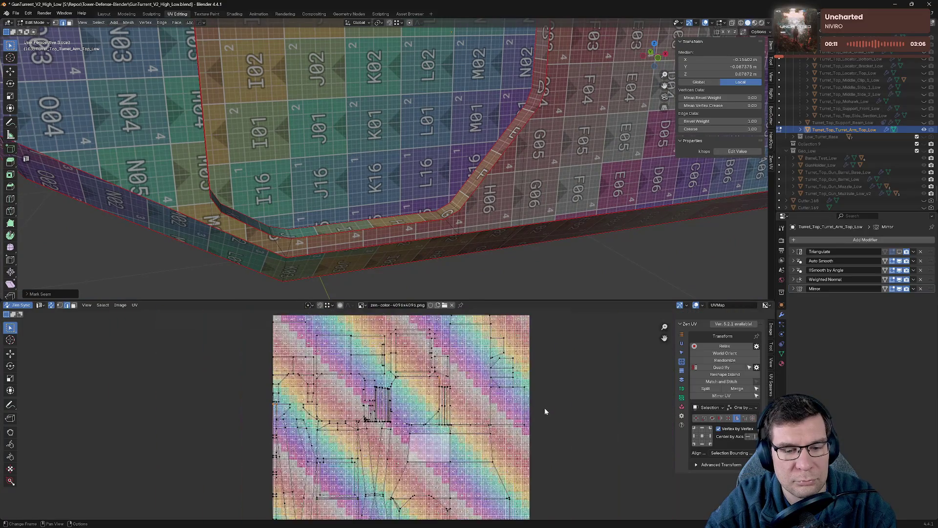
pyautogui.scroll(-2, 545, 411)
pyautogui.scroll(1, 486, 353)
pyautogui.moveTo(420, 163)
pyautogui.mouseDown(button='middle')
pyautogui.moveTo(510, 268)
pyautogui.moveTo(491, 79)
pyautogui.moveTo(490, 229)
pyautogui.moveTo(602, 205)
pyautogui.mouseUp(button='middle')
pyautogui.scroll(4, 491, 79)
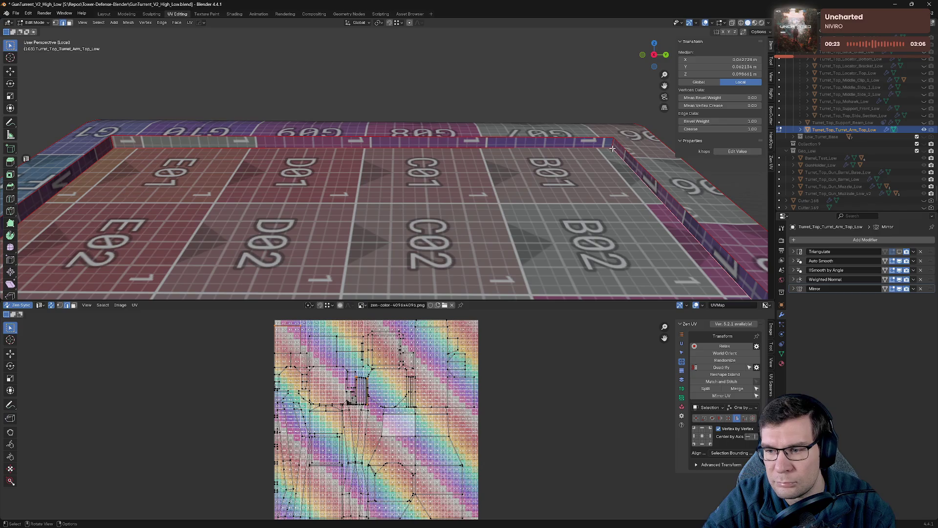
# - Mark the wall's top edge as a seam and re-unwrap the faces with Zen UV
pyautogui.hotkey('alt', 'e')
pyautogui.click(553, 171)
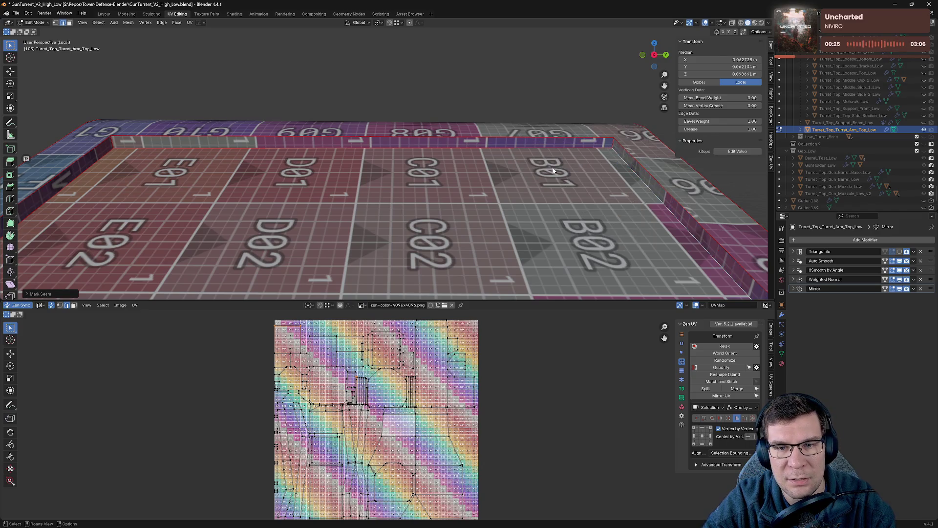
pyautogui.press('u')
pyautogui.click(79, 179)
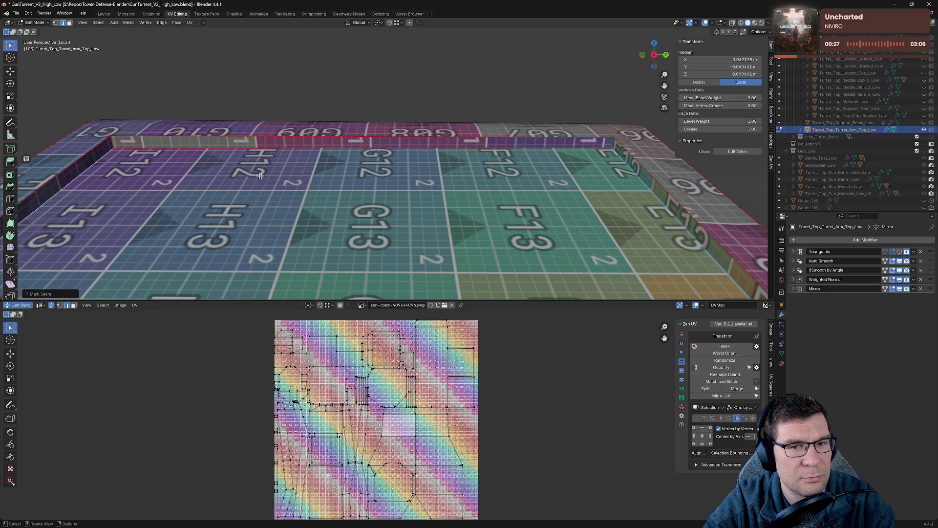
pyautogui.scroll(-2, 604, 204)
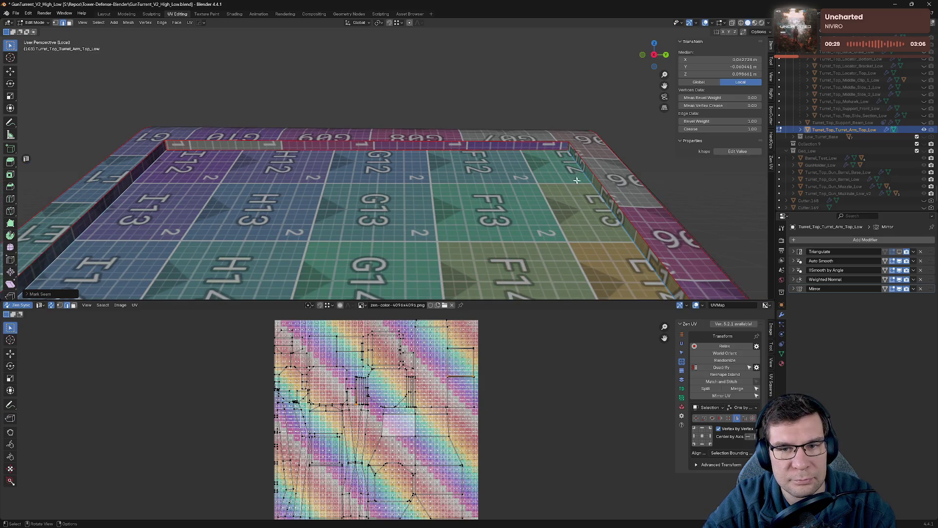
pyautogui.moveTo(576, 180); pyautogui.dragTo(417, 200, button='middle')
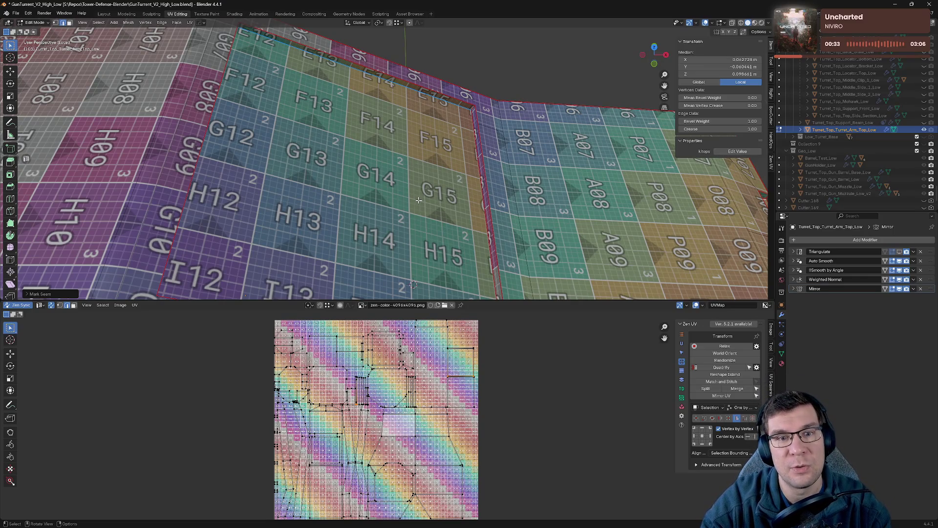
pyautogui.moveTo(454, 180)
pyautogui.mouseDown(button='middle')
pyautogui.moveTo(440, 161)
pyautogui.moveTo(458, 126)
pyautogui.moveTo(406, 85)
pyautogui.moveTo(430, 129)
pyautogui.mouseUp(button='middle')
# - Mark the selected edges around the arm corner as seams and inspect the result
pyautogui.hotkey('alt', '`')
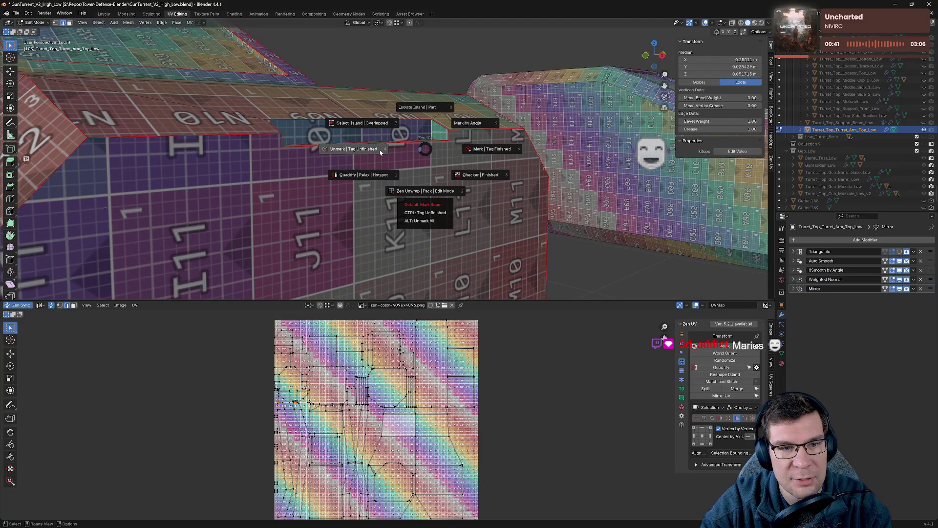
pyautogui.click(379, 149)
pyautogui.moveTo(379, 149); pyautogui.dragTo(167, 129, button='middle')
pyautogui.hotkey('alt', '`')
pyautogui.click(221, 147)
pyautogui.moveTo(219, 146)
pyautogui.mouseDown(button='middle')
pyautogui.moveTo(480, 204)
pyautogui.moveTo(401, 222)
pyautogui.moveTo(394, 169)
pyautogui.moveTo(370, 160)
pyautogui.moveTo(439, 162)
pyautogui.moveTo(522, 119)
pyautogui.moveTo(627, 195)
pyautogui.moveTo(346, 224)
pyautogui.moveTo(426, 178)
pyautogui.moveTo(359, 153)
pyautogui.mouseUp(button='middle')
pyautogui.scroll(5, 513, 205)
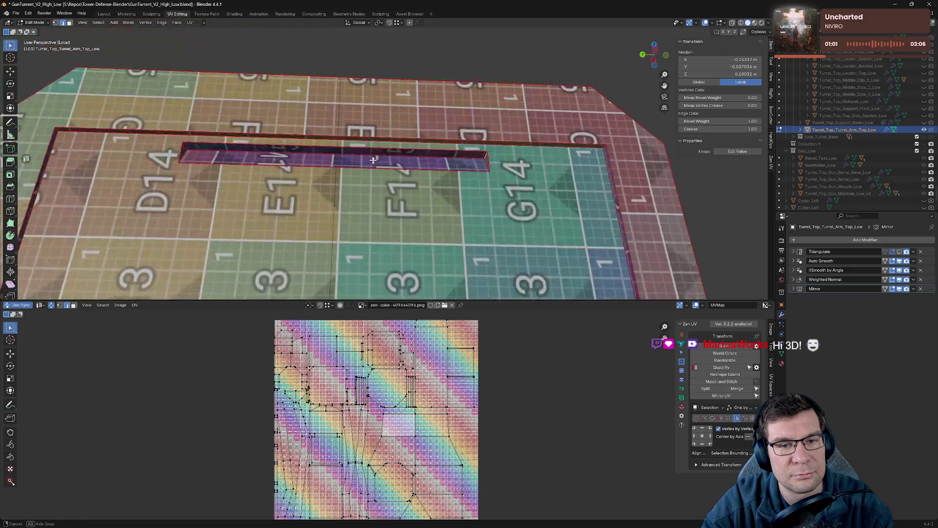
# - Mark the slot edges as seams, clear the selection and call up the edge operations
pyautogui.hotkey('alt', 'q')
pyautogui.click(213, 176)
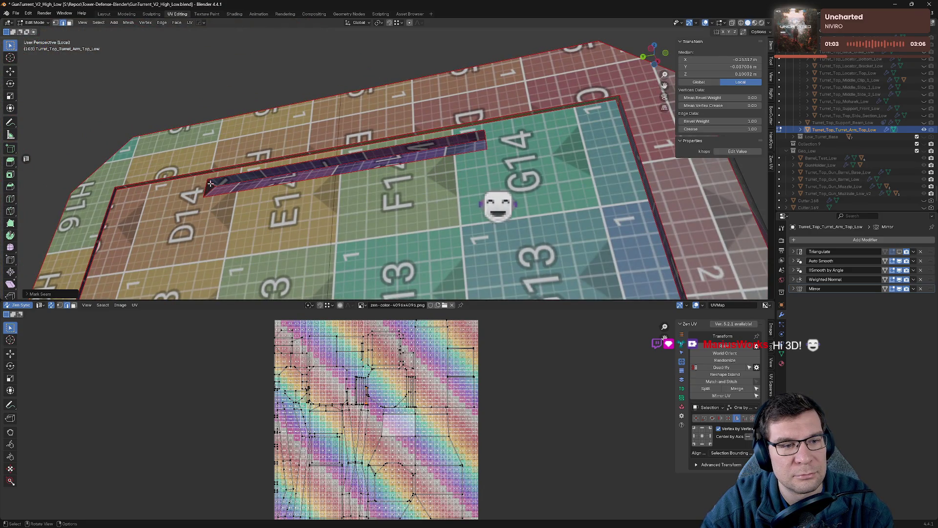
pyautogui.hotkey('alt', 'q')
pyautogui.click(192, 180)
pyautogui.hotkey('alt', 'a')
pyautogui.moveTo(306, 212); pyautogui.dragTo(332, 245, button='middle')
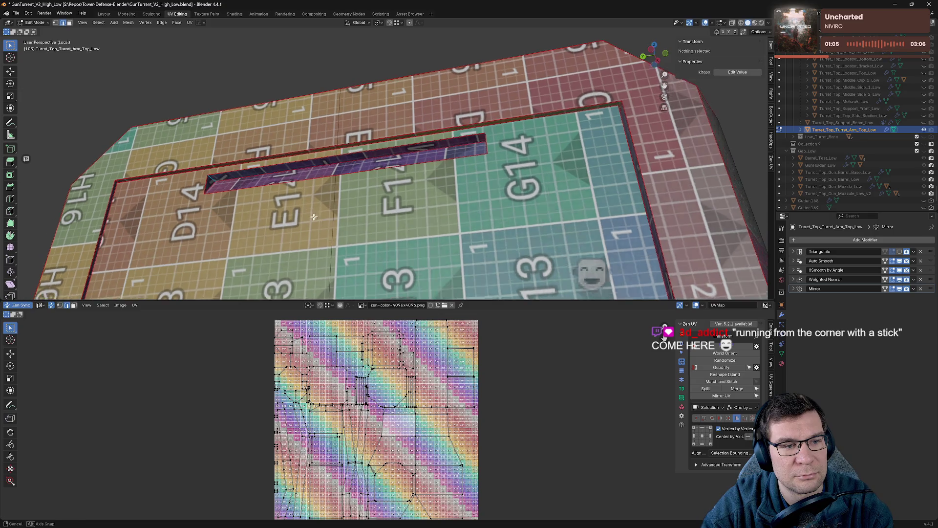
pyautogui.scroll(-5, 332, 246)
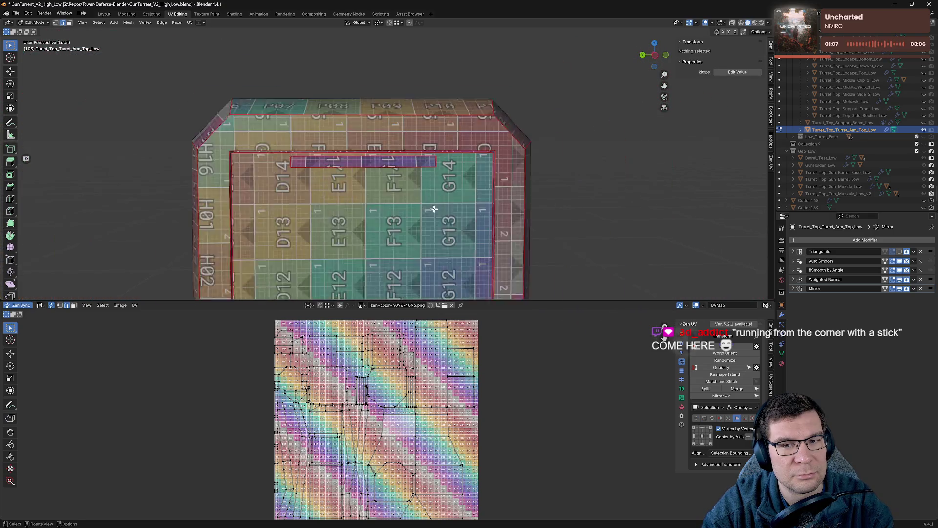
pyautogui.press('Tab')
pyautogui.press('Tab')
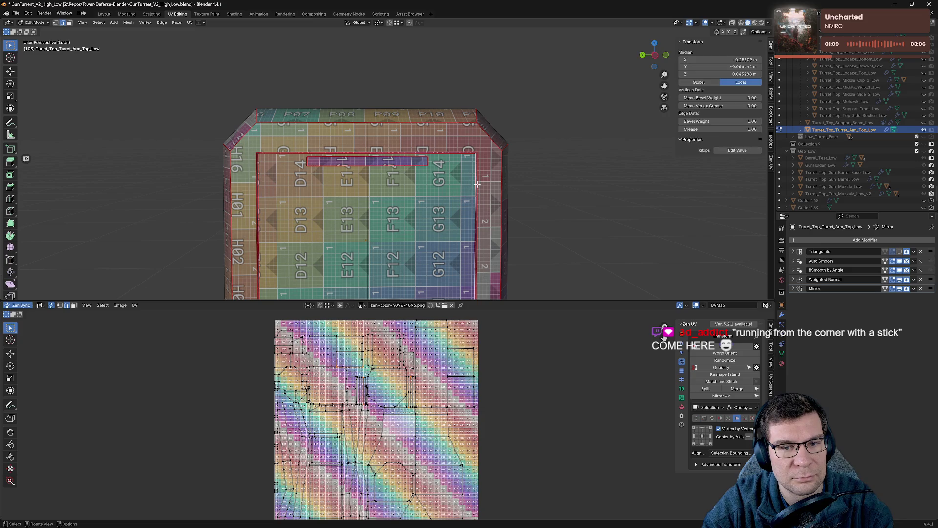
pyautogui.hotkey('ctrl', 'e')
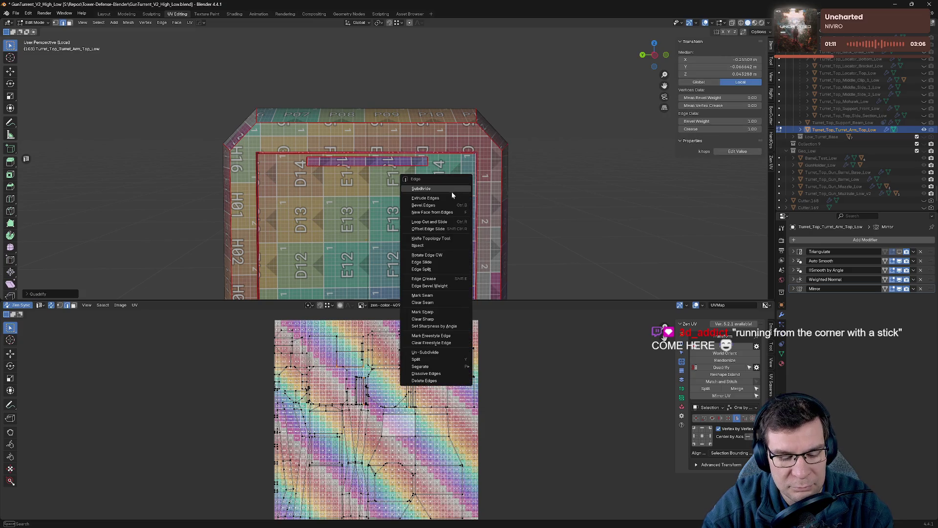
# - Edge-slide the vertical loop beside the panel slightly left, then check the checker on the side faces
pyautogui.click(453, 193)
pyautogui.click(440, 202)
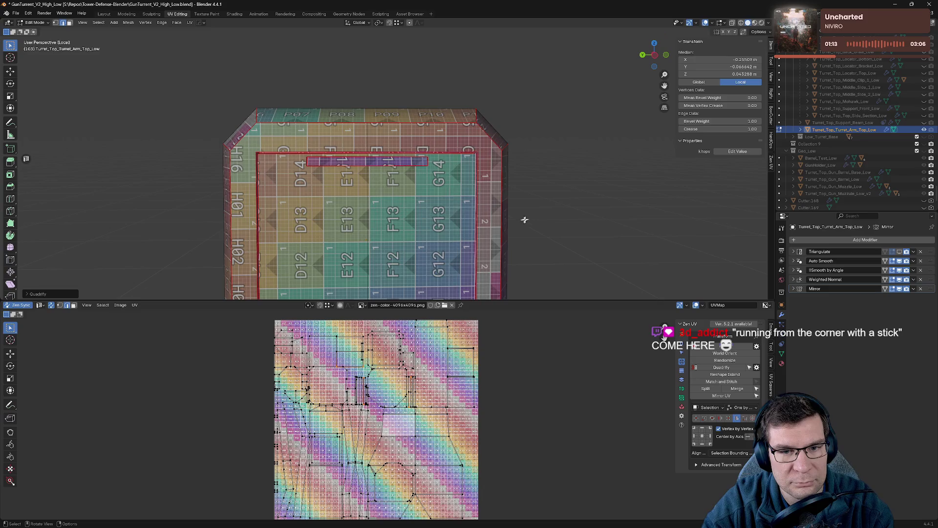
pyautogui.scroll(3, 525, 219)
pyautogui.moveTo(627, 160); pyautogui.dragTo(582, 171, button='middle')
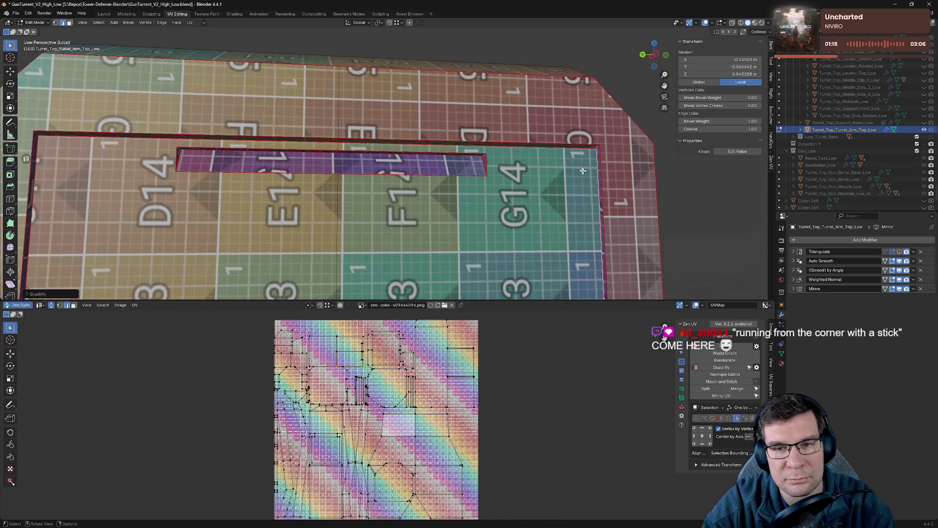
pyautogui.moveTo(556, 247); pyautogui.dragTo(580, 115, button='middle')
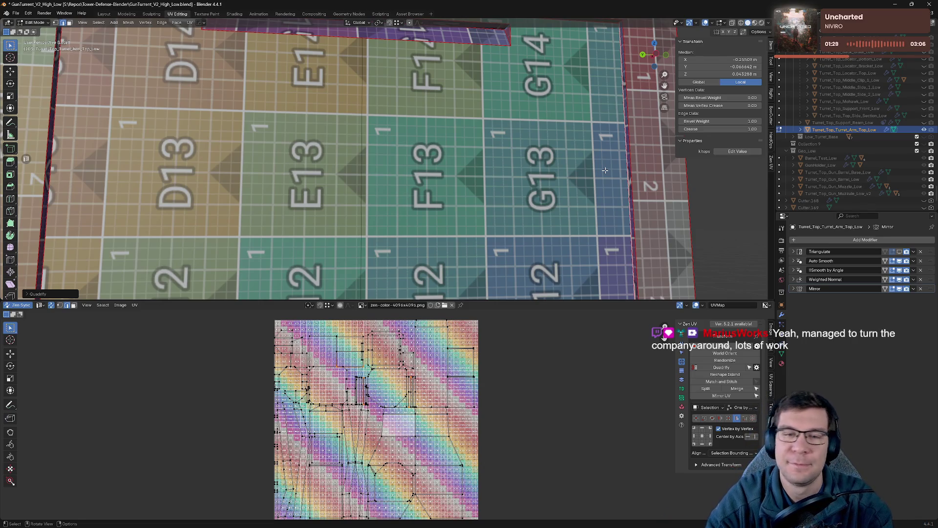
pyautogui.scroll(-3, 459, 138)
pyautogui.moveTo(460, 139)
pyautogui.mouseDown(button='middle')
pyautogui.moveTo(588, 230)
pyautogui.moveTo(368, 91)
pyautogui.mouseUp(button='middle')
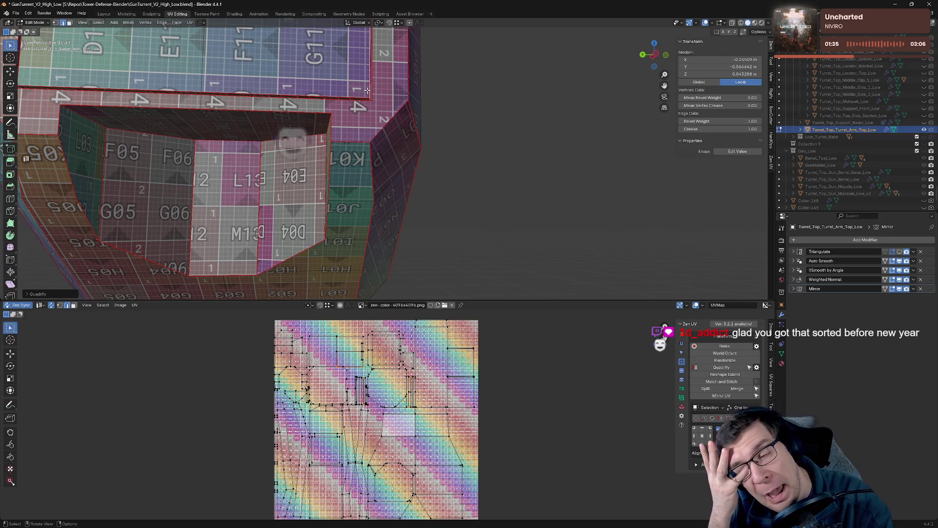
pyautogui.moveTo(381, 4)
pyautogui.mouseDown(button='middle')
pyautogui.moveTo(466, 224)
pyautogui.moveTo(668, 26)
pyautogui.moveTo(416, 107)
pyautogui.moveTo(361, 224)
pyautogui.mouseUp(button='middle')
pyautogui.scroll(-5, 218, 275)
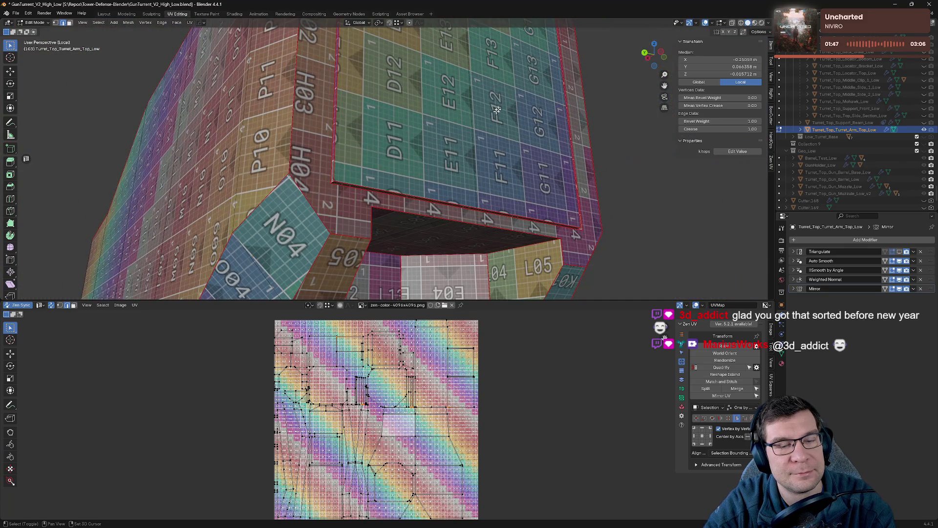
# - Mark the selected recess edges as a seam with the Zen UV pie menu
pyautogui.moveTo(495, 109); pyautogui.dragTo(426, 297, button='middle')
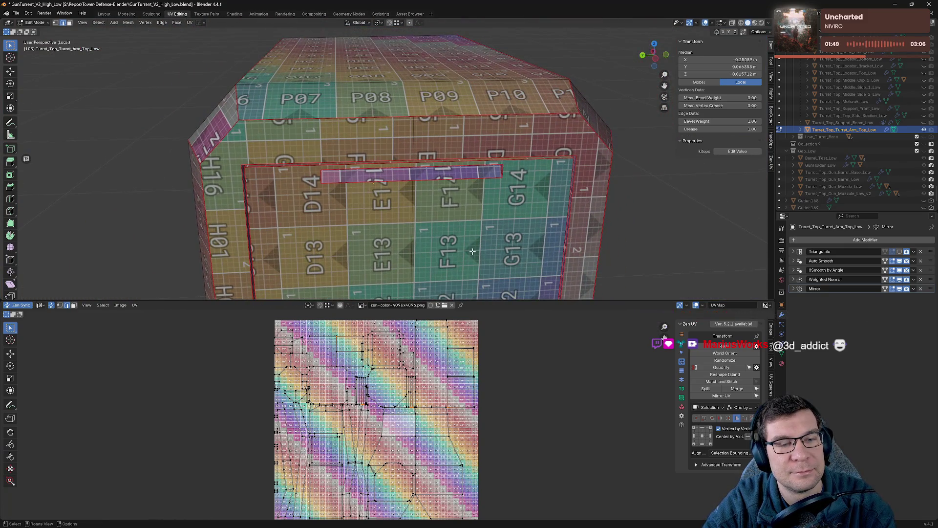
pyautogui.scroll(3, 367, 475)
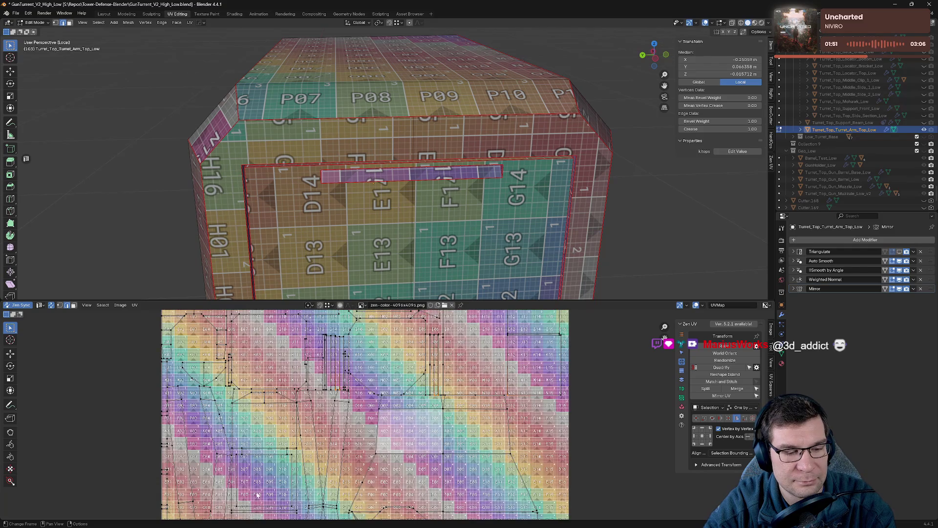
pyautogui.scroll(-5, 470, 208)
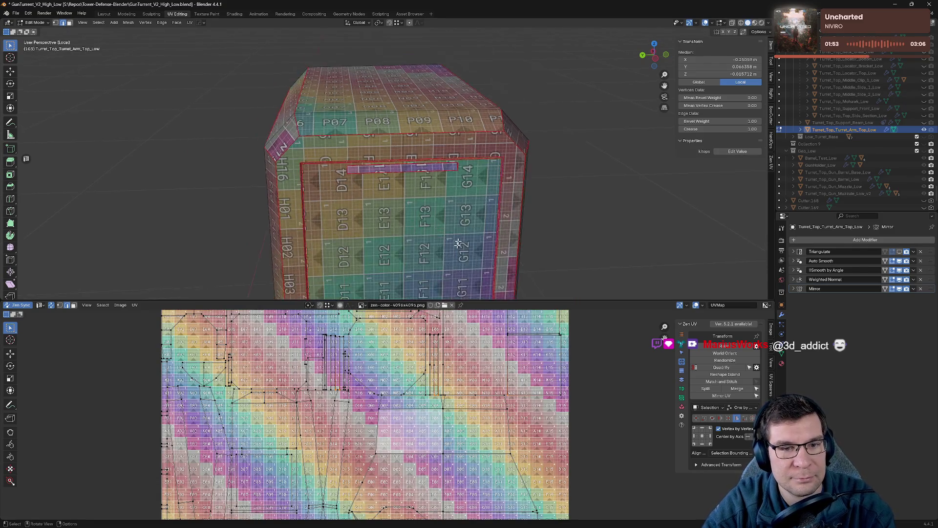
pyautogui.moveTo(470, 208)
pyautogui.mouseDown(button='middle')
pyautogui.moveTo(459, 274)
pyautogui.moveTo(392, 138)
pyautogui.moveTo(429, 158)
pyautogui.mouseUp(button='middle')
pyautogui.scroll(5, 459, 274)
pyautogui.scroll(4, 392, 138)
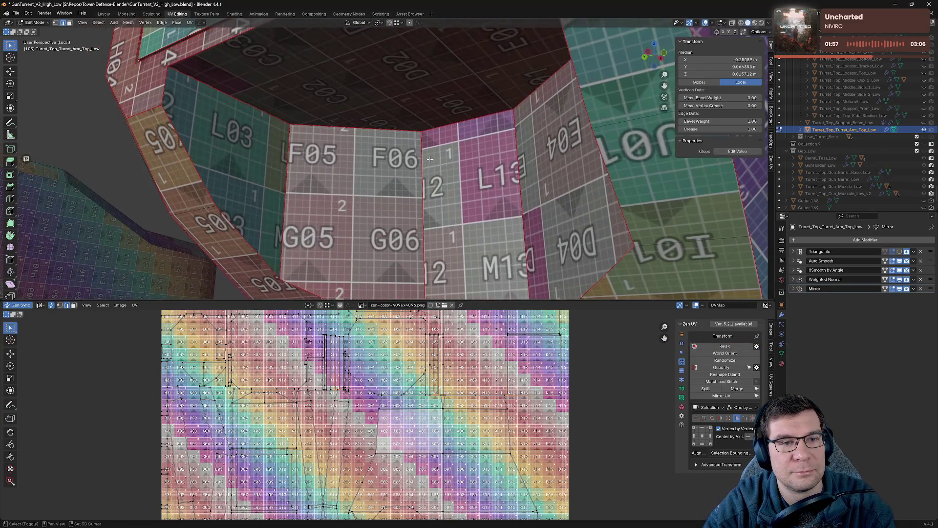
pyautogui.moveTo(481, 173); pyautogui.dragTo(513, 209, button='middle')
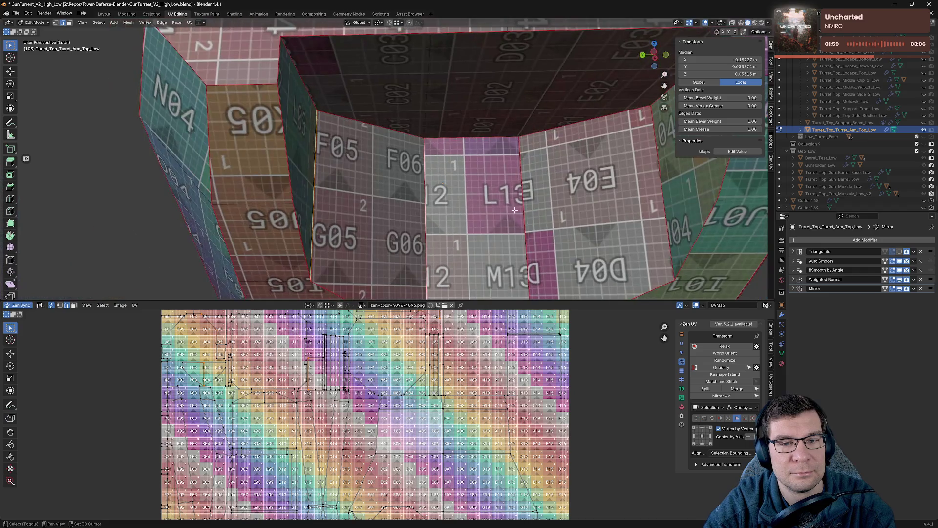
pyautogui.hotkey('alt', 'a')
pyautogui.click(564, 197)
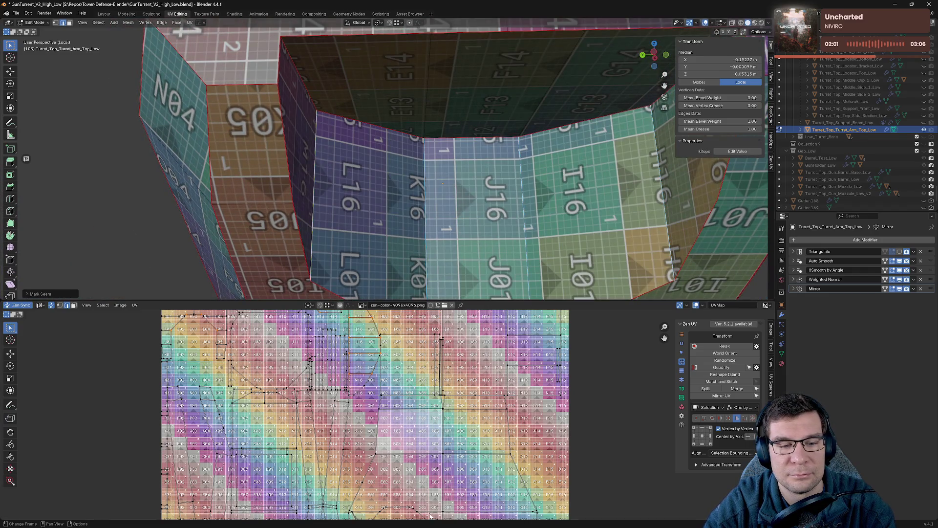
pyautogui.scroll(-2, 443, 456)
# - Select a face on the recess wall and view the part from the top
pyautogui.moveTo(642, 270); pyautogui.dragTo(550, 236, button='middle')
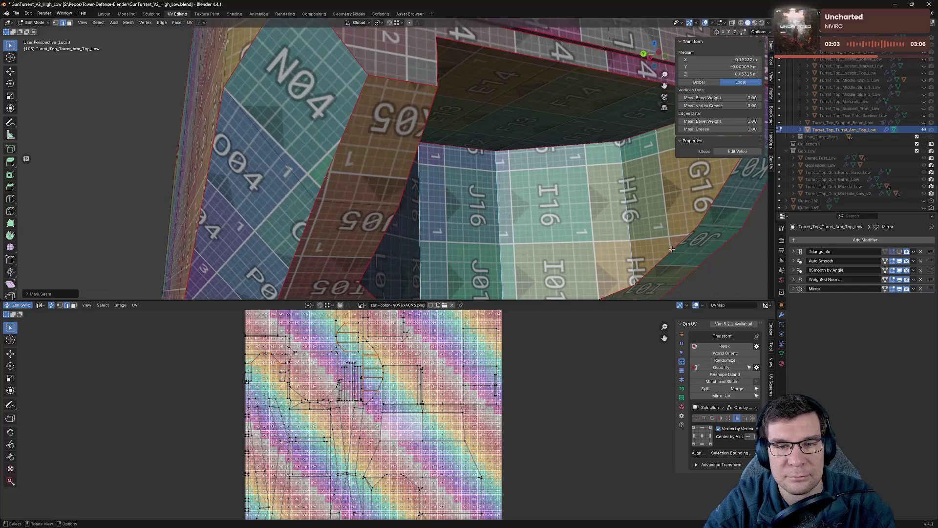
pyautogui.click(551, 237)
pyautogui.scroll(3, 401, 378)
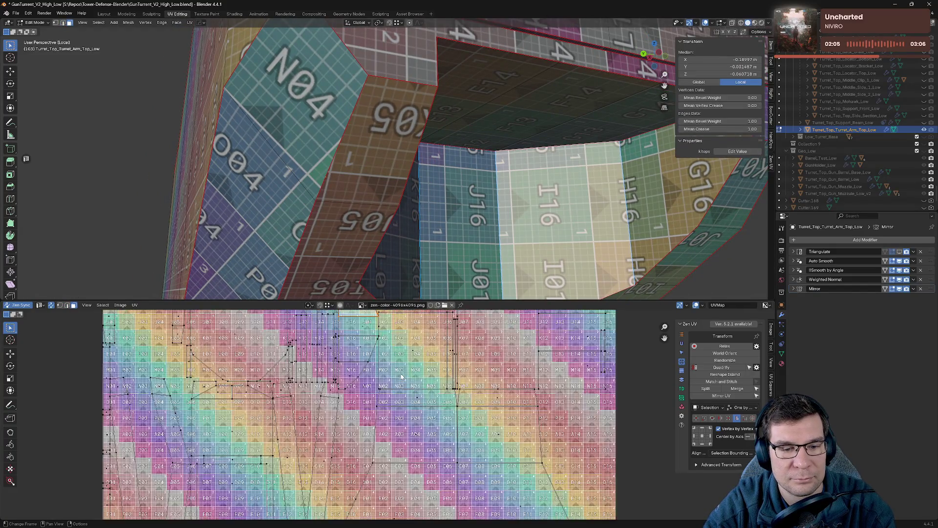
pyautogui.scroll(-4, 402, 377)
pyautogui.scroll(-3, 454, 220)
pyautogui.moveTo(455, 220)
pyautogui.mouseDown(button='middle')
pyautogui.moveTo(508, 256)
pyautogui.moveTo(561, 257)
pyautogui.moveTo(561, 241)
pyautogui.moveTo(551, 261)
pyautogui.moveTo(513, 272)
pyautogui.moveTo(517, 220)
pyautogui.moveTo(471, 179)
pyautogui.moveTo(519, 191)
pyautogui.mouseUp(button='middle')
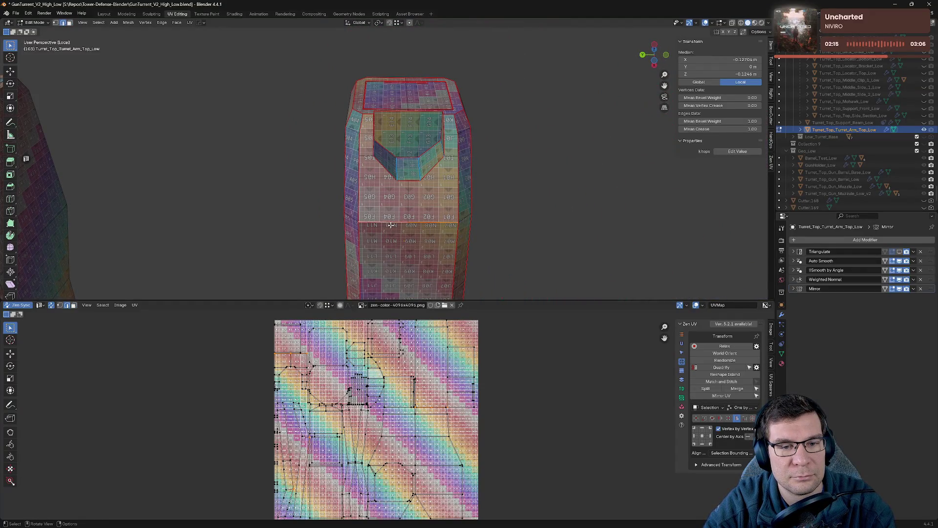
# - Mark the top-face edges as a seam, check the unwrap from above and save the blend file
pyautogui.hotkey('alt', 'z')
pyautogui.click(337, 231)
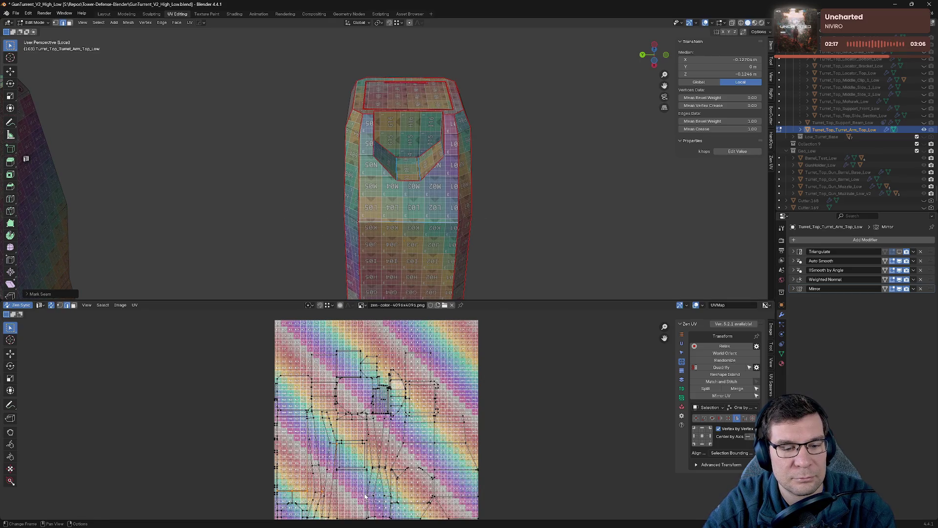
pyautogui.moveTo(497, 189)
pyautogui.mouseDown(button='middle')
pyautogui.moveTo(489, 122)
pyautogui.moveTo(450, 198)
pyautogui.moveTo(450, 256)
pyautogui.moveTo(487, 290)
pyautogui.moveTo(456, 48)
pyautogui.mouseUp(button='middle')
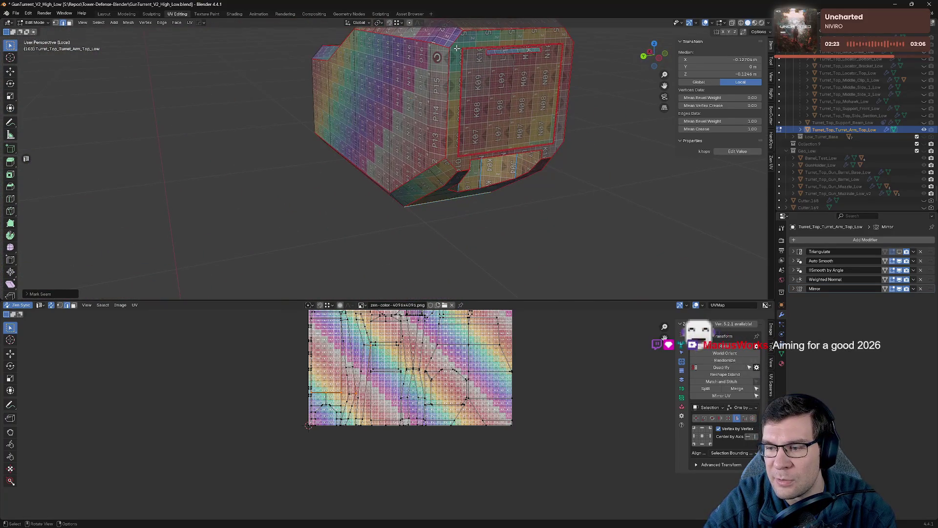
pyautogui.moveTo(482, 122); pyautogui.dragTo(519, 157, button='middle')
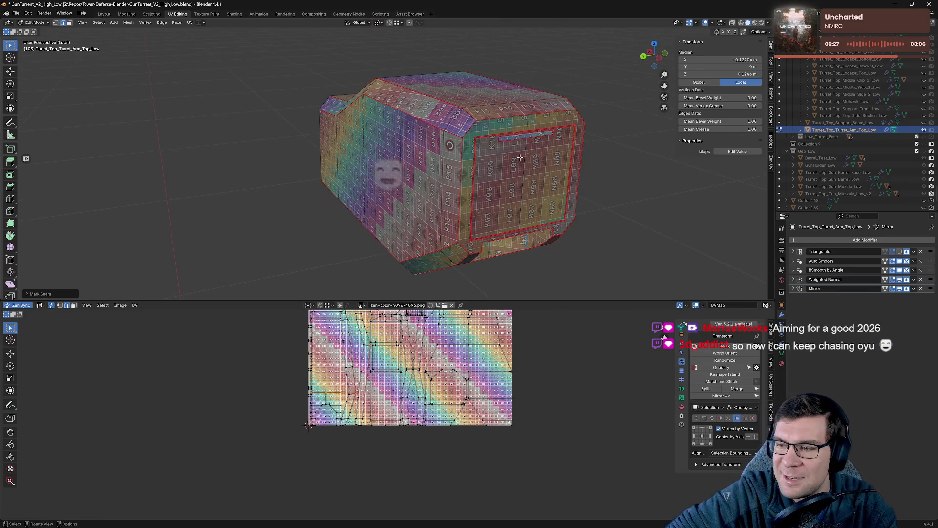
pyautogui.hotkey('ctrl', 's')
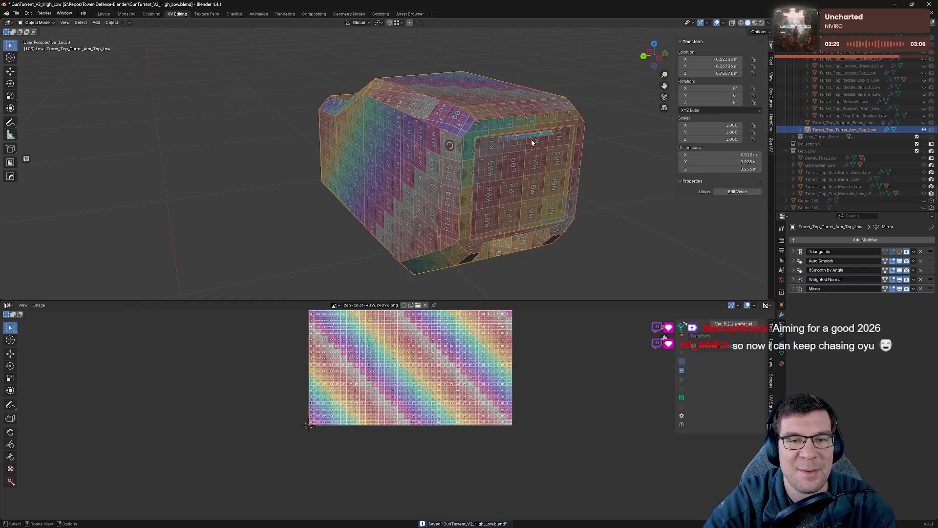
pyautogui.moveTo(436, 365); pyautogui.dragTo(432, 424, button='middle')
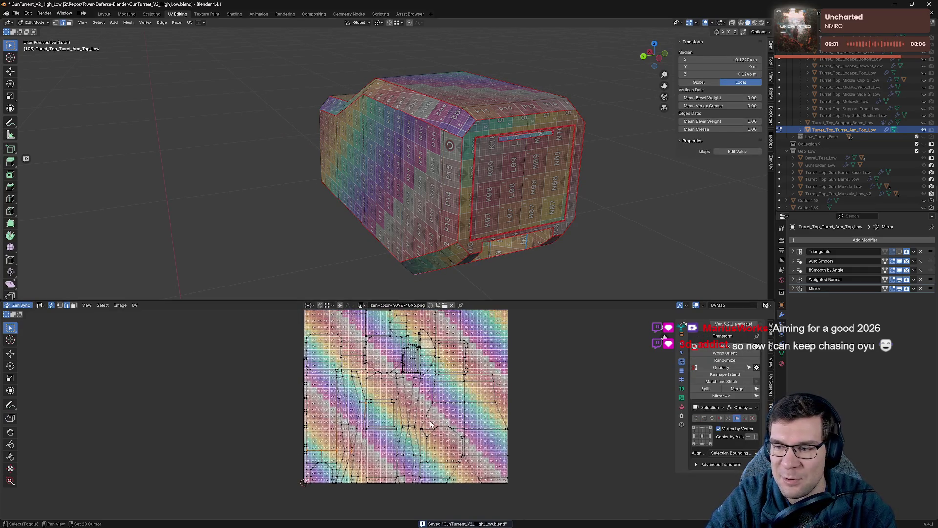
pyautogui.scroll(2, 433, 436)
# - Select the side and end faces in turn to locate their UV islands
pyautogui.moveTo(491, 429); pyautogui.dragTo(441, 403, button='middle')
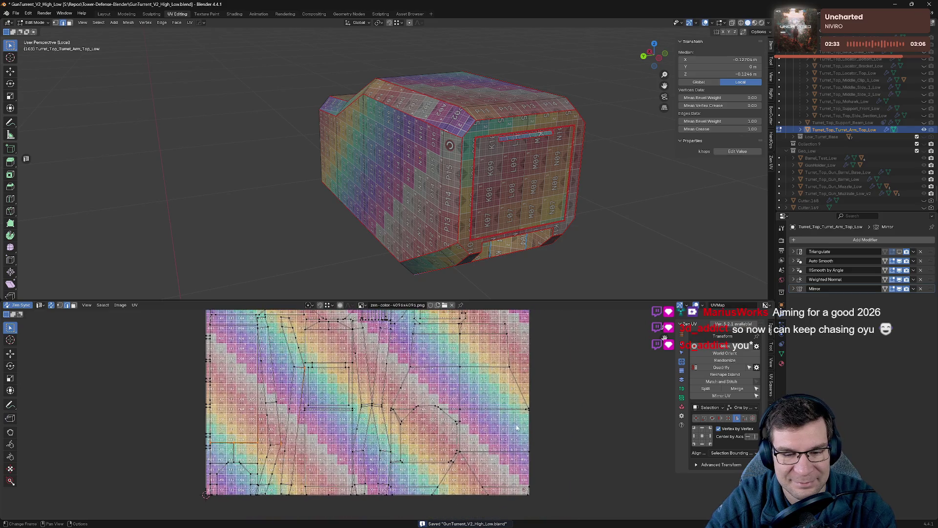
pyautogui.click(502, 408)
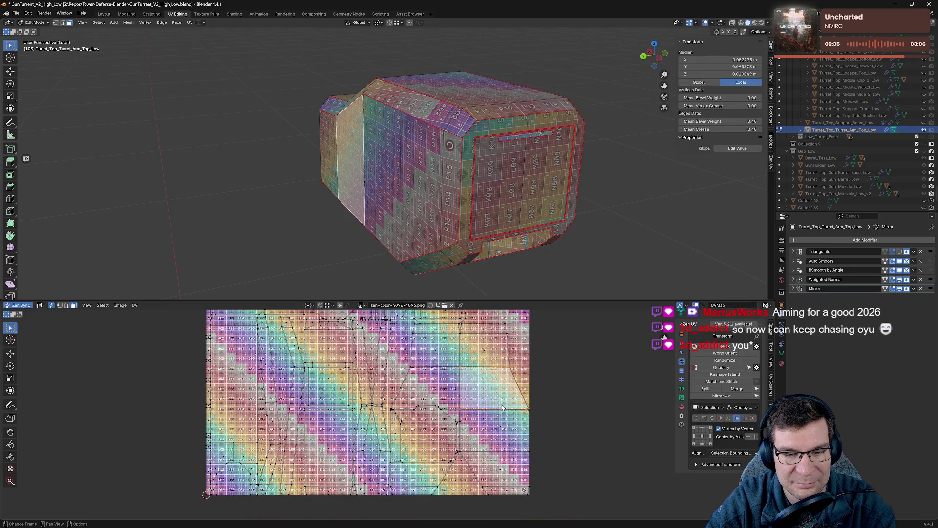
pyautogui.moveTo(396, 154); pyautogui.dragTo(468, 206, button='middle')
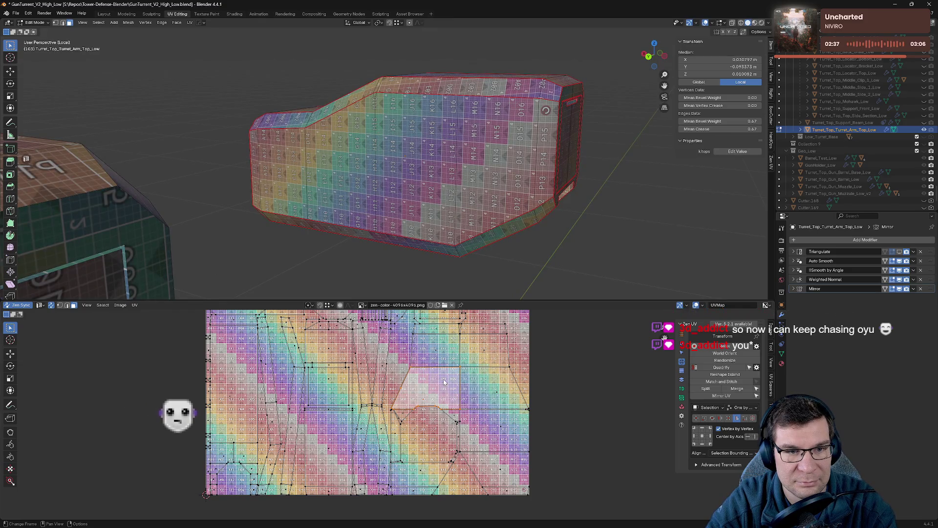
pyautogui.click(483, 351)
pyautogui.moveTo(469, 169)
pyautogui.mouseDown(button='middle')
pyautogui.moveTo(533, 144)
pyautogui.moveTo(458, 147)
pyautogui.mouseUp(button='middle')
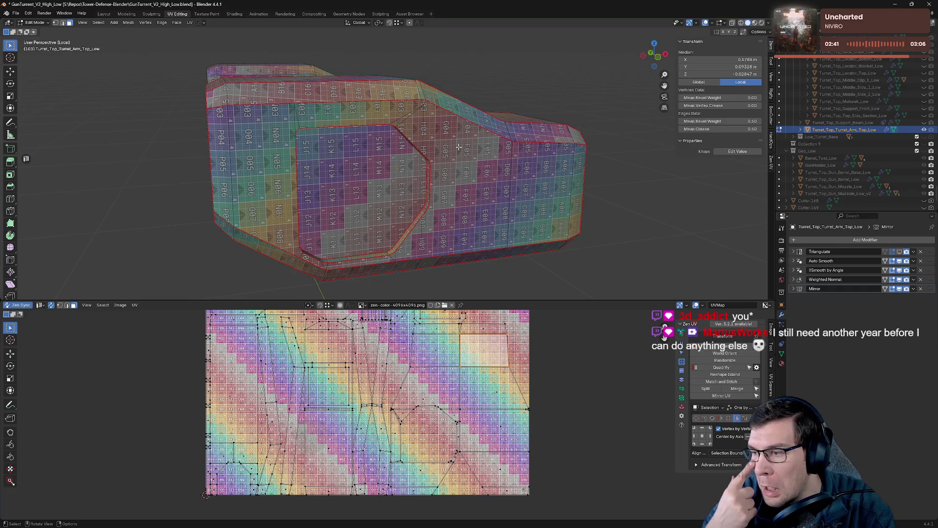
# - Narrow the selection to the small triangular face, check the underside and save the file
pyautogui.click(445, 123)
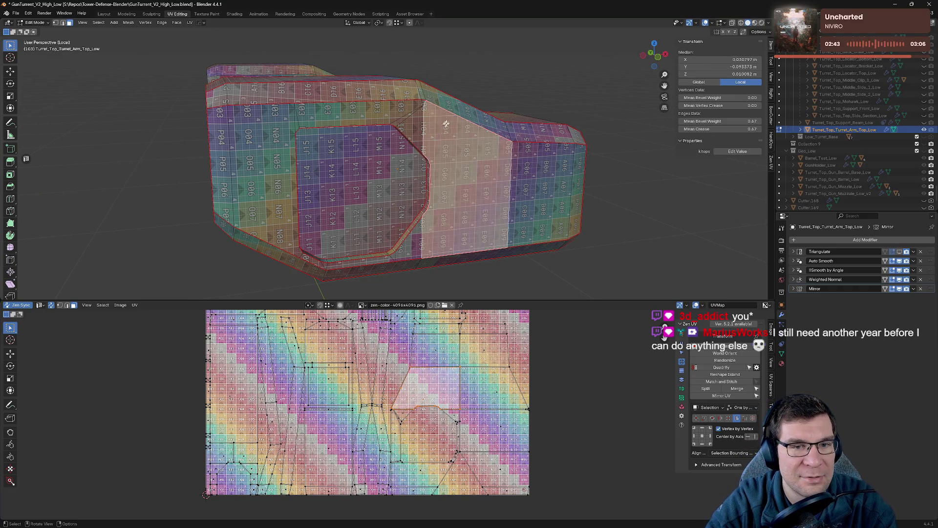
pyautogui.click(414, 129)
pyautogui.hotkey('ctrl', 'z')
pyautogui.click(416, 120)
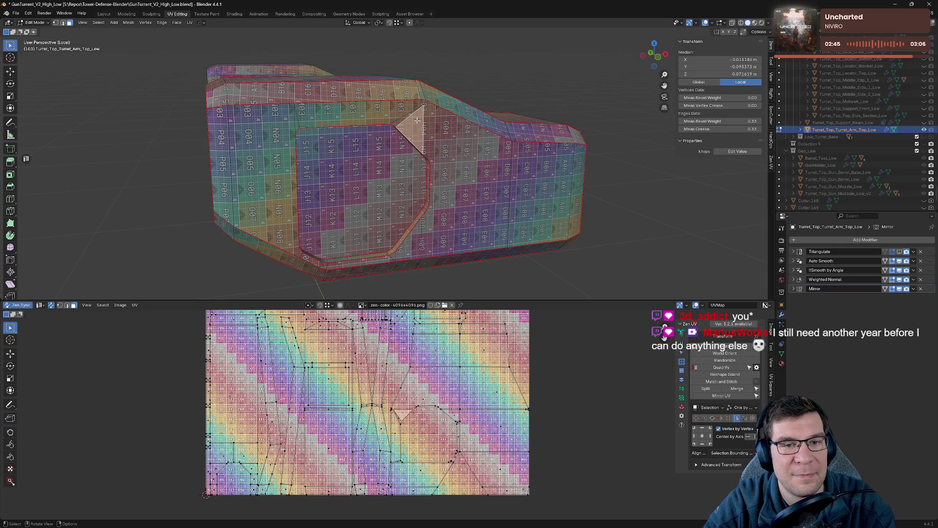
pyautogui.moveTo(416, 118); pyautogui.dragTo(473, 166, button='middle')
pyautogui.moveTo(345, 229)
pyautogui.mouseDown(button='middle')
pyautogui.moveTo(484, 158)
pyautogui.moveTo(524, 178)
pyautogui.moveTo(496, 117)
pyautogui.moveTo(544, 177)
pyautogui.mouseUp(button='middle')
pyautogui.hotkey('ctrl', 's')
pyautogui.scroll(-3, 543, 177)
# - Inspect the arm from several sides, toggle mesh editing and save again
pyautogui.moveTo(569, 138)
pyautogui.mouseDown(button='middle')
pyautogui.moveTo(523, 153)
pyautogui.moveTo(466, 113)
pyautogui.mouseUp(button='middle')
pyautogui.scroll(-2, 465, 113)
pyautogui.moveTo(440, 154)
pyautogui.mouseDown(button='middle')
pyautogui.moveTo(425, 163)
pyautogui.moveTo(548, 135)
pyautogui.moveTo(513, 147)
pyautogui.moveTo(536, 168)
pyautogui.moveTo(448, 167)
pyautogui.mouseUp(button='middle')
pyautogui.press('Tab')
pyautogui.press('Tab')
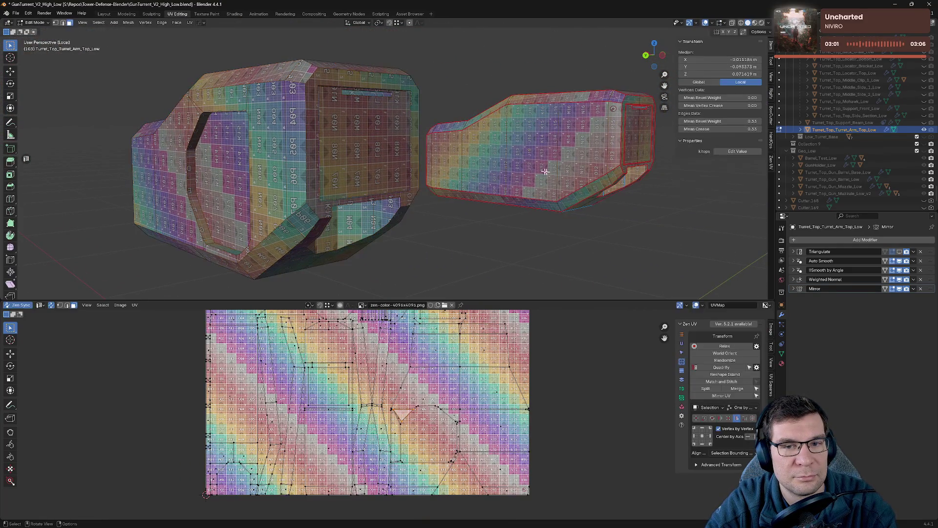
pyautogui.moveTo(565, 173); pyautogui.dragTo(604, 210, button='middle')
pyautogui.hotkey('ctrl', 's')
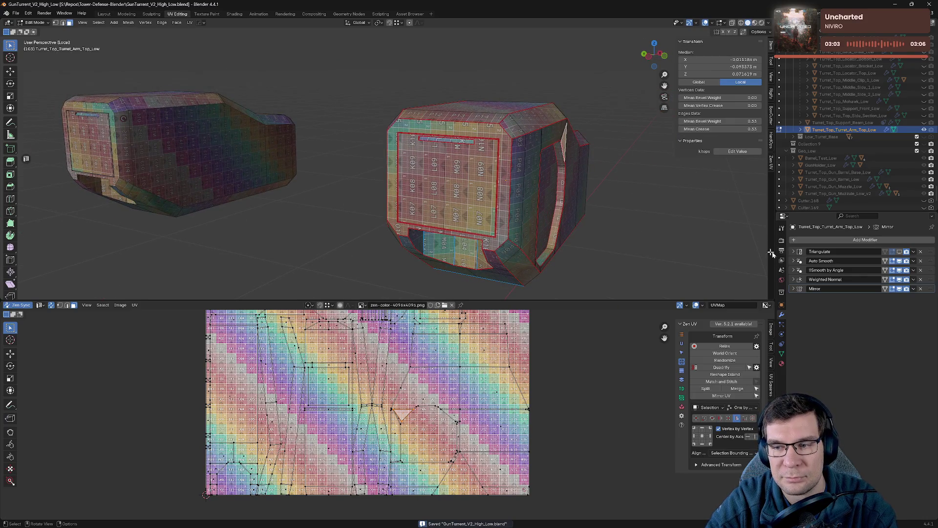
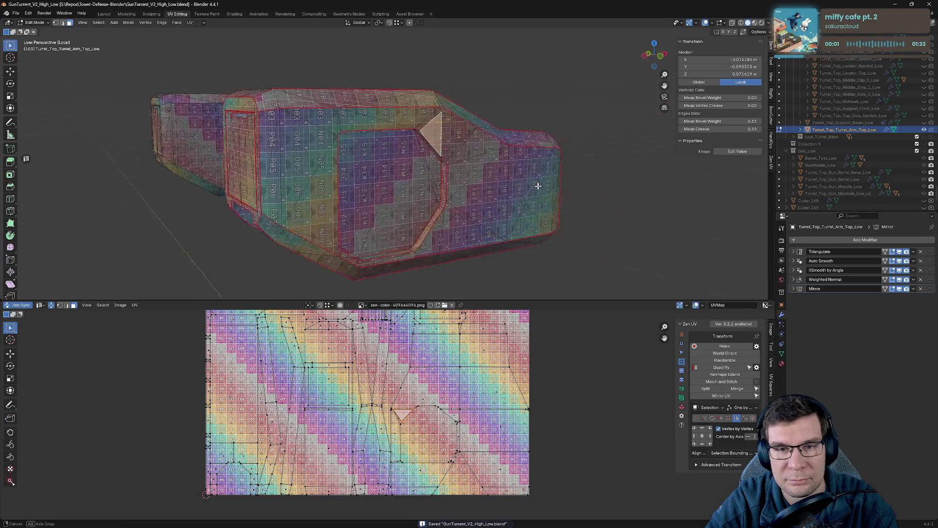
# - Leave the turret arm's Edit Mode and Local View, then hide the finished arm in the Outliner
pyautogui.moveTo(470, 184); pyautogui.dragTo(497, 196, button='middle')
pyautogui.press('Tab')
pyautogui.scroll(-4, 501, 204)
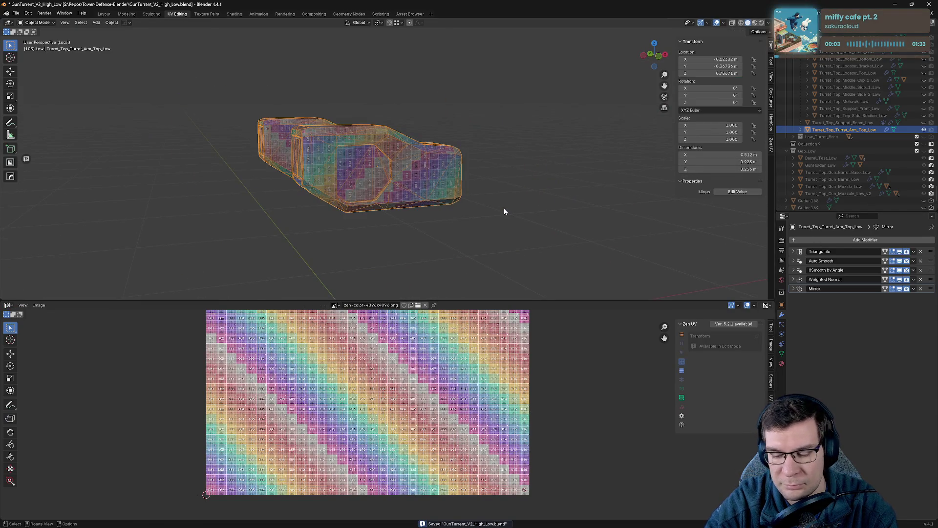
pyautogui.press('KP_Divide')
pyautogui.click(923, 129)
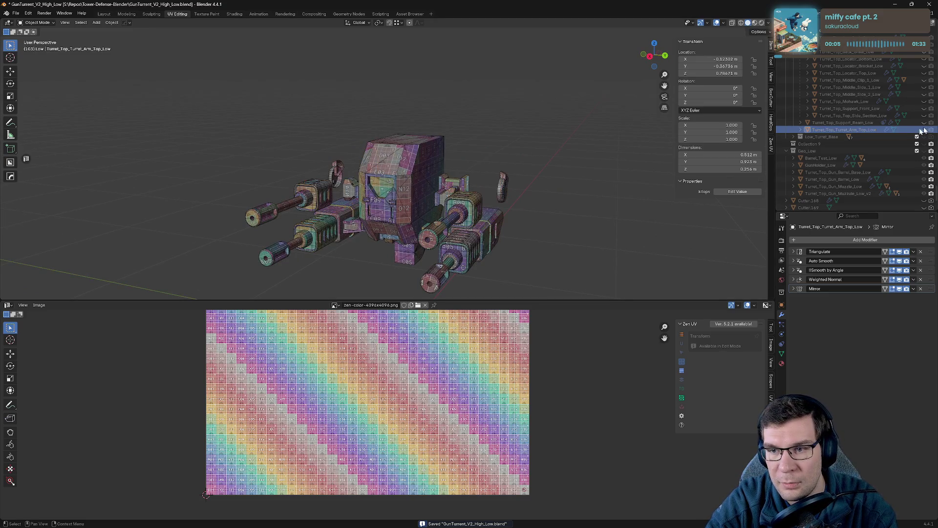
# - Isolate the turret's middle main body in Local View and enter Edit Mode on it
pyautogui.moveTo(455, 182); pyautogui.dragTo(498, 193, button='middle')
pyautogui.scroll(3, 499, 192)
pyautogui.scroll(3, 439, 183)
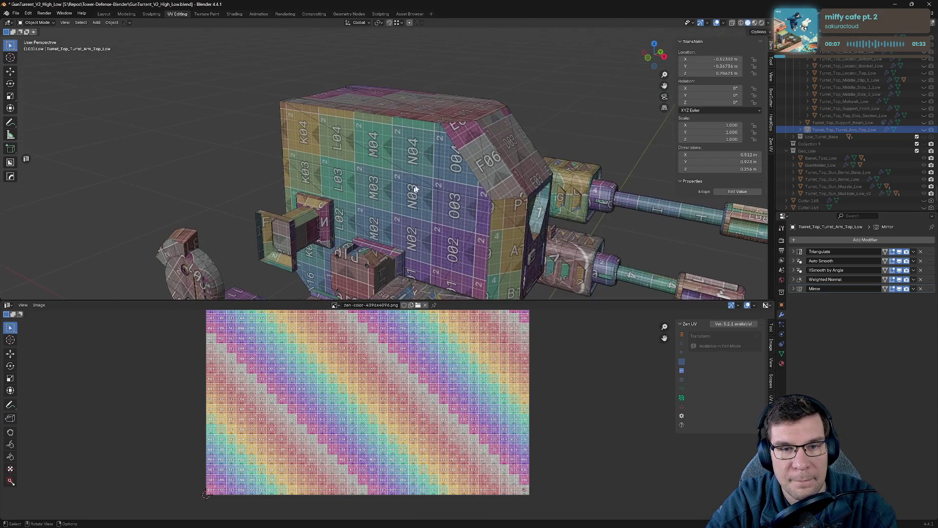
pyautogui.click(429, 178)
pyautogui.press('KP_Divide')
pyautogui.press('Tab')
pyautogui.moveTo(429, 178)
pyautogui.mouseDown(button='middle')
pyautogui.moveTo(425, 130)
pyautogui.moveTo(416, 134)
pyautogui.mouseUp(button='middle')
pyautogui.scroll(5, 426, 130)
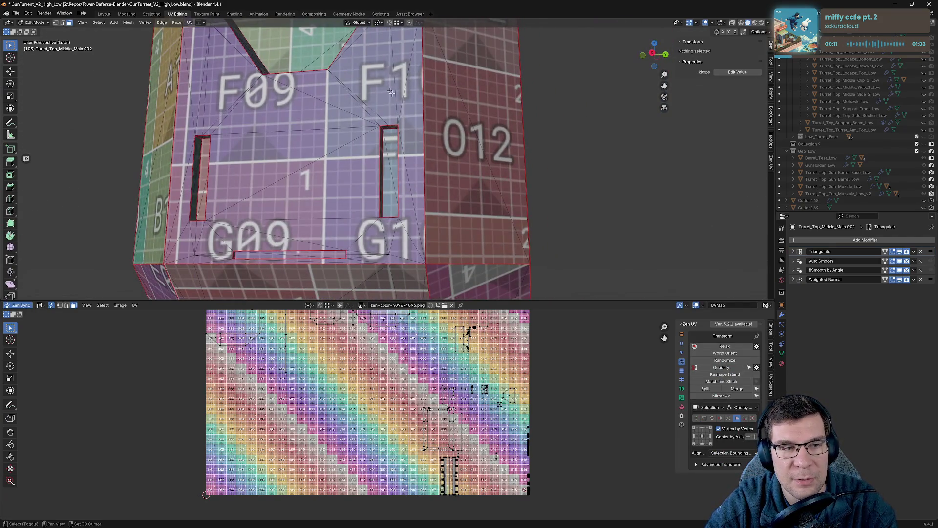
pyautogui.scroll(-4, 391, 91)
pyautogui.moveTo(390, 91); pyautogui.dragTo(446, 239, button='middle')
pyautogui.scroll(3, 446, 240)
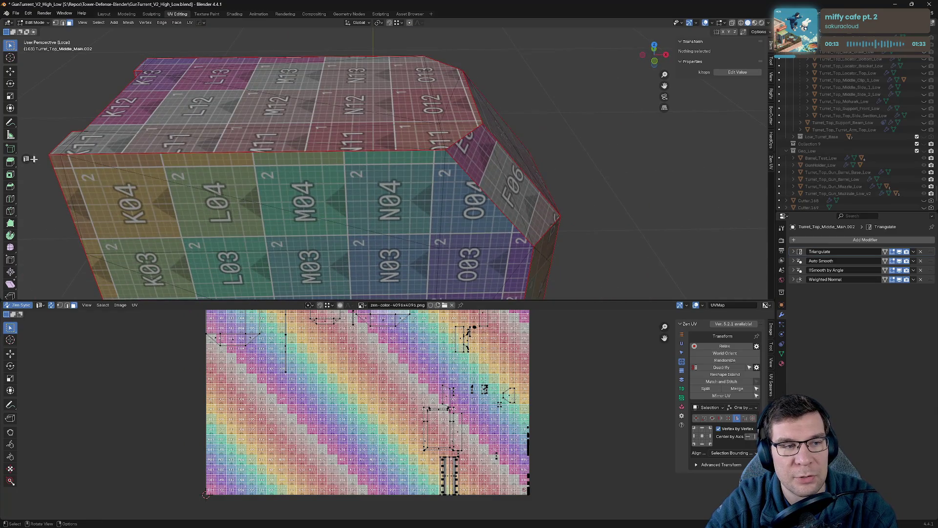
pyautogui.moveTo(33, 158); pyautogui.dragTo(388, 170, button='middle')
pyautogui.scroll(-3, 389, 170)
pyautogui.scroll(3, 389, 169)
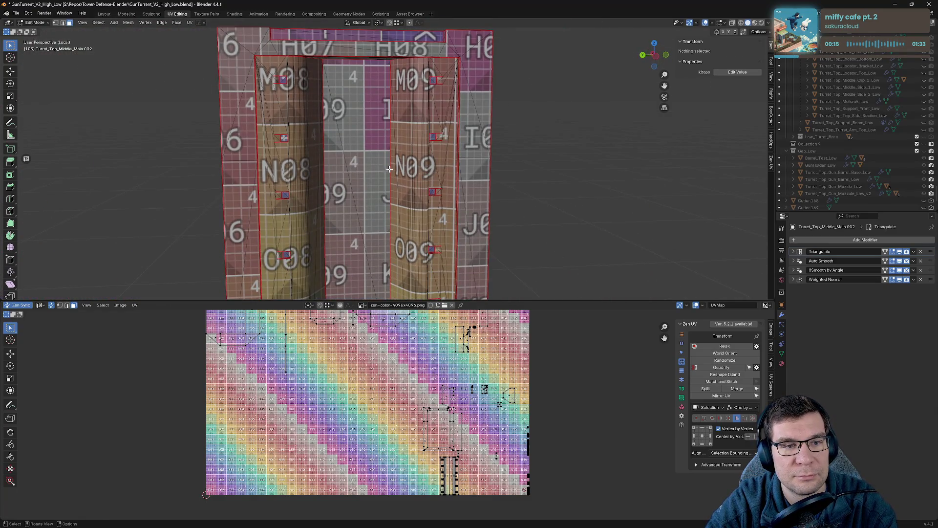
pyautogui.press('a')
pyautogui.click(503, 108)
pyautogui.moveTo(506, 102)
pyautogui.mouseDown(button='middle')
pyautogui.moveTo(438, 144)
pyautogui.moveTo(322, 148)
pyautogui.mouseUp(button='middle')
pyautogui.scroll(2, 439, 145)
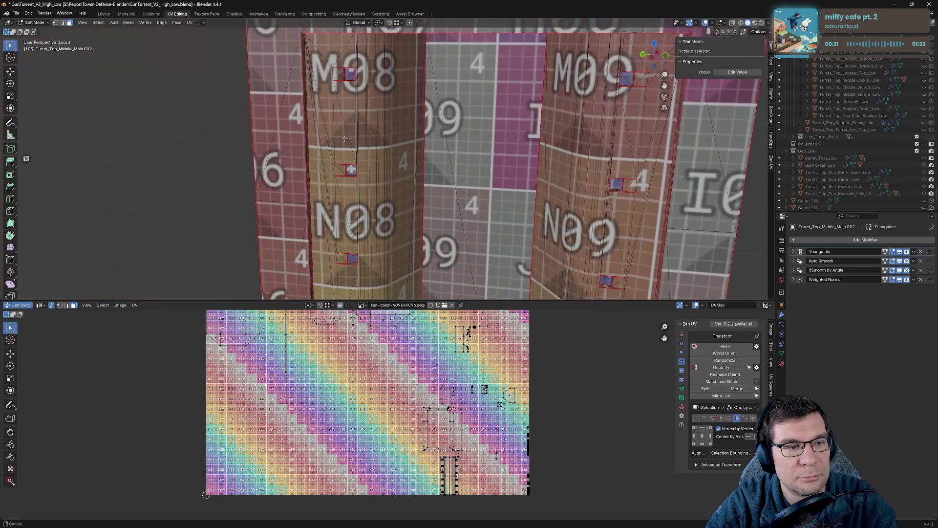
pyautogui.scroll(2, 321, 149)
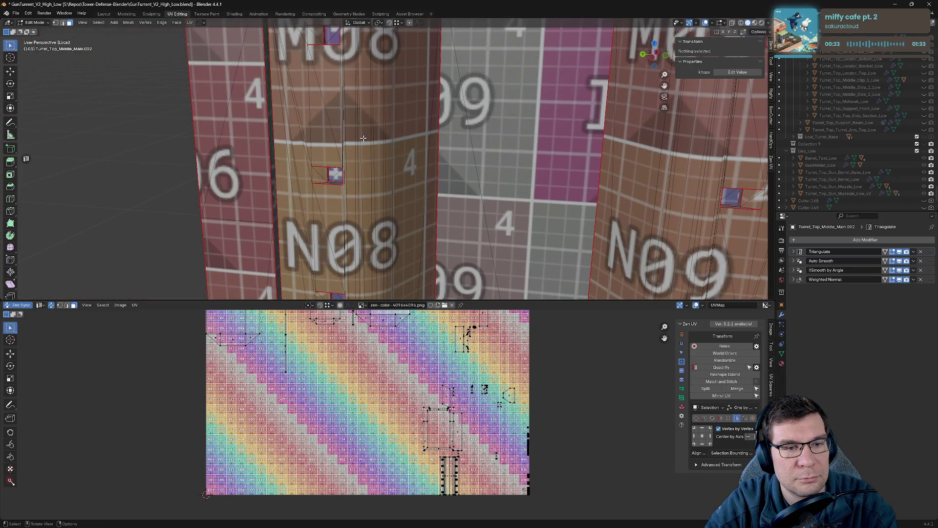
pyautogui.moveTo(342, 92)
pyautogui.mouseDown(button='middle')
pyautogui.moveTo(326, 171)
pyautogui.moveTo(430, 115)
pyautogui.moveTo(473, 105)
pyautogui.mouseUp(button='middle')
pyautogui.scroll(2, 325, 172)
pyautogui.scroll(2, 326, 171)
pyautogui.scroll(2, 327, 171)
pyautogui.scroll(-2, 326, 172)
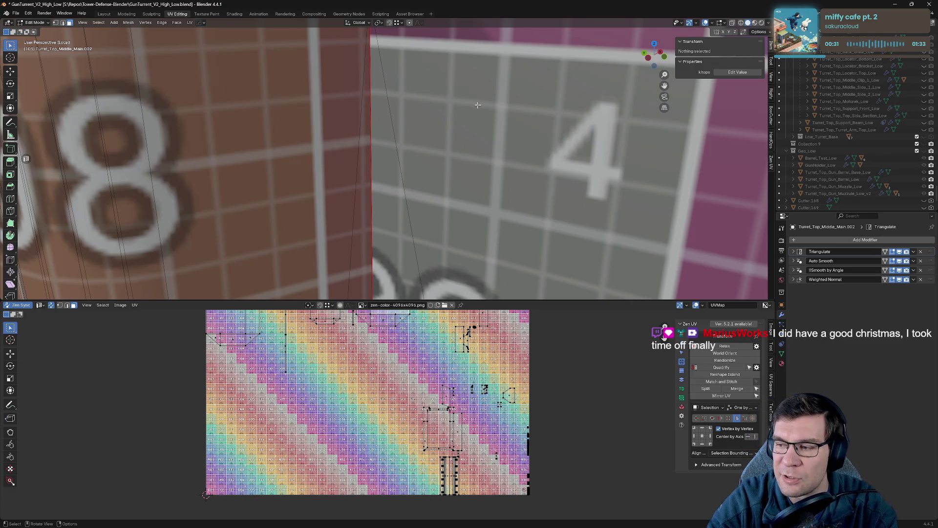
pyautogui.scroll(-4, 292, 169)
pyautogui.scroll(-3, 356, 125)
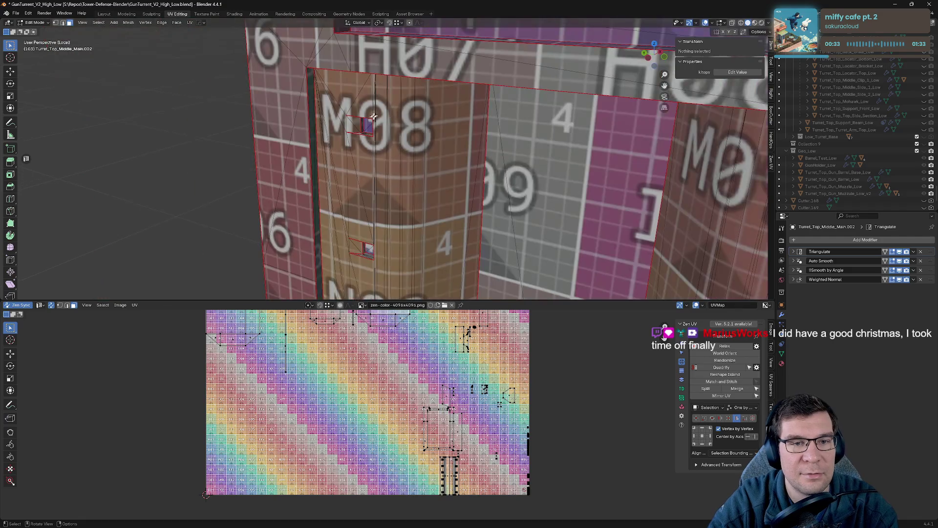
pyautogui.click(366, 125)
pyautogui.press('KP_Decimal')
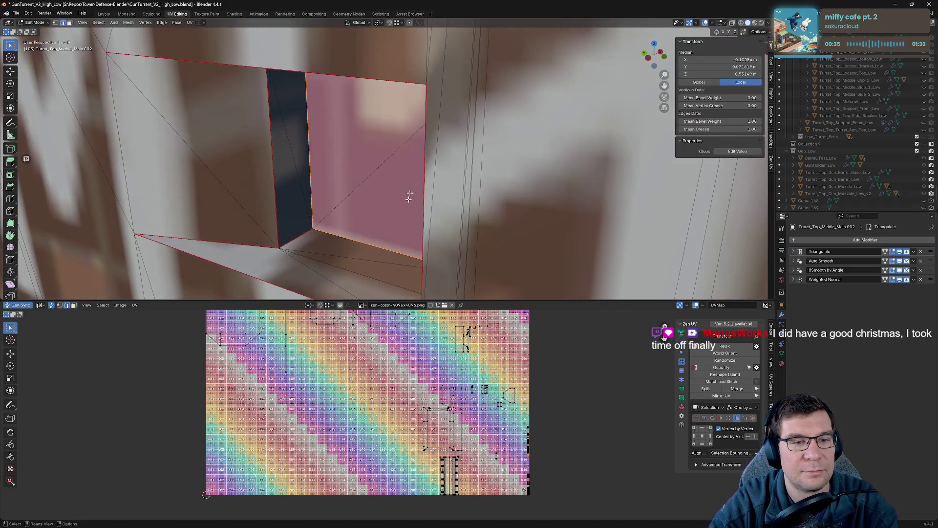
pyautogui.hotkey('alt', 'a')
pyautogui.scroll(-2, 422, 100)
pyautogui.moveTo(421, 101)
pyautogui.mouseDown(button='middle')
pyautogui.moveTo(431, 100)
pyautogui.moveTo(383, 89)
pyautogui.mouseUp(button='middle')
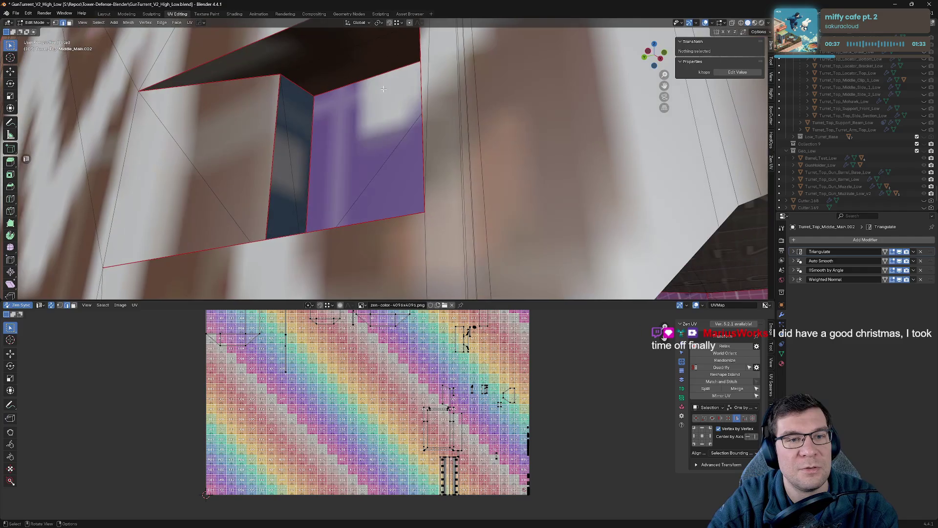
pyautogui.click(296, 109)
pyautogui.moveTo(297, 108)
pyautogui.mouseDown(button='middle')
pyautogui.moveTo(342, 147)
pyautogui.moveTo(406, 164)
pyautogui.moveTo(336, 162)
pyautogui.mouseUp(button='middle')
pyautogui.hotkey('alt', 'e')
pyautogui.click(392, 155)
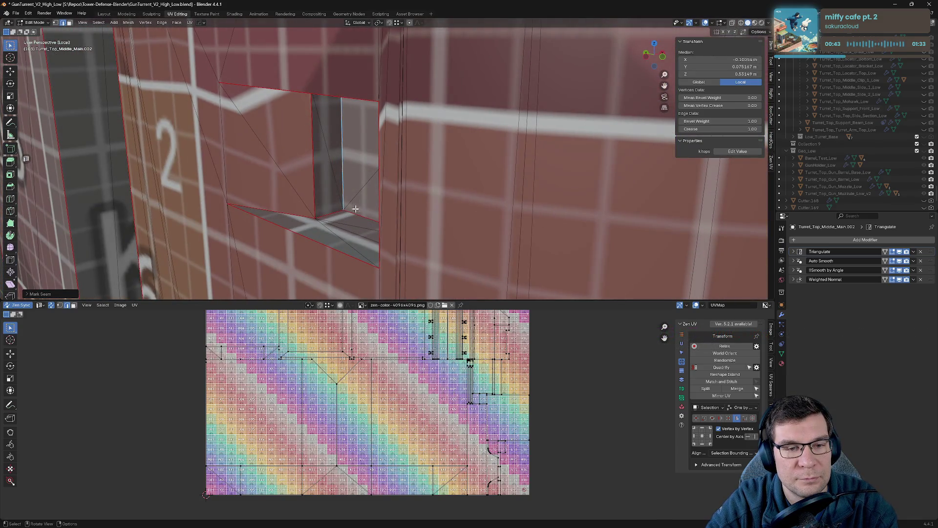
# - Mark seams on the selected hole faces via the Zen UV pie menu and clear the selection
pyautogui.moveTo(327, 211)
pyautogui.mouseDown(button='middle')
pyautogui.moveTo(391, 159)
pyautogui.moveTo(402, 186)
pyautogui.moveTo(385, 170)
pyautogui.moveTo(447, 131)
pyautogui.mouseUp(button='middle')
pyautogui.hotkey('alt', 'q')
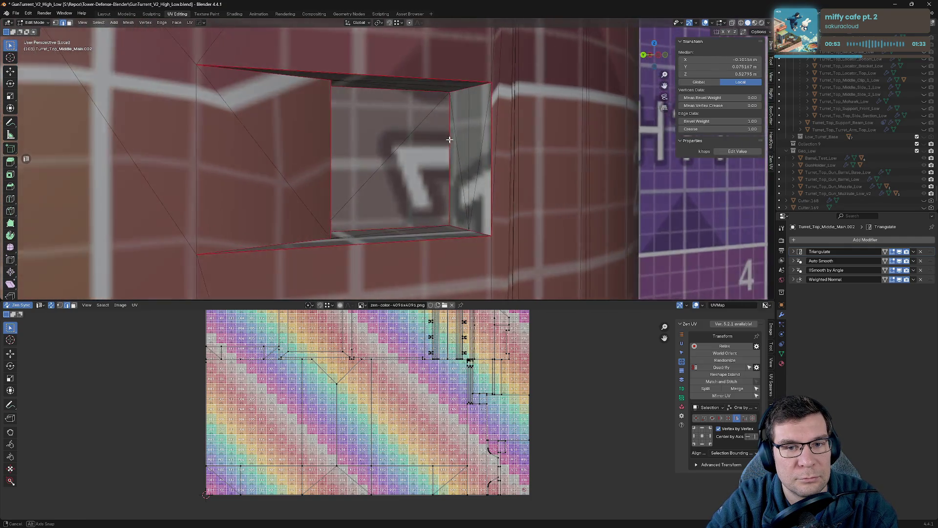
pyautogui.hotkey('alt', 'q')
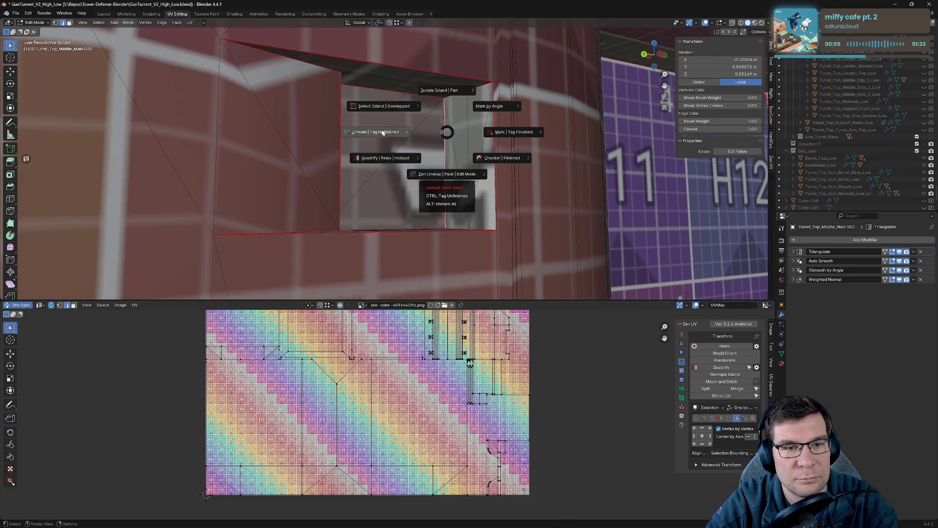
pyautogui.click(382, 133)
pyautogui.moveTo(382, 133); pyautogui.dragTo(368, 167, button='middle')
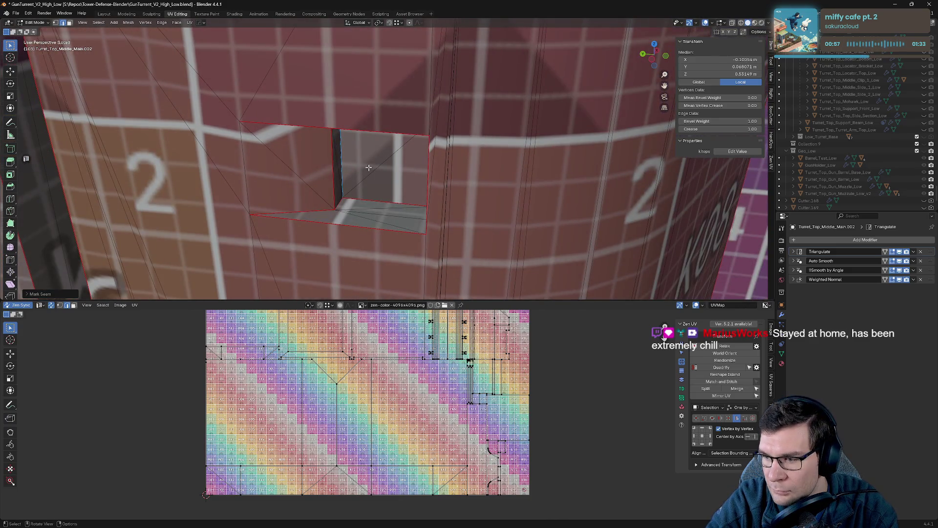
pyautogui.hotkey('alt', 'a')
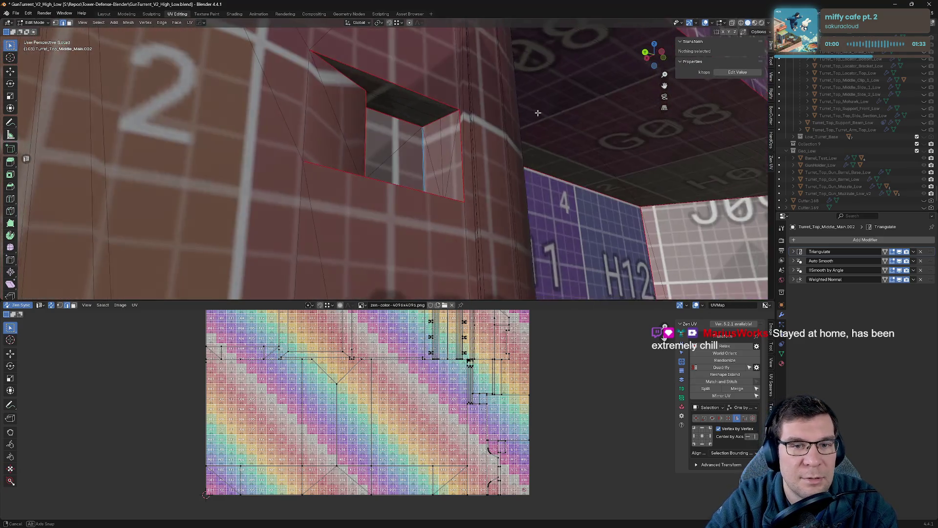
# - Mark seams on the K10 cylinder's hole edge and the purple face edge near tile L07
pyautogui.moveTo(400, 172)
pyautogui.mouseDown(button='middle')
pyautogui.moveTo(498, 154)
pyautogui.moveTo(426, 118)
pyautogui.mouseUp(button='middle')
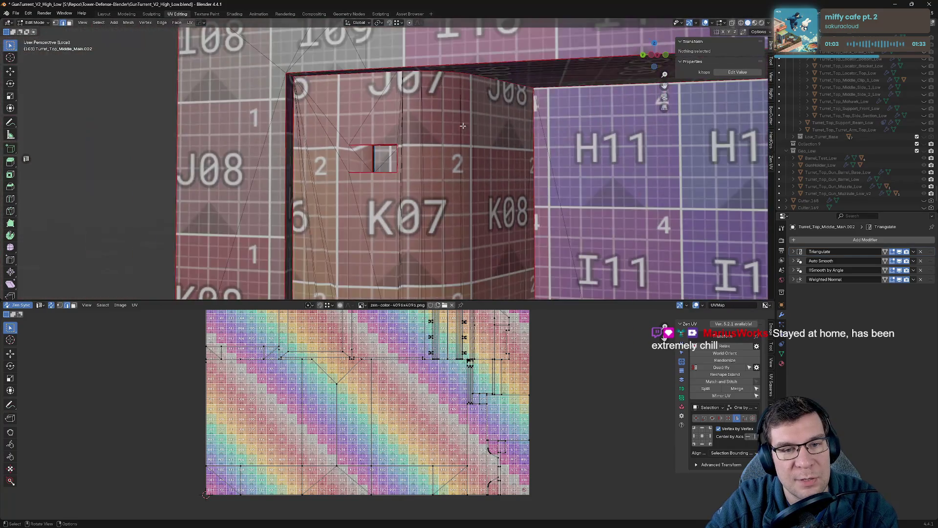
pyautogui.moveTo(425, 117); pyautogui.dragTo(202, 147, button='middle')
pyautogui.moveTo(486, 129)
pyautogui.mouseDown(button='middle')
pyautogui.moveTo(447, 128)
pyautogui.moveTo(574, 136)
pyautogui.mouseUp(button='middle')
pyautogui.click(409, 123)
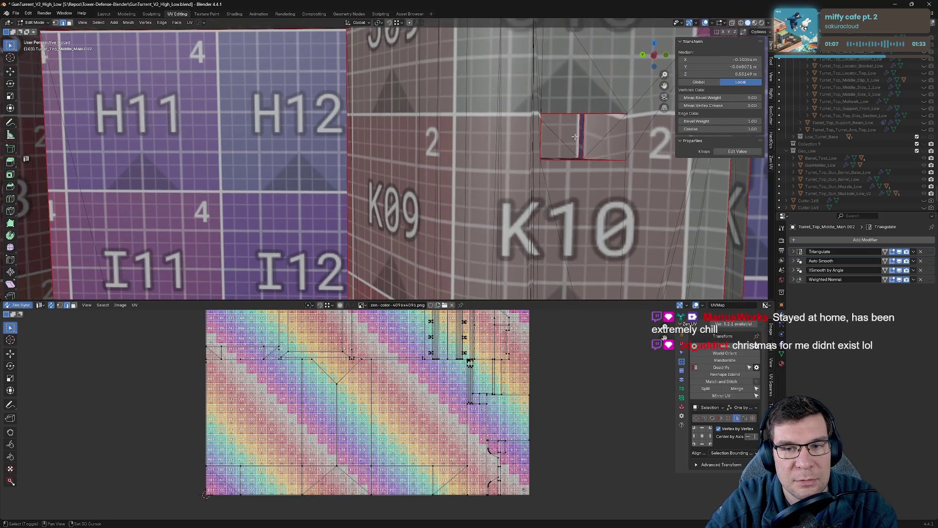
pyautogui.click(603, 129)
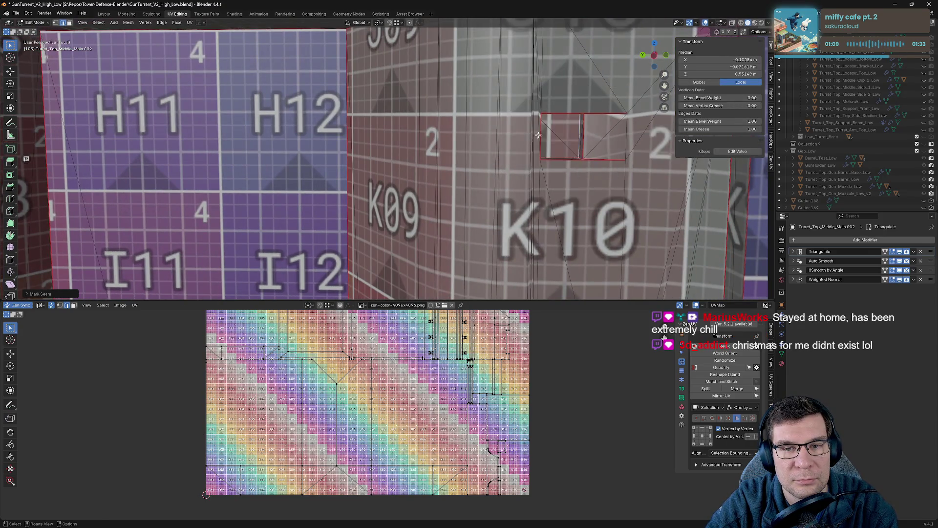
pyautogui.scroll(-3, 597, 130)
pyautogui.moveTo(598, 130)
pyautogui.mouseDown(button='middle')
pyautogui.moveTo(638, 190)
pyautogui.moveTo(408, 157)
pyautogui.moveTo(304, 160)
pyautogui.mouseUp(button='middle')
pyautogui.scroll(5, 643, 205)
pyautogui.moveTo(189, 154)
pyautogui.mouseDown(button='middle')
pyautogui.moveTo(364, 143)
pyautogui.moveTo(310, 183)
pyautogui.moveTo(503, 166)
pyautogui.mouseUp(button='middle')
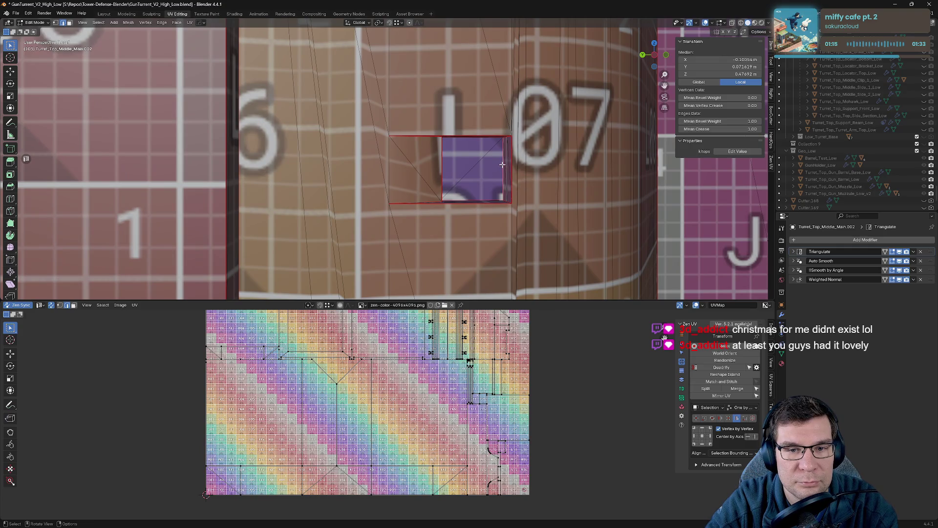
pyautogui.rightClick(503, 164)
pyautogui.click(513, 166)
# - Update the unwrap around the hole and mark seams around two more hole face borders
pyautogui.rightClick(374, 171)
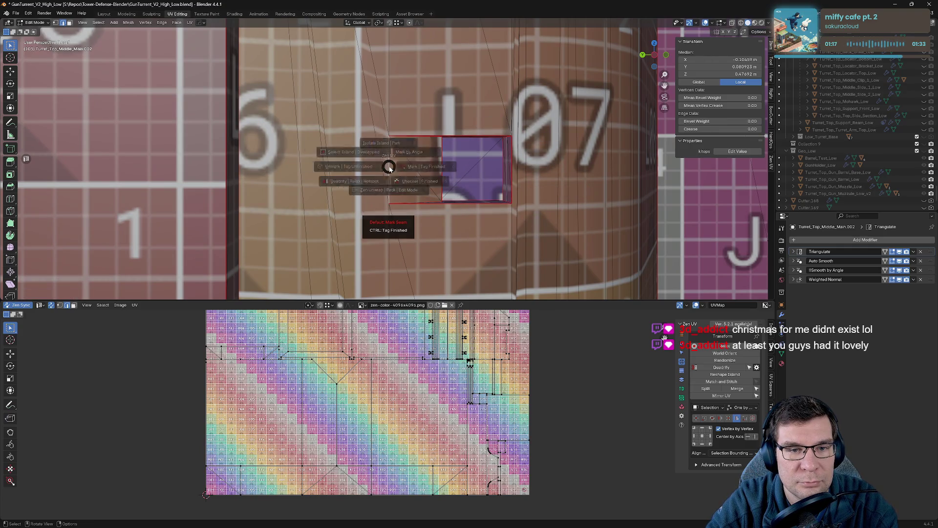
pyautogui.click(388, 168)
pyautogui.moveTo(443, 169)
pyautogui.mouseDown(button='middle')
pyautogui.moveTo(331, 161)
pyautogui.moveTo(377, 170)
pyautogui.moveTo(485, 158)
pyautogui.moveTo(501, 184)
pyautogui.mouseUp(button='middle')
pyautogui.rightClick(331, 161)
pyautogui.click(310, 164)
pyautogui.rightClick(543, 174)
pyautogui.click(522, 176)
pyautogui.scroll(-3, 502, 183)
pyautogui.scroll(-2, 501, 183)
pyautogui.scroll(5, 404, 209)
# - Mark seams around the turret window hole and its selected face, forming new UV islands
pyautogui.hotkey('ctrl', 'Tab')
pyautogui.click(462, 203)
pyautogui.scroll(-2, 461, 204)
pyautogui.moveTo(462, 204)
pyautogui.mouseDown(button='middle')
pyautogui.moveTo(449, 190)
pyautogui.moveTo(377, 204)
pyautogui.mouseUp(button='middle')
pyautogui.rightClick(377, 202)
pyautogui.click(469, 206)
pyautogui.press('`')
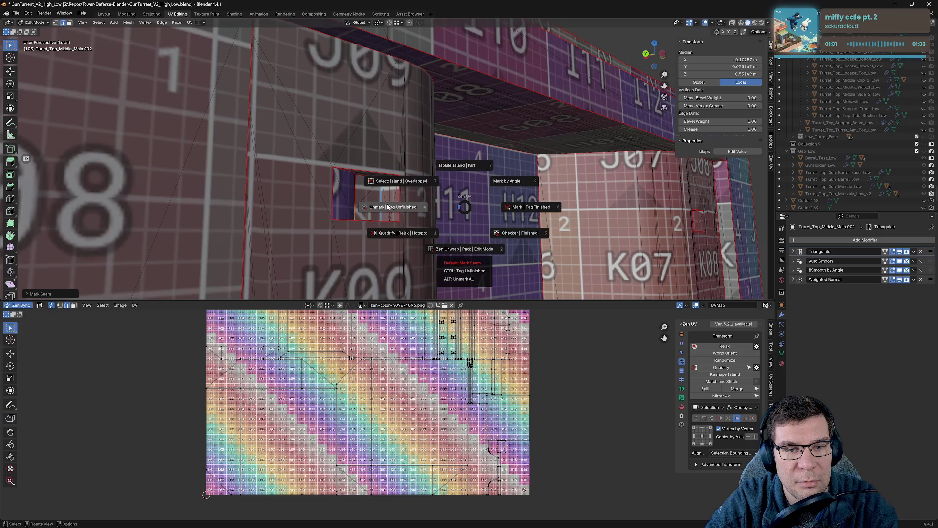
pyautogui.click(443, 210)
pyautogui.scroll(-2, 447, 194)
pyautogui.moveTo(446, 194)
pyautogui.mouseDown(button='middle')
pyautogui.moveTo(353, 192)
pyautogui.moveTo(543, 237)
pyautogui.moveTo(505, 241)
pyautogui.mouseUp(button='middle')
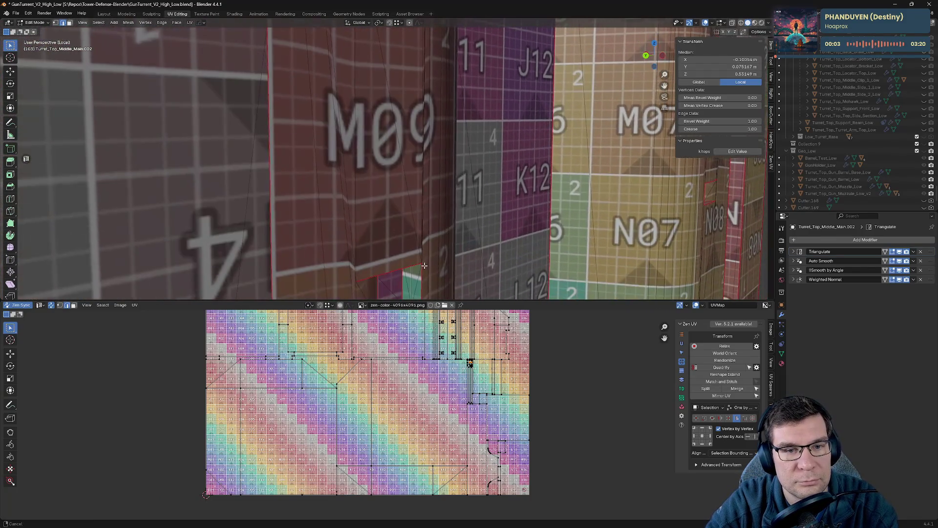
pyautogui.moveTo(388, 387); pyautogui.dragTo(437, 425, button='middle')
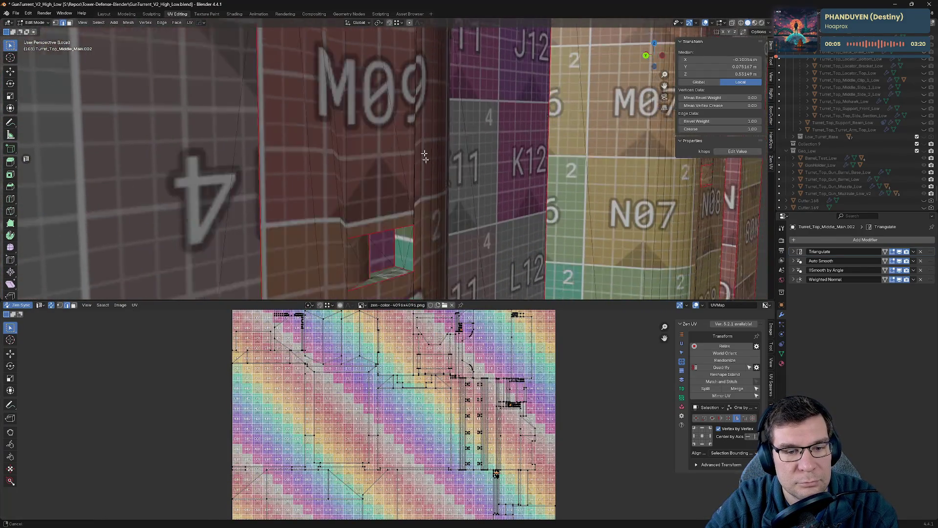
pyautogui.scroll(2, 437, 426)
pyautogui.scroll(3, 489, 134)
# - Mark seams on four window openings in turn, including the K11/K12 faces, with Ctrl+E
pyautogui.moveTo(490, 134); pyautogui.dragTo(489, 134, button='middle')
pyautogui.scroll(3, 490, 135)
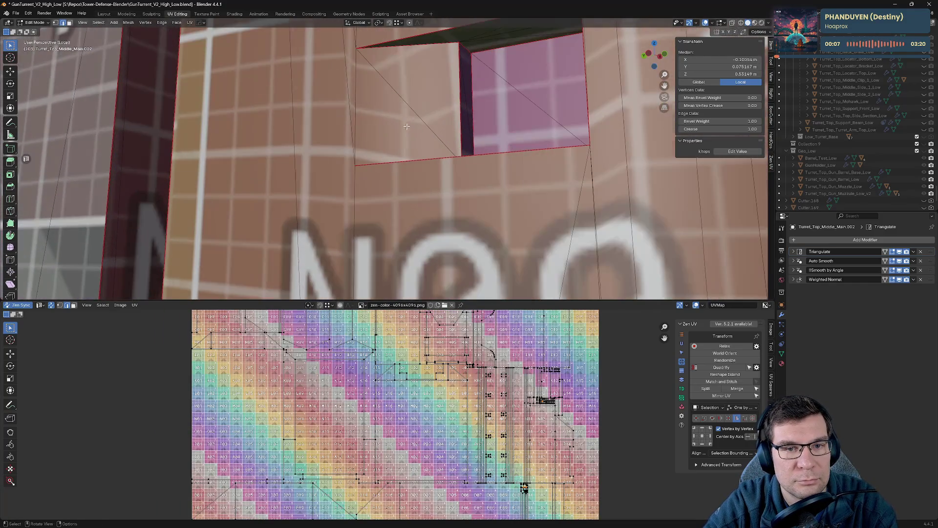
pyautogui.scroll(1, 487, 124)
pyautogui.hotkey('ctrl', 'e')
pyautogui.click(464, 87)
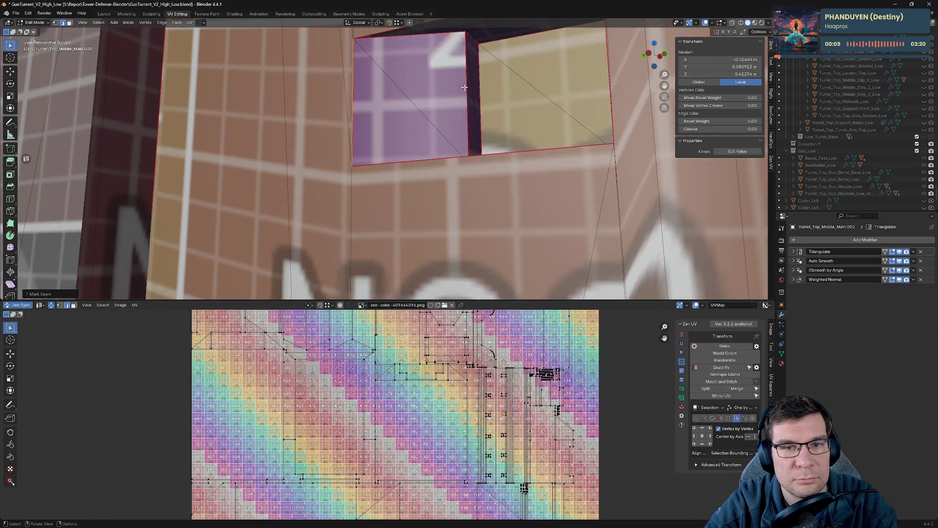
pyautogui.moveTo(479, 93); pyautogui.dragTo(578, 108, button='middle')
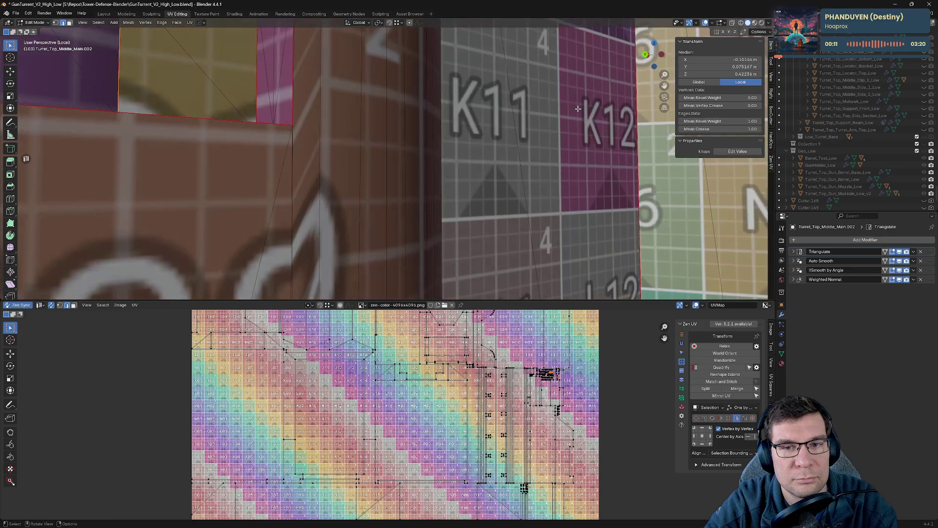
pyautogui.hotkey('ctrl', 'e')
pyautogui.click(289, 74)
pyautogui.moveTo(289, 73)
pyautogui.mouseDown(button='middle')
pyautogui.moveTo(316, 223)
pyautogui.moveTo(241, 225)
pyautogui.mouseUp(button='middle')
pyautogui.hotkey('ctrl', 'e')
pyautogui.click(286, 69)
pyautogui.moveTo(285, 69)
pyautogui.mouseDown(button='middle')
pyautogui.moveTo(270, 292)
pyautogui.moveTo(329, 216)
pyautogui.moveTo(291, 229)
pyautogui.mouseUp(button='middle')
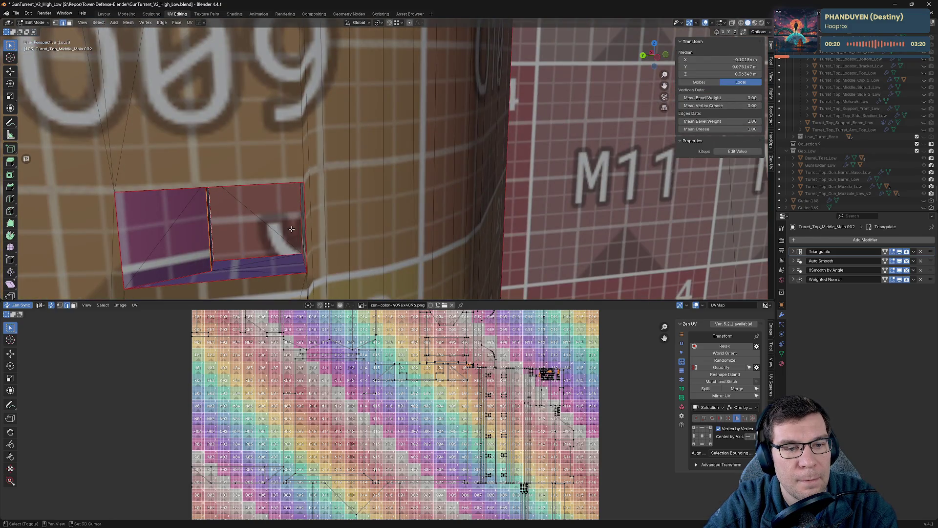
pyautogui.hotkey('ctrl', 'e')
pyautogui.click(308, 210)
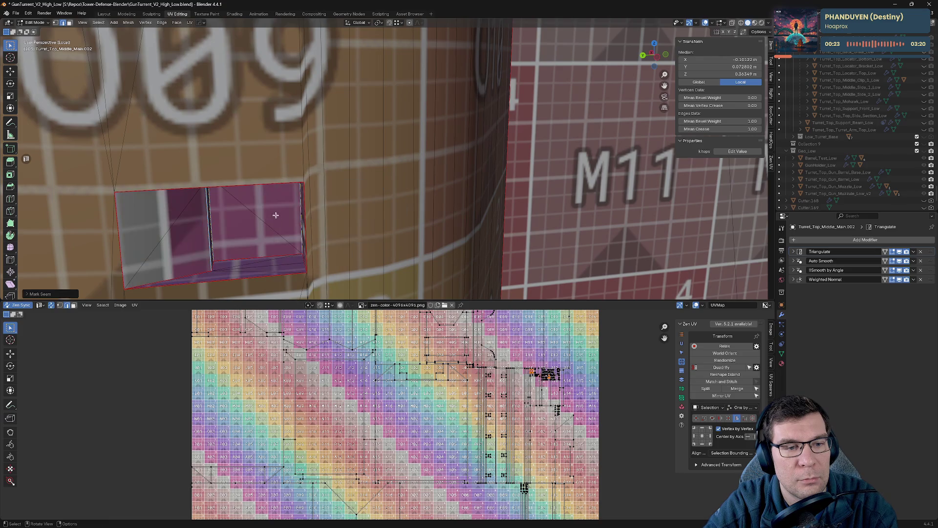
# - Mark seams on the window opening at the A09 face and its neighbouring faces, framing the view on them
pyautogui.moveTo(309, 210); pyautogui.dragTo(292, 240, button='middle')
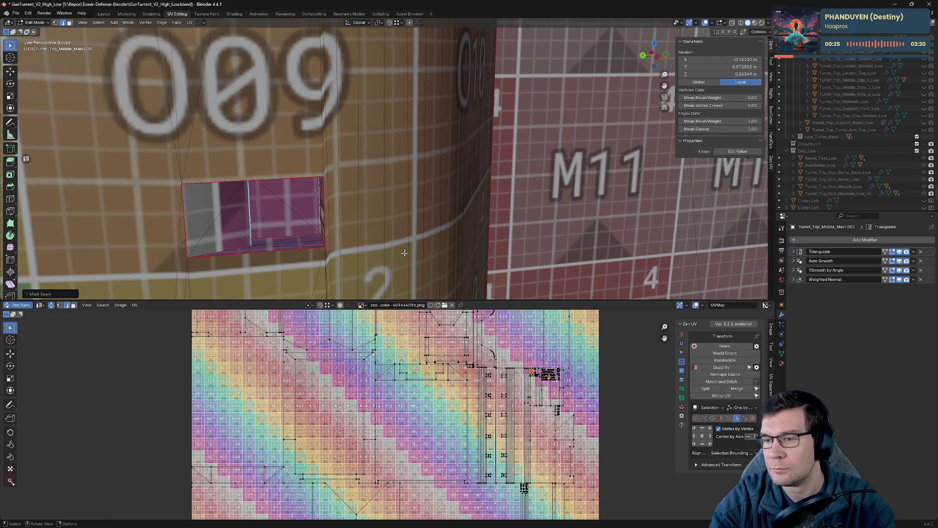
pyautogui.moveTo(454, 250); pyautogui.dragTo(639, 202, button='middle')
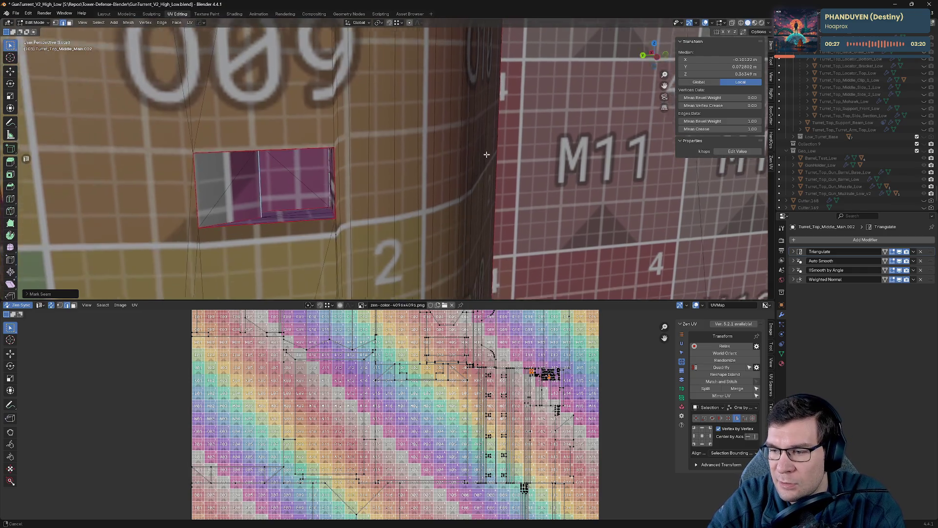
pyautogui.moveTo(509, 233)
pyautogui.mouseDown(button='middle')
pyautogui.moveTo(550, 172)
pyautogui.moveTo(157, 173)
pyautogui.mouseUp(button='middle')
pyautogui.scroll(5, 549, 173)
pyautogui.hotkey('alt', 'q')
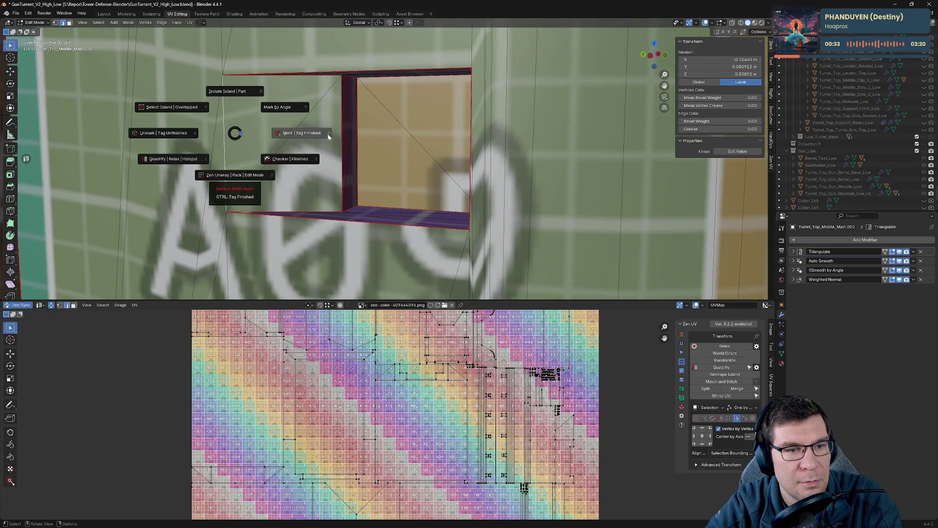
pyautogui.click(353, 132)
pyautogui.moveTo(358, 130); pyautogui.dragTo(95, 125, button='middle')
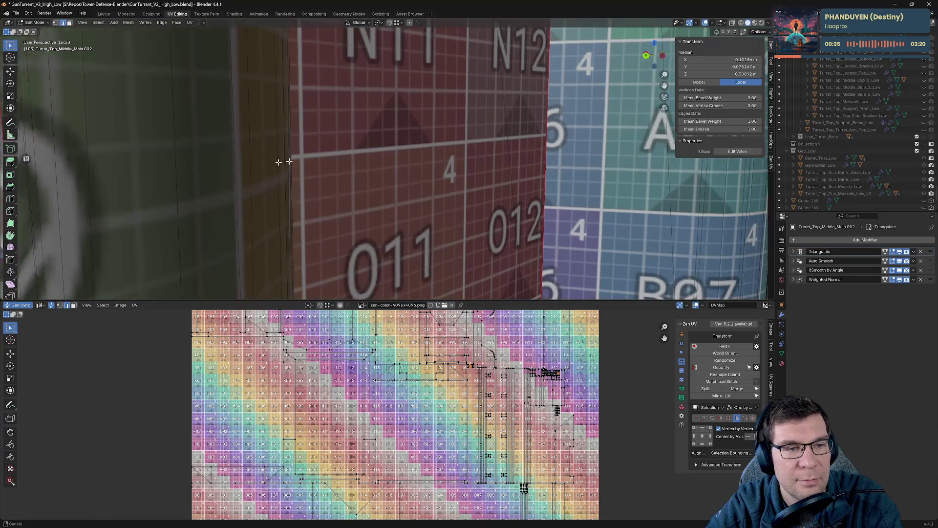
pyautogui.moveTo(199, 128)
pyautogui.mouseDown(button='middle')
pyautogui.moveTo(445, 176)
pyautogui.moveTo(285, 104)
pyautogui.mouseUp(button='middle')
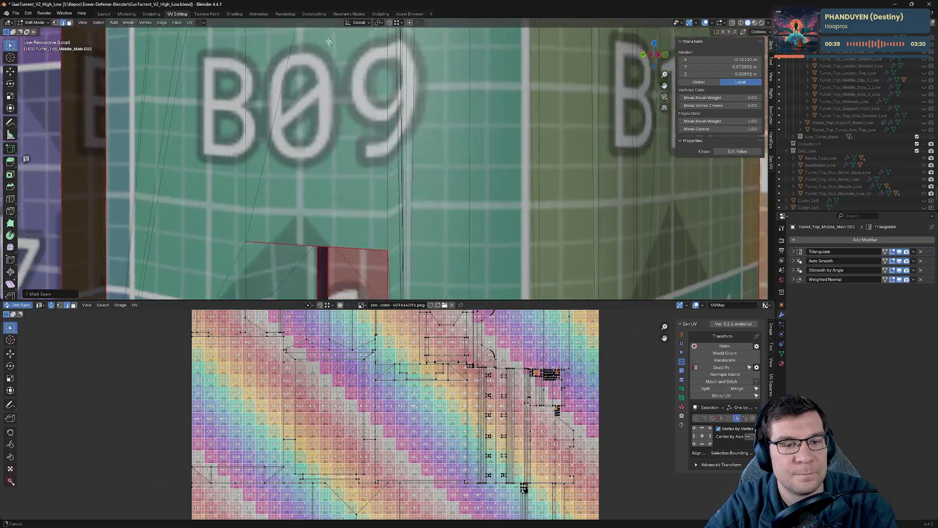
pyautogui.press('KP_Decimal')
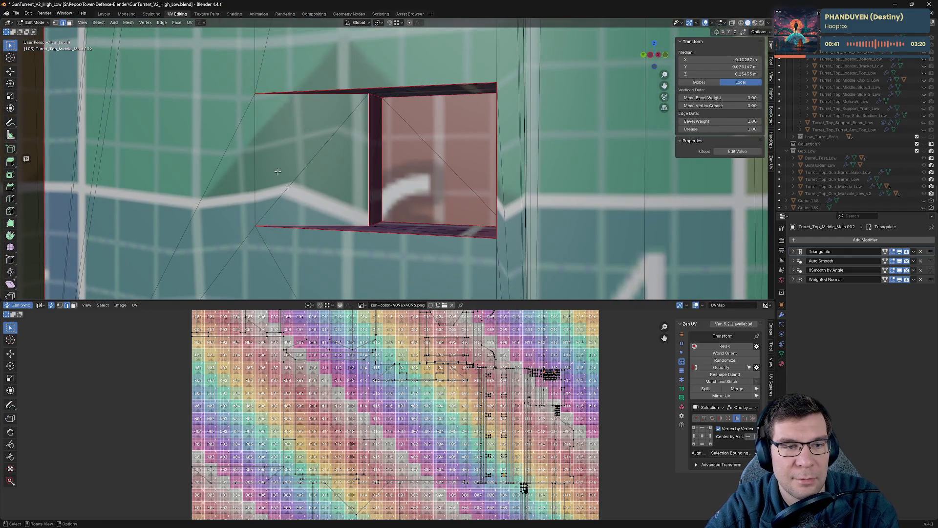
pyautogui.hotkey('alt', '`')
pyautogui.click(343, 147)
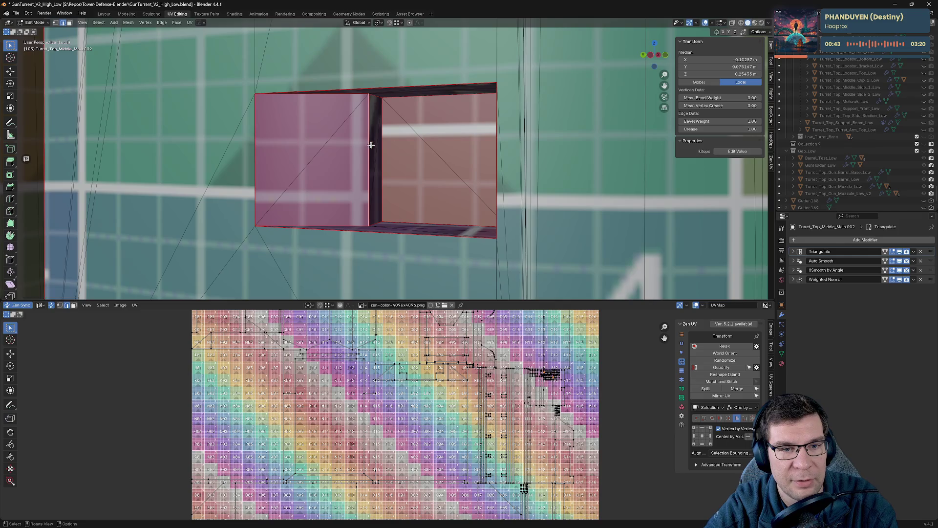
pyautogui.moveTo(371, 140); pyautogui.dragTo(409, 154, button='middle')
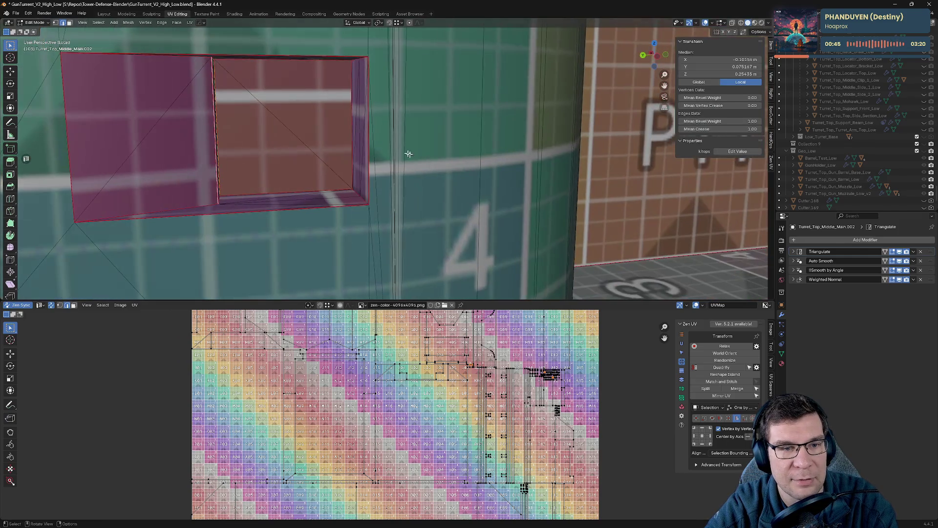
pyautogui.hotkey('alt', '`')
pyautogui.click(334, 116)
pyautogui.scroll(-3, 328, 118)
pyautogui.scroll(-2, 328, 117)
# - Select the pink box's right face near B07/B08, mark its seams and tag the island finished
pyautogui.moveTo(328, 118)
pyautogui.mouseDown(button='middle')
pyautogui.moveTo(328, 273)
pyautogui.moveTo(418, 209)
pyautogui.mouseUp(button='middle')
pyautogui.scroll(-2, 437, 149)
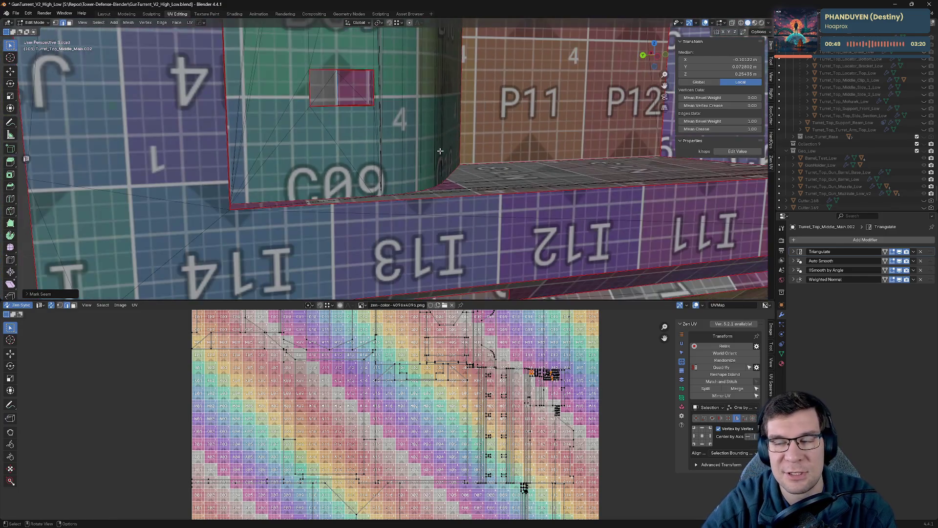
pyautogui.moveTo(468, 103); pyautogui.dragTo(122, 135, button='middle')
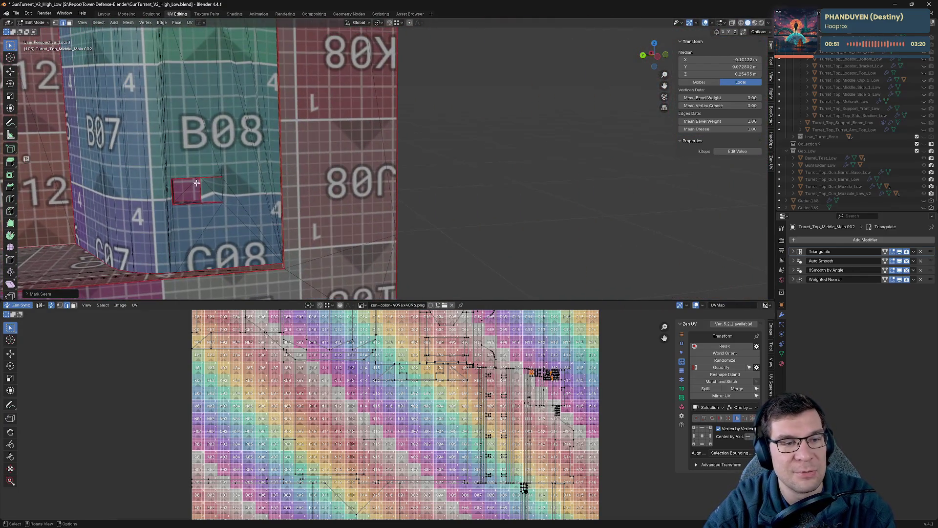
pyautogui.scroll(2, 294, 150)
pyautogui.scroll(2, 477, 162)
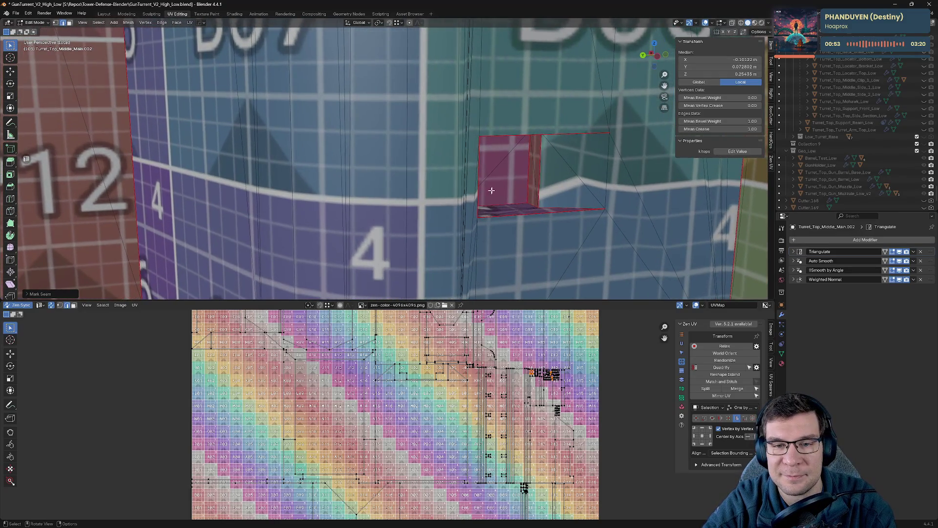
pyautogui.click(568, 170)
pyautogui.click(598, 169)
pyautogui.hotkey('alt', 'e')
pyautogui.click(563, 162)
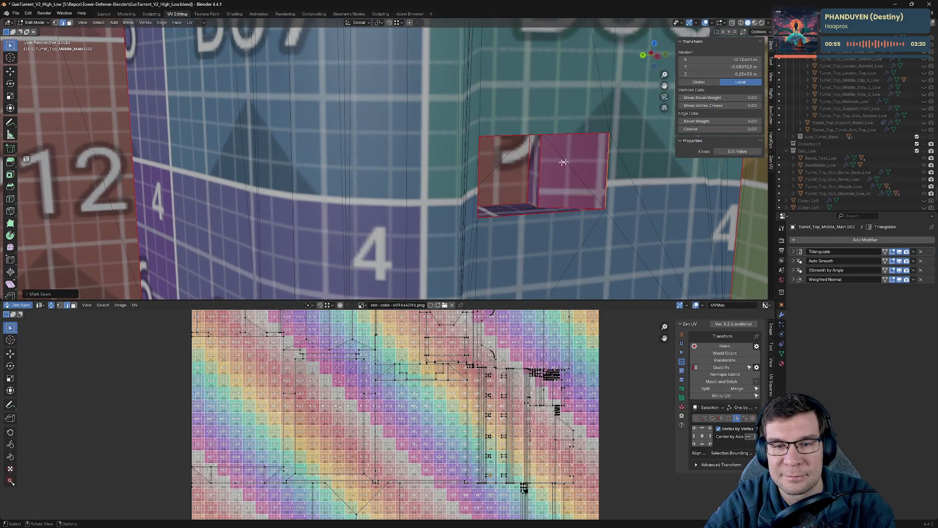
pyautogui.hotkey('alt', 'e')
pyautogui.click(533, 166)
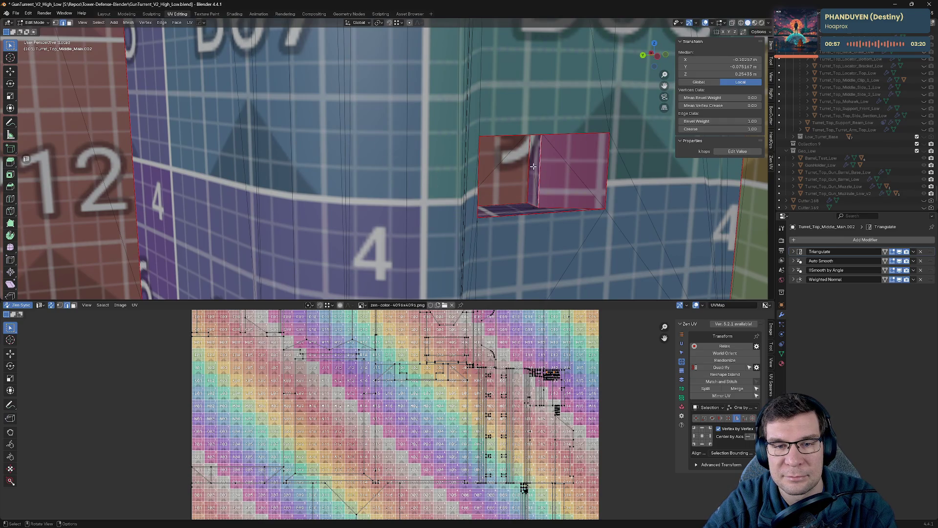
# - Mark seams on the openings by the P11/P12 walls and beside the A08 label
pyautogui.moveTo(527, 163); pyautogui.dragTo(402, 130, button='middle')
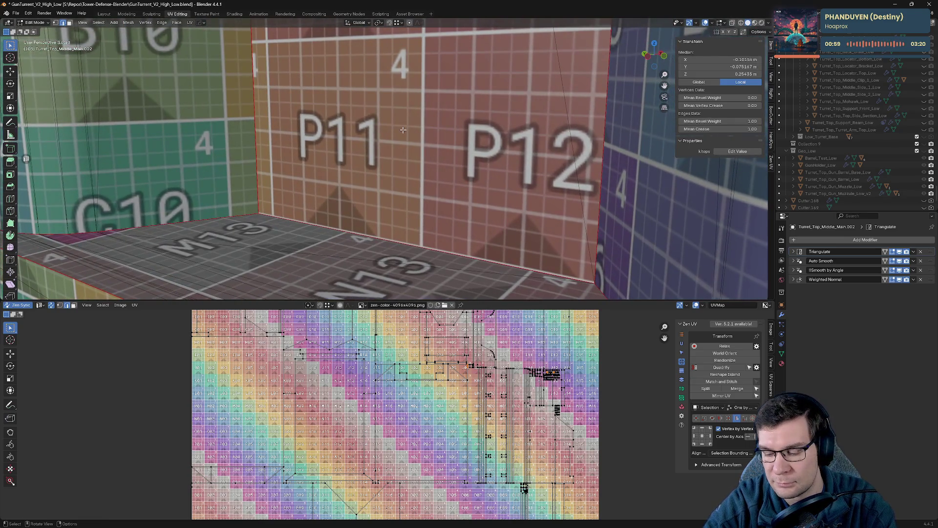
pyautogui.scroll(3, 403, 130)
pyautogui.hotkey('alt', 'e')
pyautogui.press('Escape')
pyautogui.scroll(-3, 369, 142)
pyautogui.hotkey('alt', 'e')
pyautogui.click(290, 141)
pyautogui.scroll(2, 290, 142)
pyautogui.moveTo(289, 142); pyautogui.dragTo(381, 193, button='middle')
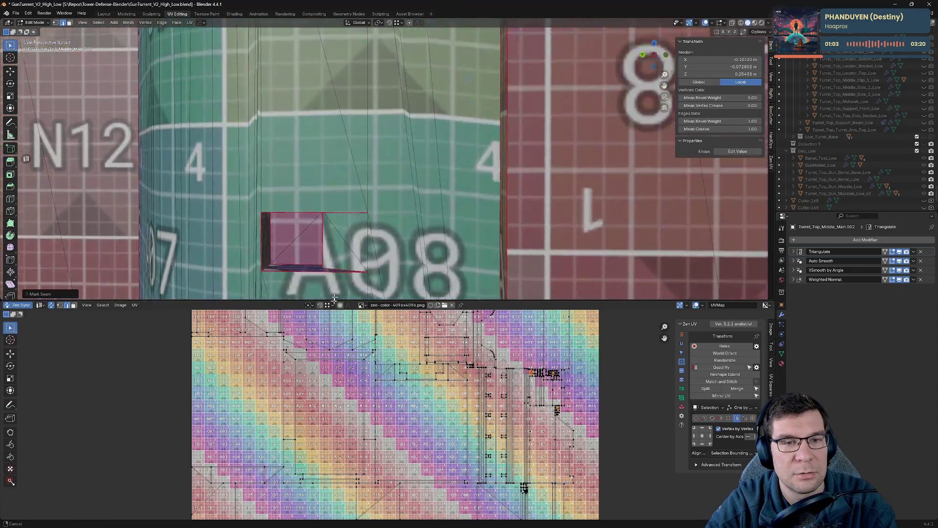
pyautogui.hotkey('alt', 'e')
pyautogui.click(345, 158)
pyautogui.moveTo(345, 157)
pyautogui.mouseDown(button='middle')
pyautogui.moveTo(366, 158)
pyautogui.moveTo(395, 109)
pyautogui.mouseUp(button='middle')
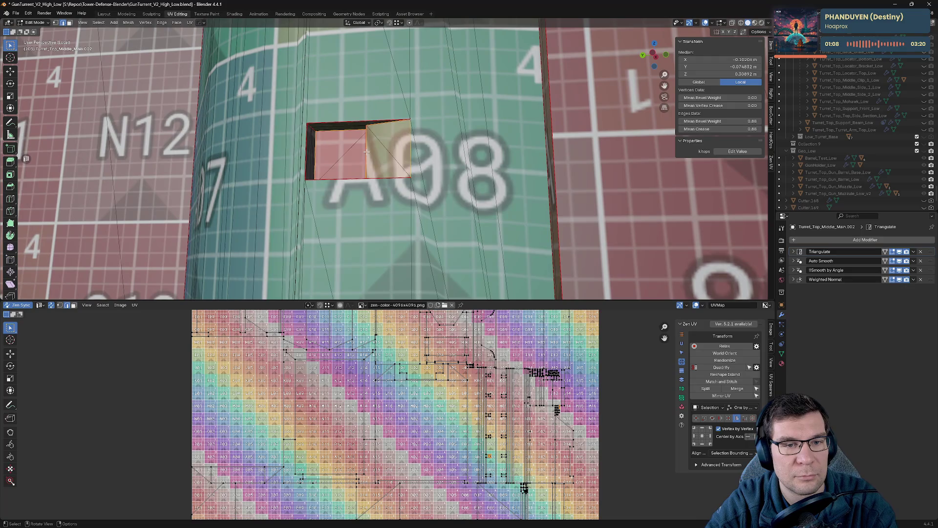
pyautogui.moveTo(366, 152); pyautogui.dragTo(460, 150, button='middle')
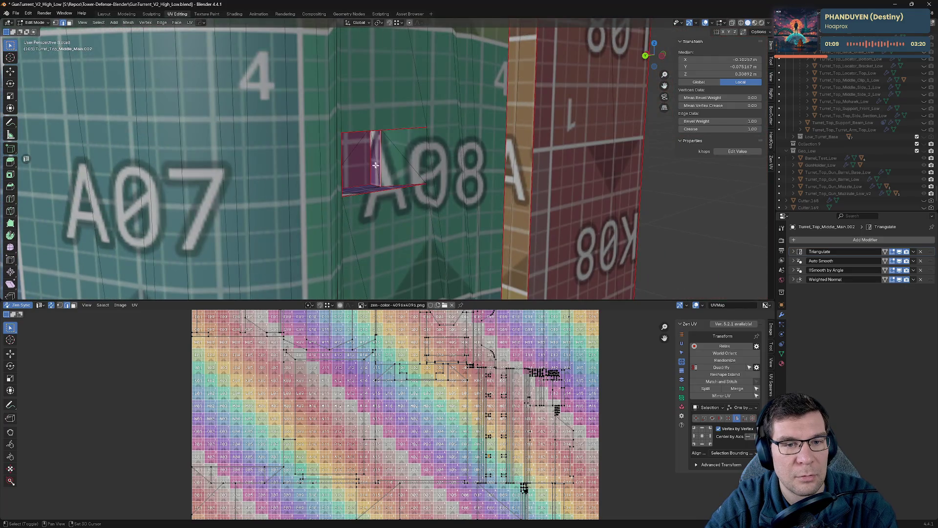
pyautogui.moveTo(371, 153); pyautogui.dragTo(317, 145, button='middle')
pyautogui.hotkey('alt', 'q')
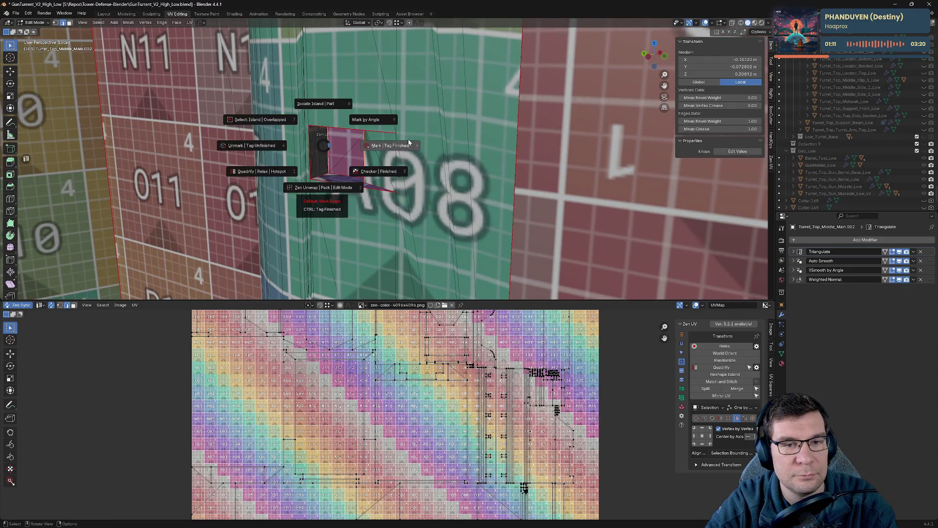
pyautogui.click(324, 103)
# - Select the next opening's two faces and mark seams on them and the 008 and 007 faces
pyautogui.moveTo(324, 103)
pyautogui.mouseDown(button='middle')
pyautogui.moveTo(403, 95)
pyautogui.moveTo(414, 165)
pyautogui.moveTo(401, 193)
pyautogui.mouseUp(button='middle')
pyautogui.click(414, 165)
pyautogui.keyDown('shift'); pyautogui.click(405, 191); pyautogui.keyUp('shift')
pyautogui.hotkey('alt', 'q')
pyautogui.click(378, 200)
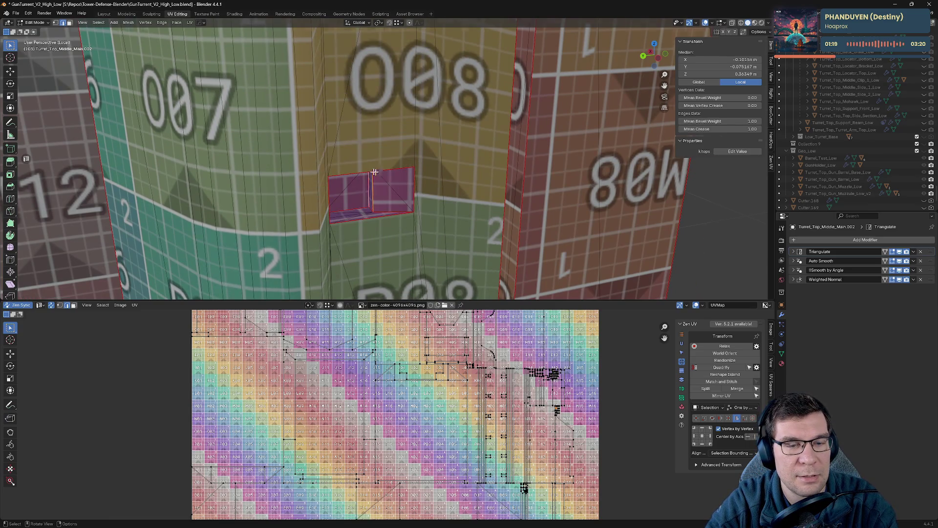
pyautogui.moveTo(374, 172); pyautogui.dragTo(247, 176, button='middle')
pyautogui.hotkey('alt', 'q')
pyautogui.click(223, 170)
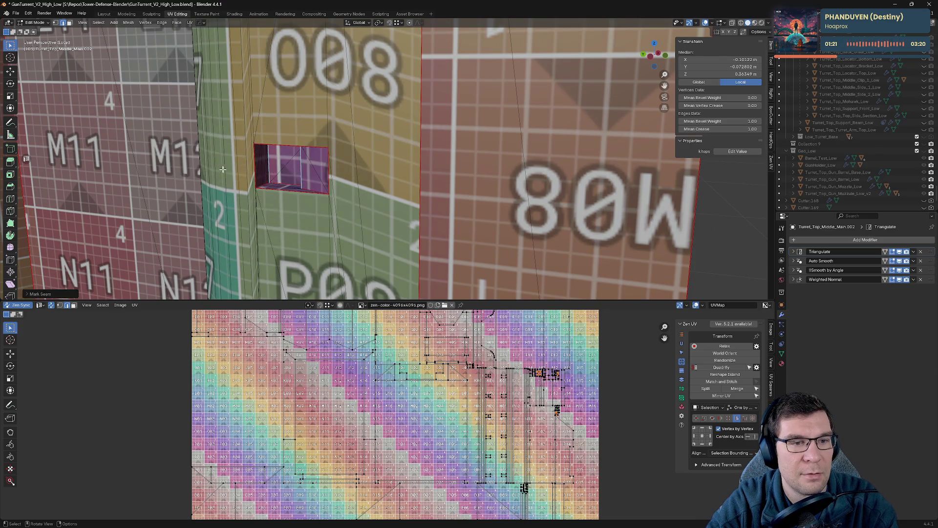
pyautogui.moveTo(416, 110)
pyautogui.mouseDown(button='middle')
pyautogui.moveTo(439, 68)
pyautogui.moveTo(428, 173)
pyautogui.mouseUp(button='middle')
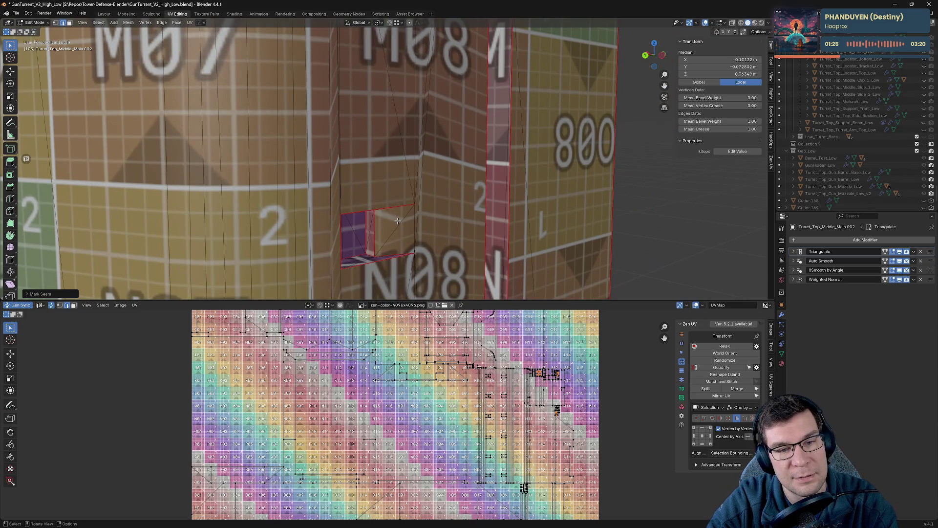
pyautogui.hotkey('alt', 'q')
pyautogui.click(462, 203)
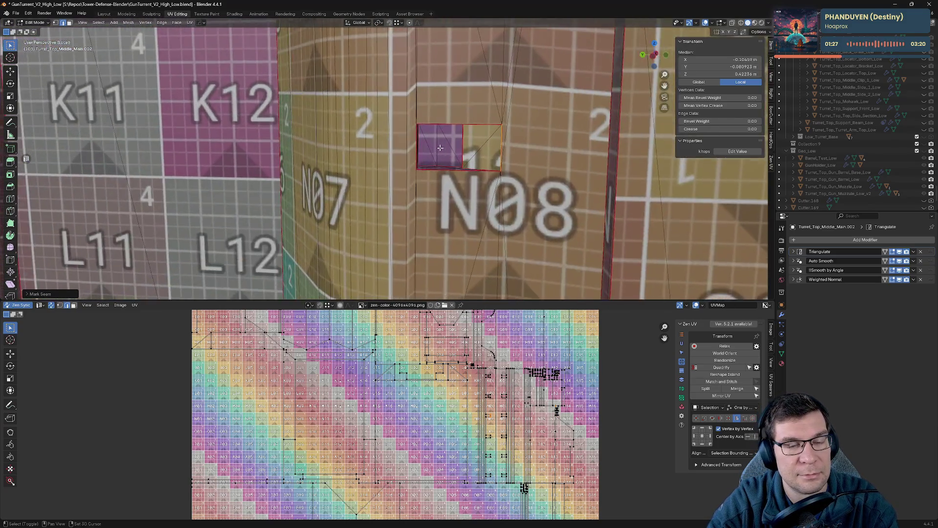
# - Select the last opening's right edge and hole edge, framing on them, and mark their seams
pyautogui.moveTo(462, 203); pyautogui.dragTo(548, 138, button='middle')
pyautogui.click(621, 130)
pyautogui.moveTo(634, 119)
pyautogui.mouseDown(button='middle')
pyautogui.moveTo(377, 139)
pyautogui.moveTo(562, 93)
pyautogui.mouseUp(button='middle')
pyautogui.scroll(3, 563, 92)
pyautogui.press('KP_Decimal')
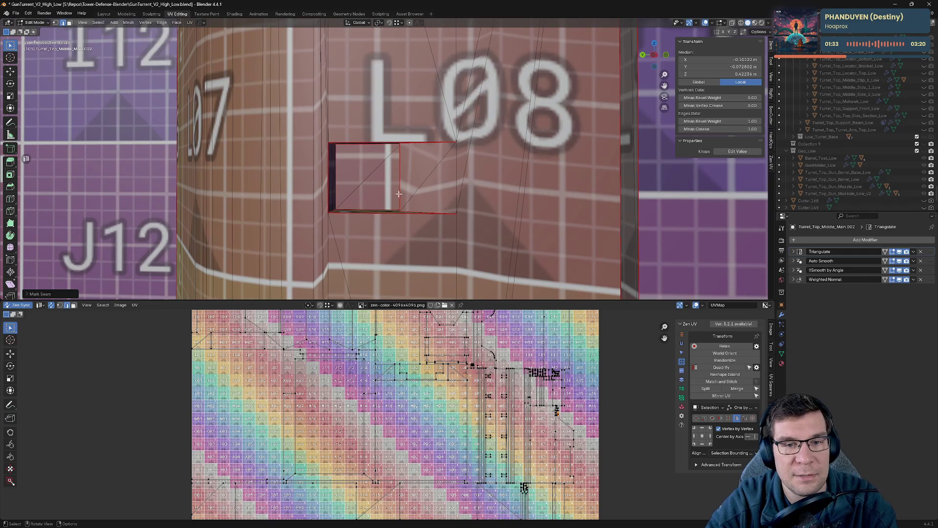
pyautogui.scroll(2, 494, 165)
pyautogui.press('z')
pyautogui.click(557, 166)
pyautogui.moveTo(477, 176); pyautogui.dragTo(243, 199, button='middle')
pyautogui.press('z')
pyautogui.click(324, 178)
pyautogui.scroll(-3, 325, 178)
pyautogui.moveTo(325, 177)
pyautogui.mouseDown(button='middle')
pyautogui.moveTo(616, 209)
pyautogui.moveTo(424, 217)
pyautogui.mouseUp(button='middle')
pyautogui.click(424, 217)
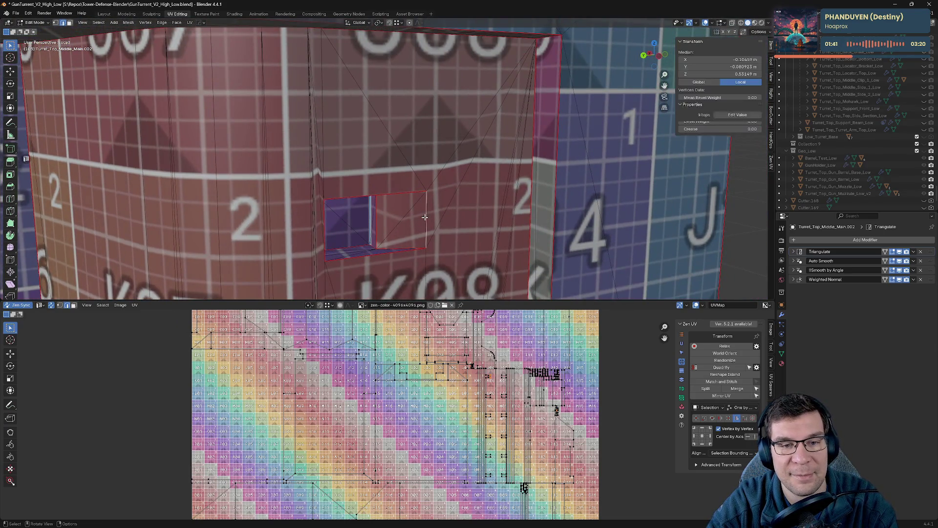
pyautogui.press('`')
pyautogui.click(328, 218)
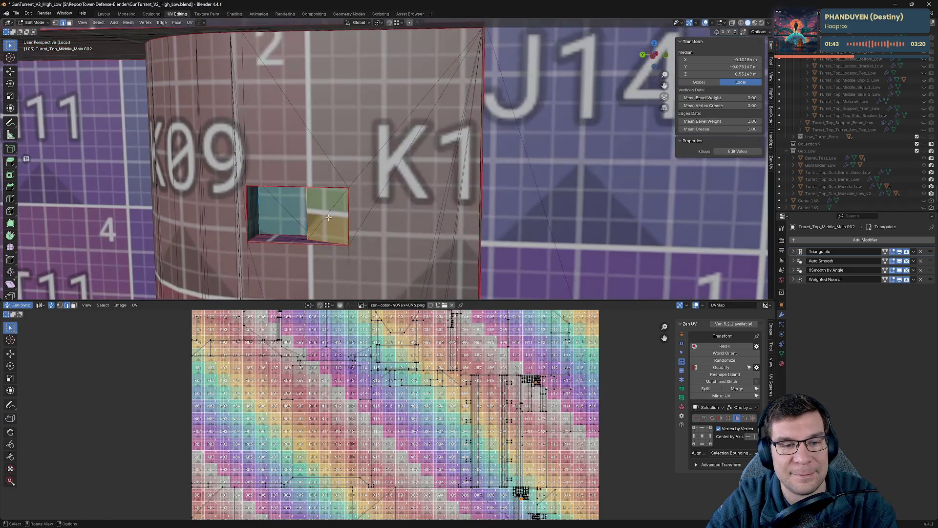
pyautogui.scroll(-3, 291, 207)
pyautogui.scroll(-3, 291, 207)
pyautogui.scroll(-3, 291, 208)
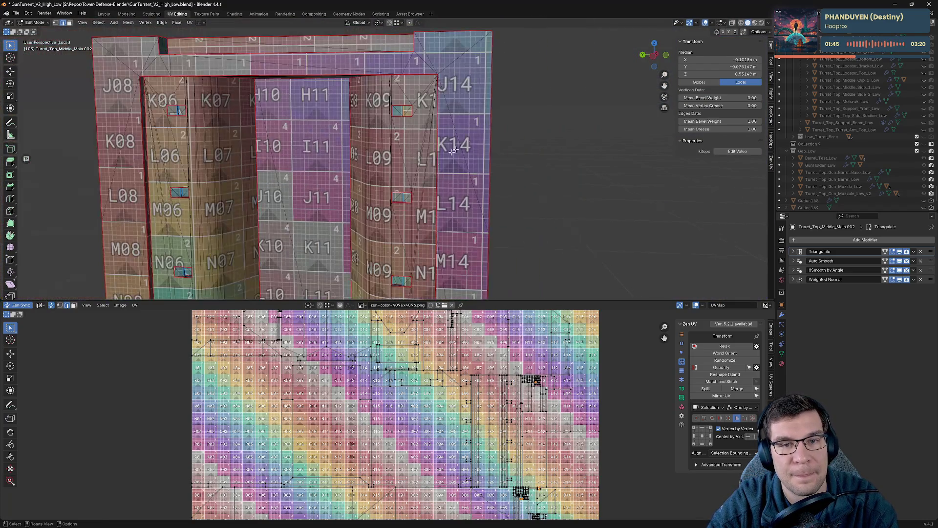
pyautogui.scroll(-2, 491, 56)
pyautogui.moveTo(490, 57)
pyautogui.mouseDown(button='middle')
pyautogui.moveTo(522, 137)
pyautogui.moveTo(538, 108)
pyautogui.moveTo(424, 27)
pyautogui.mouseUp(button='middle')
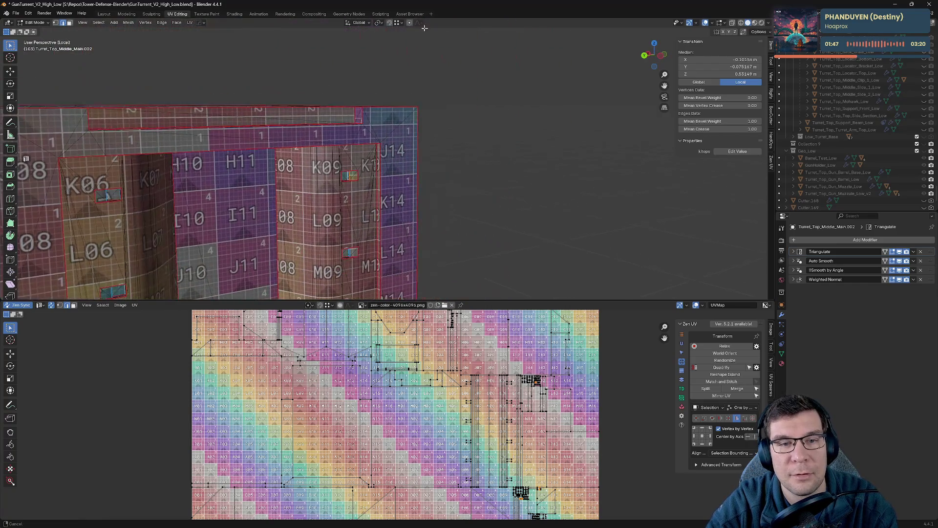
pyautogui.scroll(2, 375, 166)
# - Mark seams on the K09 cylinder surface edges so the mesh UVs re-unwrap
pyautogui.moveTo(375, 166)
pyautogui.mouseDown(button='middle')
pyautogui.moveTo(392, 92)
pyautogui.moveTo(609, 47)
pyautogui.moveTo(549, 97)
pyautogui.mouseUp(button='middle')
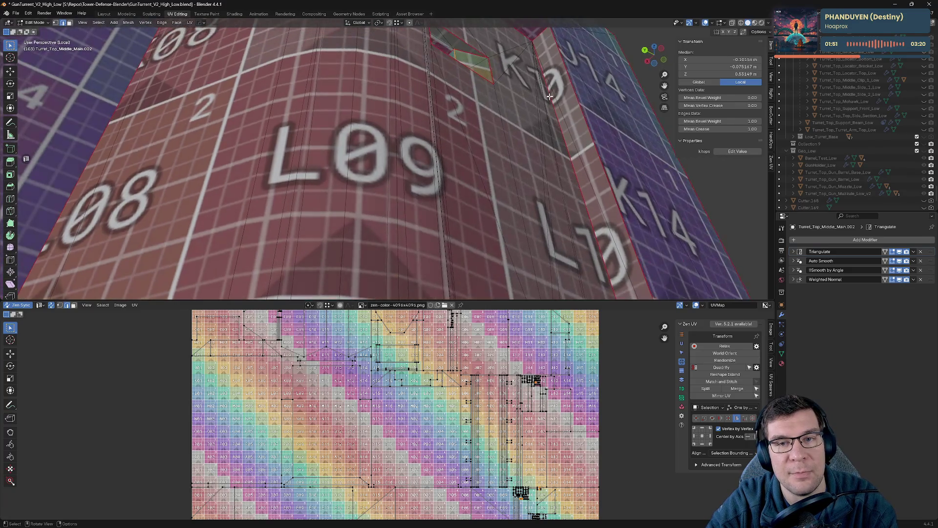
pyautogui.scroll(-3, 548, 87)
pyautogui.hotkey('alt', 'a')
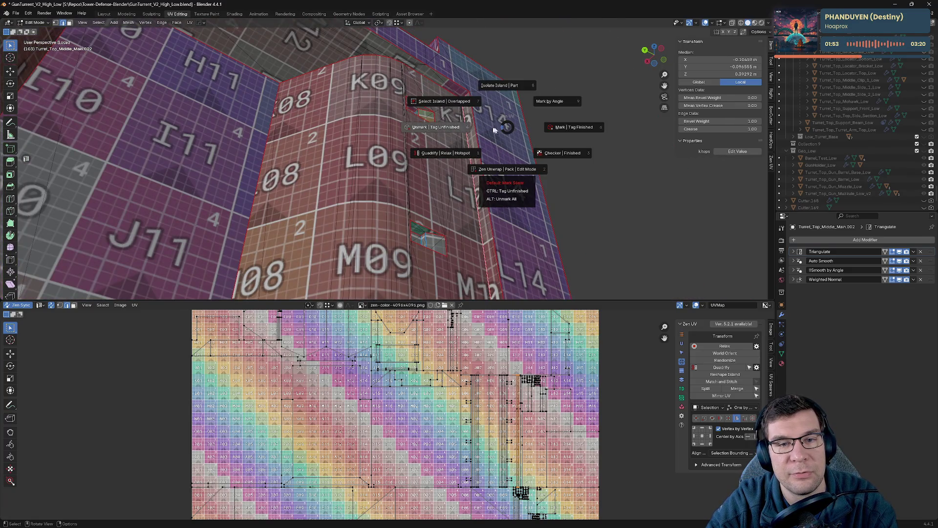
pyautogui.click(453, 128)
pyautogui.moveTo(452, 129); pyautogui.dragTo(755, 174, button='middle')
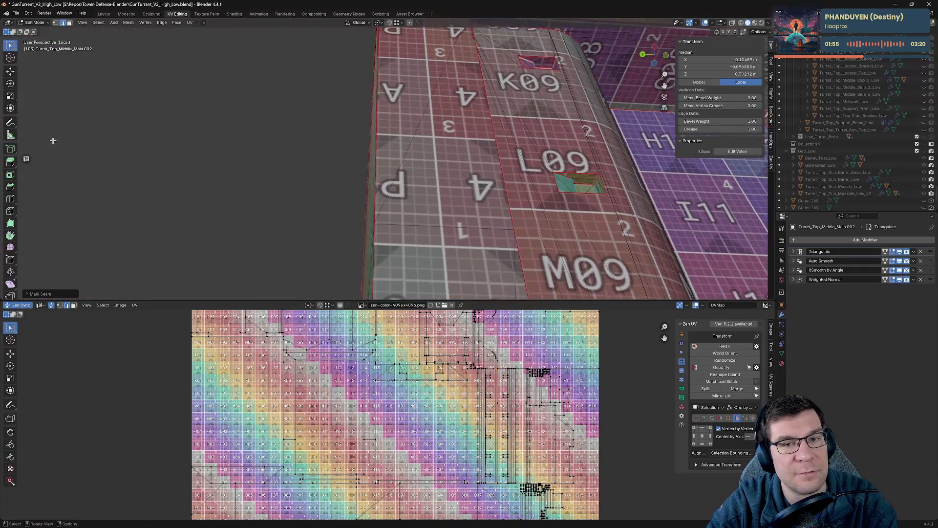
pyautogui.hotkey('alt', 'a')
pyautogui.moveTo(290, 96)
pyautogui.mouseDown(button='middle')
pyautogui.moveTo(458, 119)
pyautogui.moveTo(498, 112)
pyautogui.moveTo(351, 229)
pyautogui.mouseUp(button='middle')
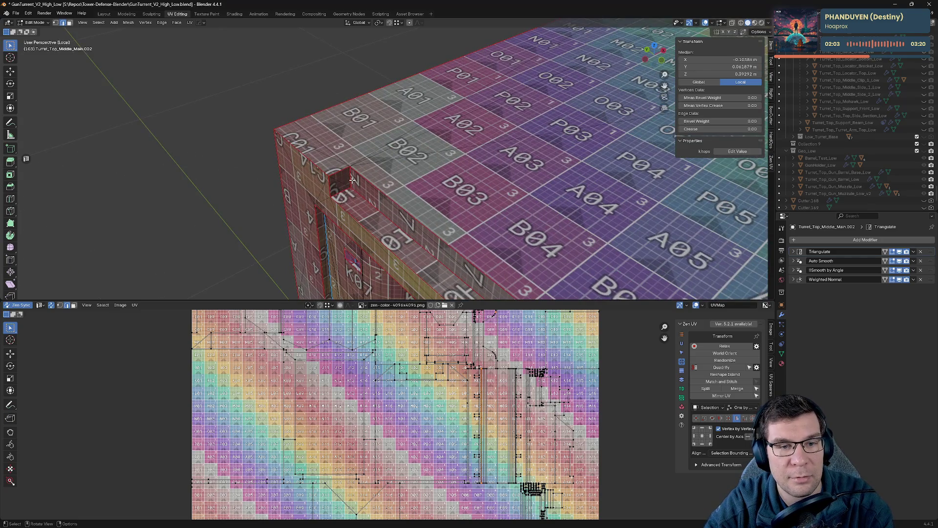
# - Mark seams on the top face's inset edge strip and left-side edges, re-unwrapping the checker UVs
pyautogui.moveTo(352, 180); pyautogui.dragTo(448, 129, button='middle')
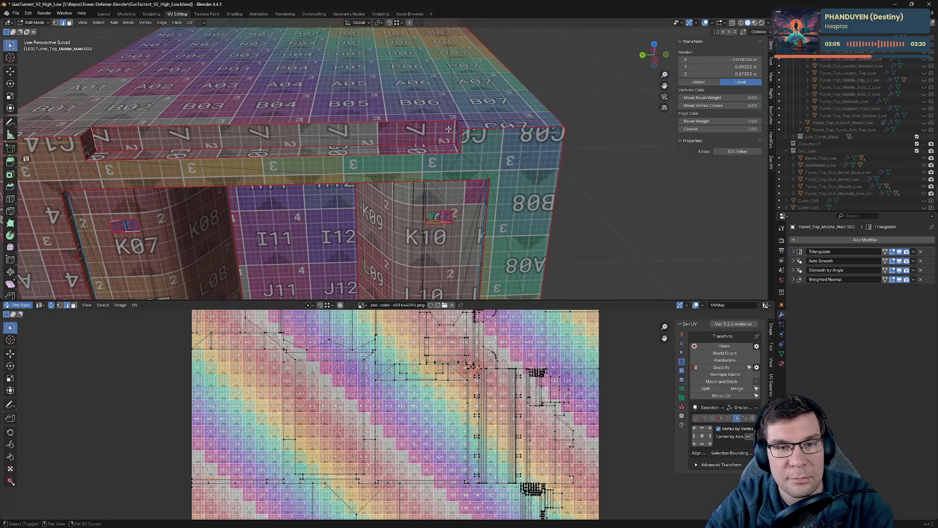
pyautogui.rightClick(456, 131)
pyautogui.click(434, 136)
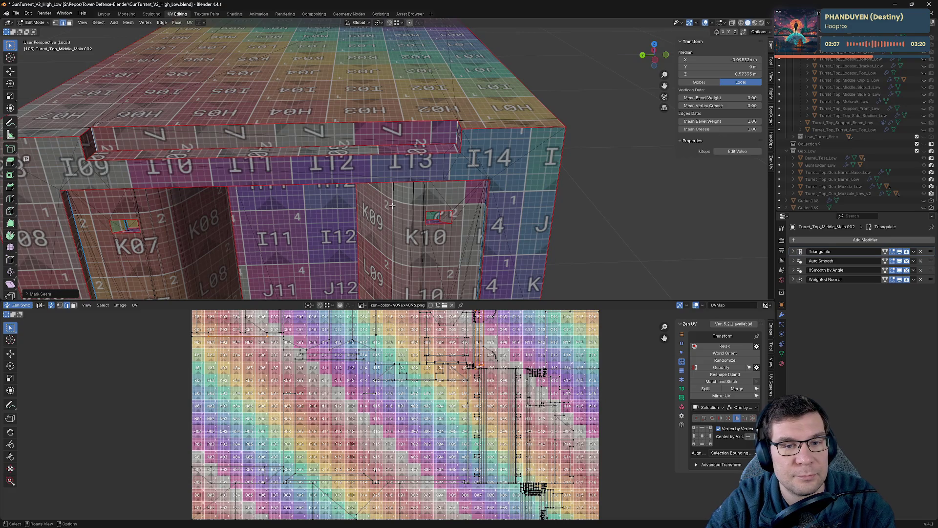
pyautogui.moveTo(393, 205); pyautogui.dragTo(210, 191, button='middle')
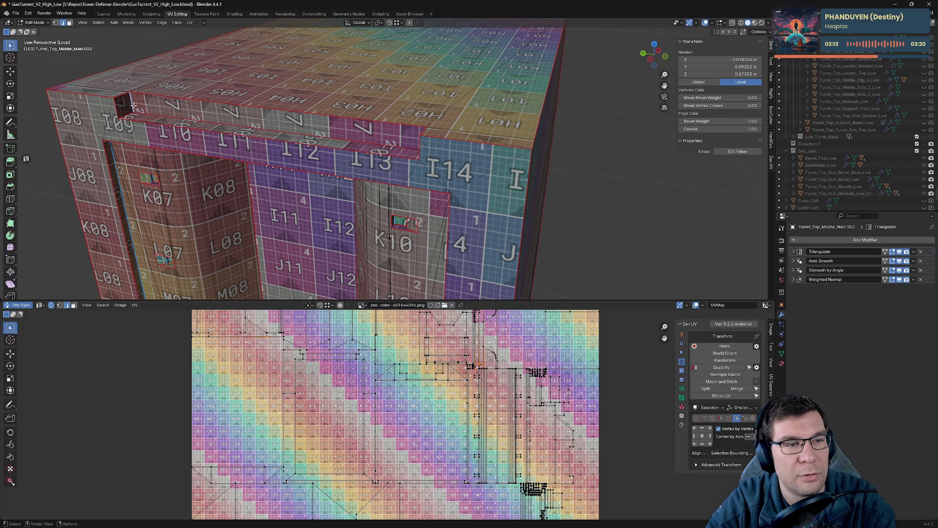
pyautogui.rightClick(126, 113)
pyautogui.click(85, 123)
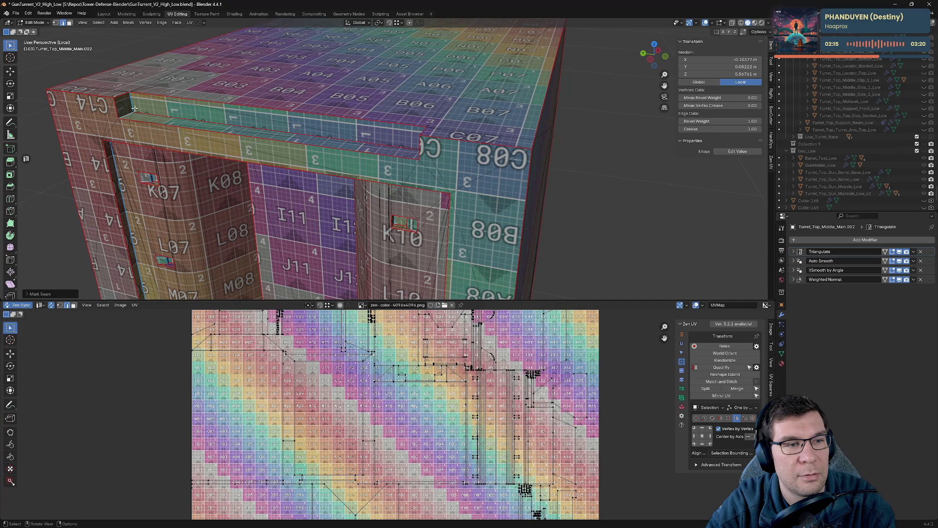
pyautogui.keyDown('shift'); pyautogui.moveTo(147, 105); pyautogui.dragTo(308, 88, button='middle'); pyautogui.keyUp('shift')
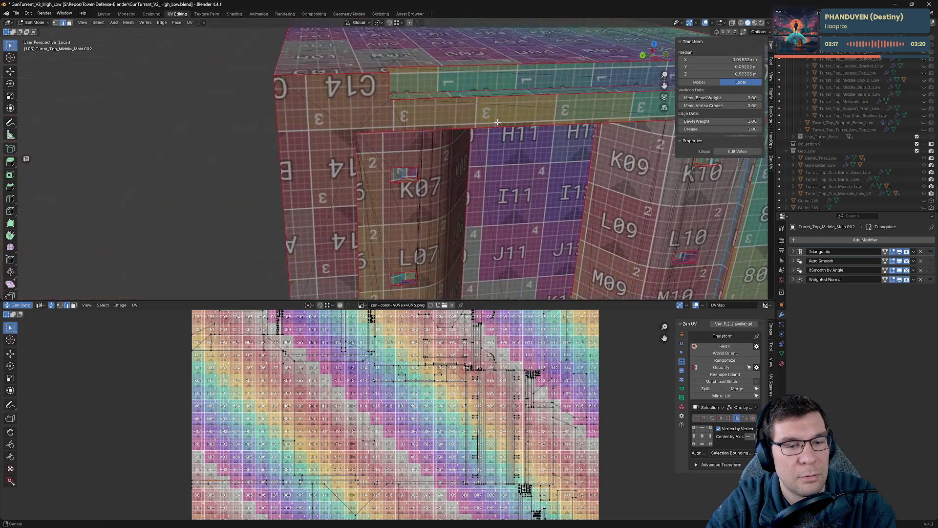
pyautogui.scroll(2, 307, 88)
pyautogui.scroll(-2, 478, 411)
pyautogui.scroll(-1, 477, 410)
pyautogui.scroll(4, 469, 425)
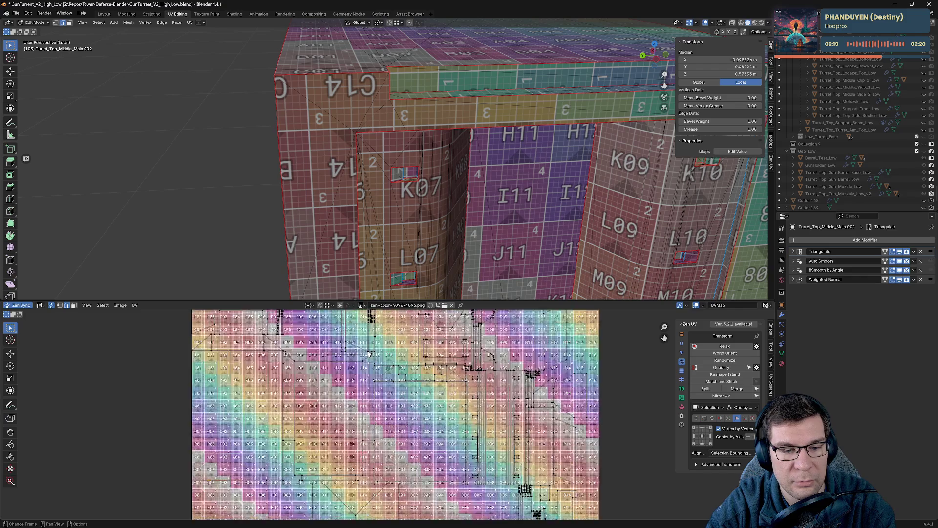
pyautogui.scroll(2, 458, 455)
pyautogui.scroll(1, 447, 480)
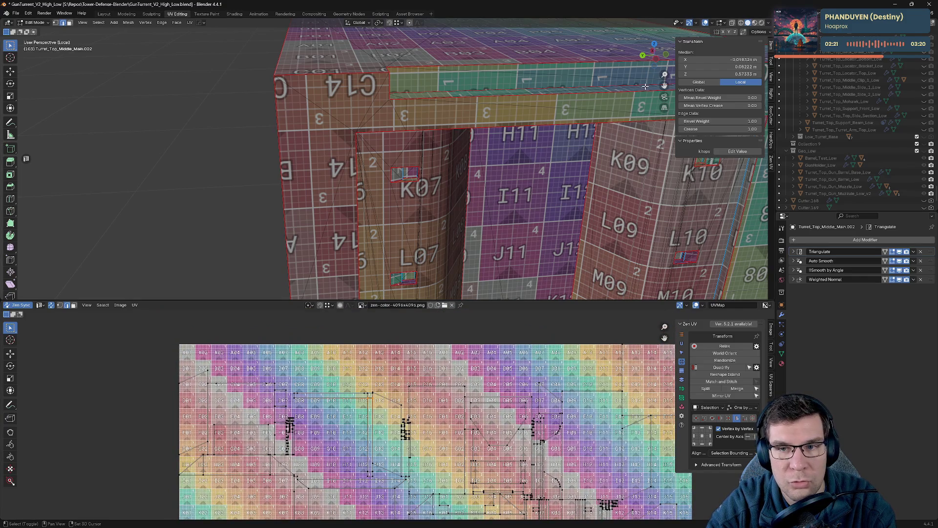
# - Unmark and re-mark seams along the turret top's upper edge, then re-unwrap the top face
pyautogui.moveTo(646, 86); pyautogui.dragTo(526, 146, button='middle')
pyautogui.press('`')
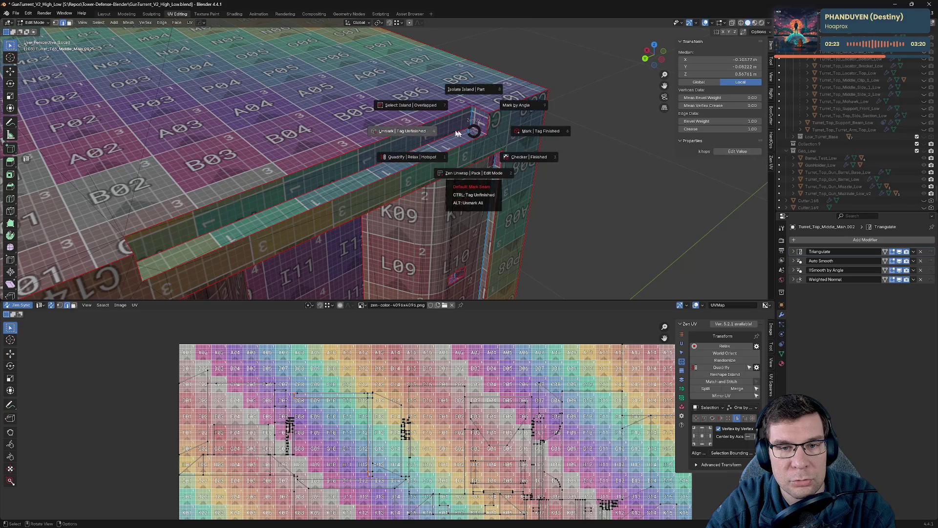
pyautogui.click(449, 131)
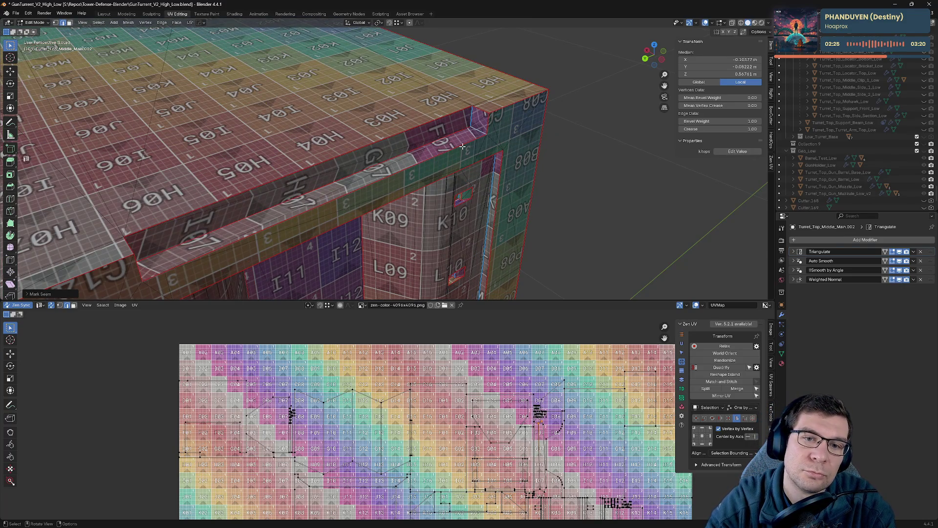
pyautogui.scroll(2, 449, 131)
pyautogui.scroll(2, 536, 112)
pyautogui.moveTo(574, 66); pyautogui.dragTo(424, 137, button='middle')
pyautogui.press('`')
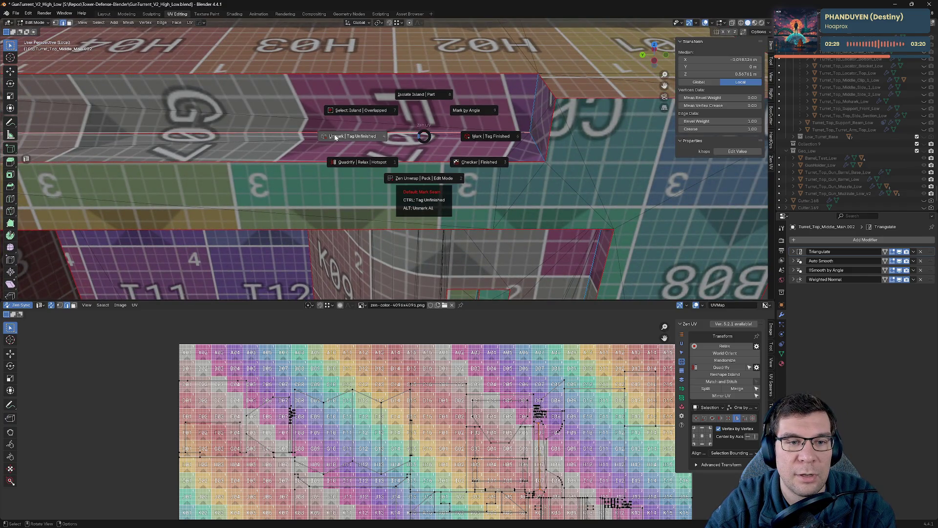
pyautogui.click(336, 139)
pyautogui.press('`')
pyautogui.click(567, 108)
pyautogui.moveTo(567, 107); pyautogui.dragTo(555, 187, button='middle')
pyautogui.press('`')
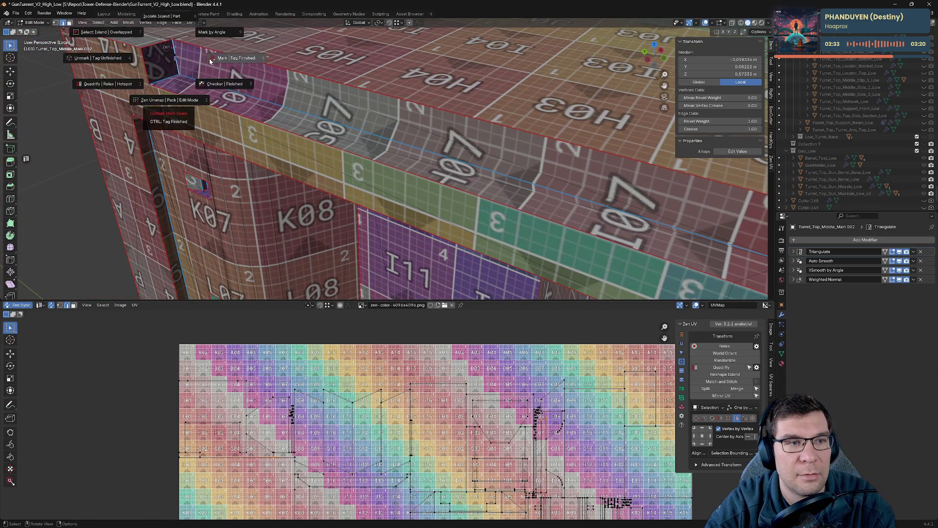
pyautogui.click(209, 58)
pyautogui.scroll(-5, 276, 86)
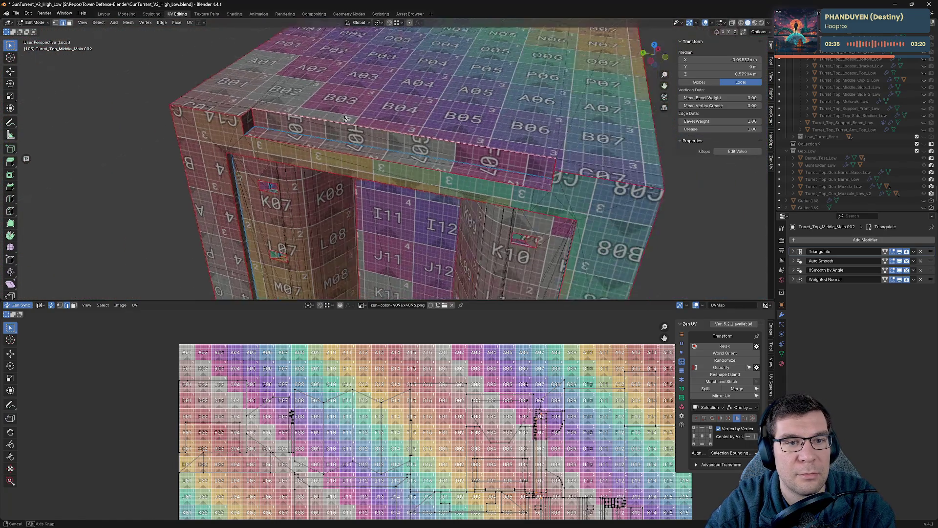
# - Work the seam commands on the inner rim edges near I13 from inside the box opening
pyautogui.moveTo(276, 87)
pyautogui.mouseDown(button='middle')
pyautogui.moveTo(446, 9)
pyautogui.moveTo(411, 110)
pyautogui.moveTo(442, 172)
pyautogui.mouseUp(button='middle')
pyautogui.scroll(4, 410, 110)
pyautogui.moveTo(316, 179)
pyautogui.mouseDown(button='middle')
pyautogui.moveTo(216, 166)
pyautogui.moveTo(155, 142)
pyautogui.moveTo(348, 214)
pyautogui.moveTo(283, 76)
pyautogui.moveTo(185, 3)
pyautogui.mouseUp(button='middle')
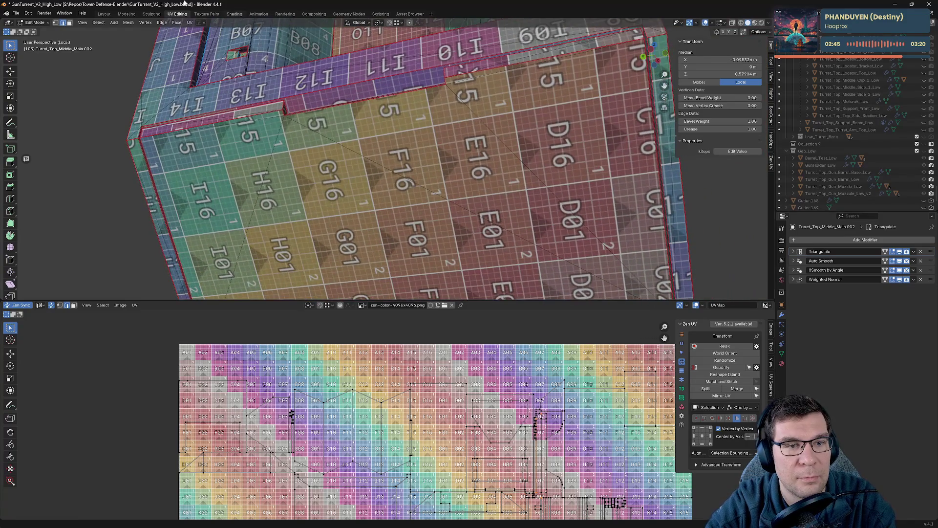
pyautogui.scroll(5, 280, 107)
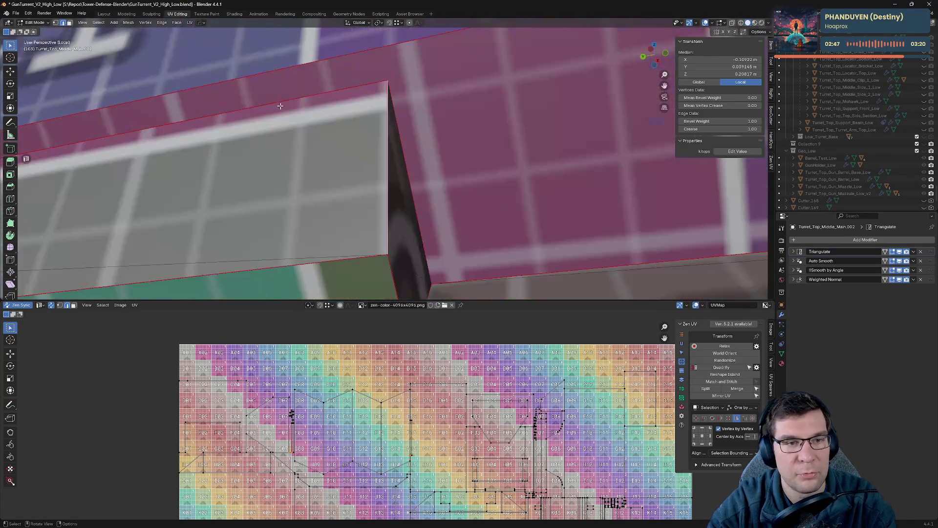
pyautogui.moveTo(281, 106)
pyautogui.mouseDown(button='middle')
pyautogui.moveTo(489, 213)
pyautogui.moveTo(714, 226)
pyautogui.mouseUp(button='middle')
pyautogui.moveTo(486, 200); pyautogui.dragTo(562, 184, button='middle')
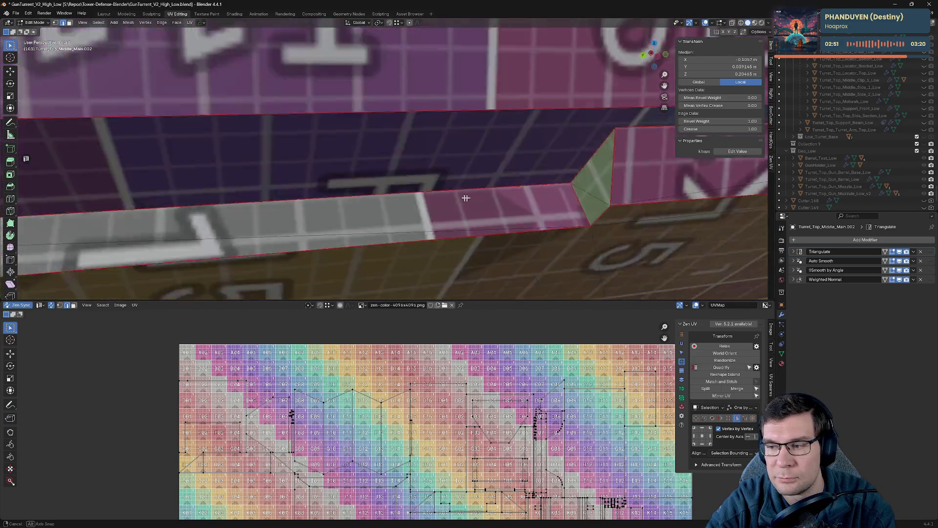
pyautogui.press('`')
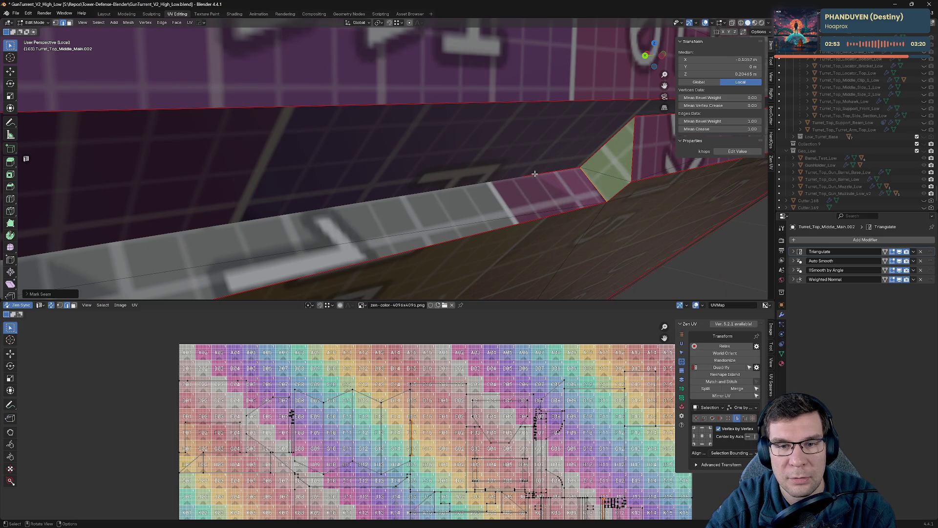
pyautogui.moveTo(584, 177)
pyautogui.mouseDown(button='middle')
pyautogui.moveTo(484, 206)
pyautogui.moveTo(429, 190)
pyautogui.mouseUp(button='middle')
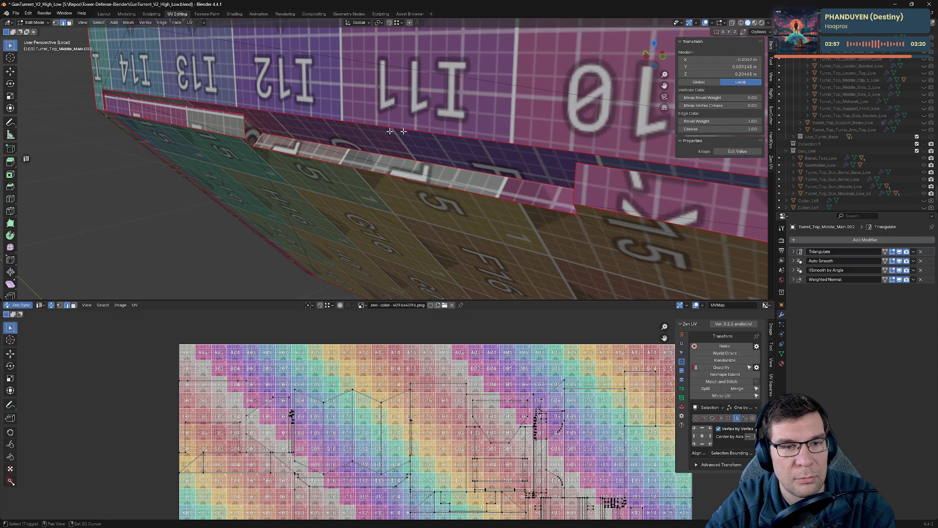
pyautogui.moveTo(390, 130); pyautogui.dragTo(716, 168, button='middle')
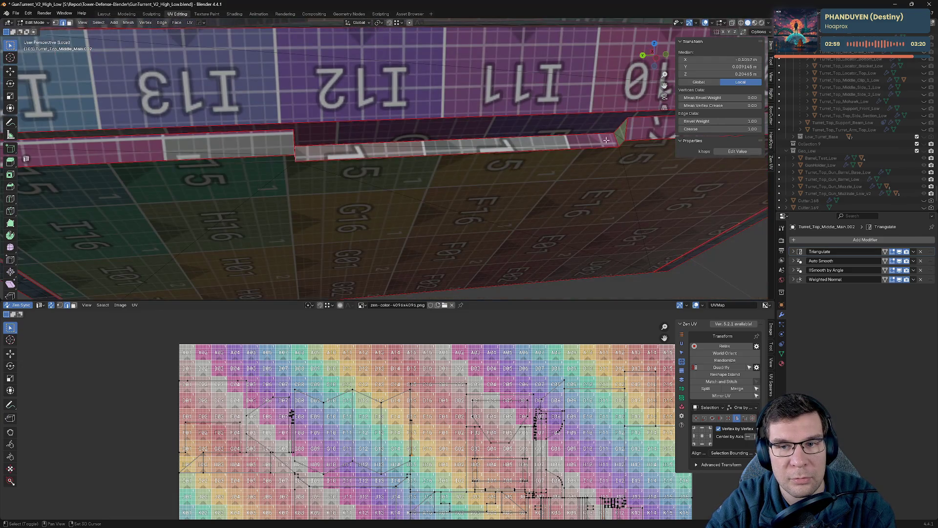
pyautogui.press('`')
# - Select the whole turret mesh with A and frame its full UV island layout
pyautogui.hotkey('alt', 'a')
pyautogui.moveTo(615, 136)
pyautogui.mouseDown(button='middle')
pyautogui.moveTo(582, 217)
pyautogui.moveTo(372, 202)
pyautogui.mouseUp(button='middle')
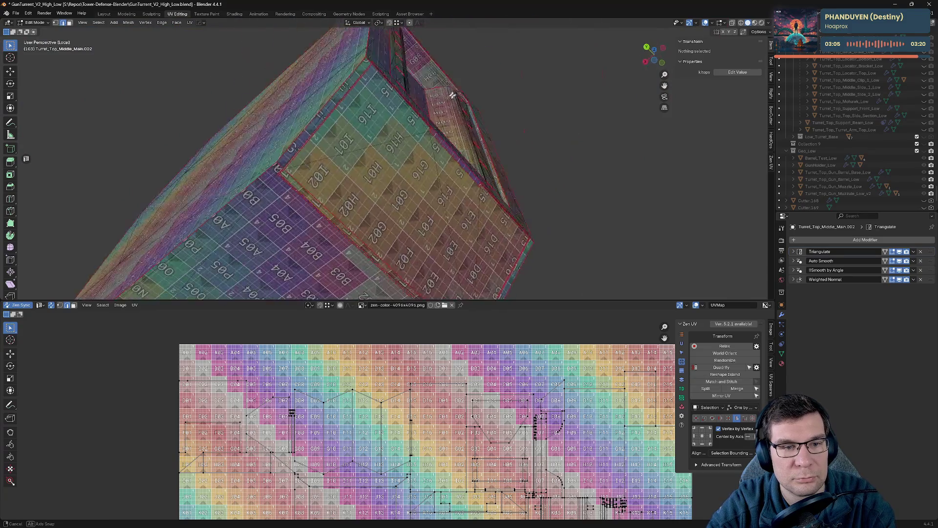
pyautogui.moveTo(373, 202)
pyautogui.mouseDown(button='middle')
pyautogui.moveTo(557, 105)
pyautogui.moveTo(557, 169)
pyautogui.mouseUp(button='middle')
pyautogui.click(553, 94)
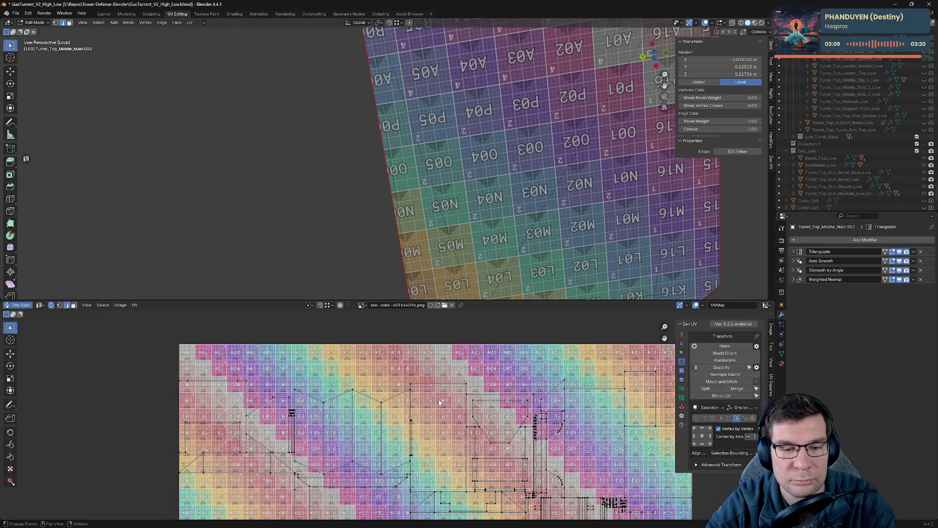
pyautogui.scroll(-3, 439, 401)
pyautogui.press('a')
pyautogui.moveTo(553, 445); pyautogui.dragTo(463, 457, button='middle')
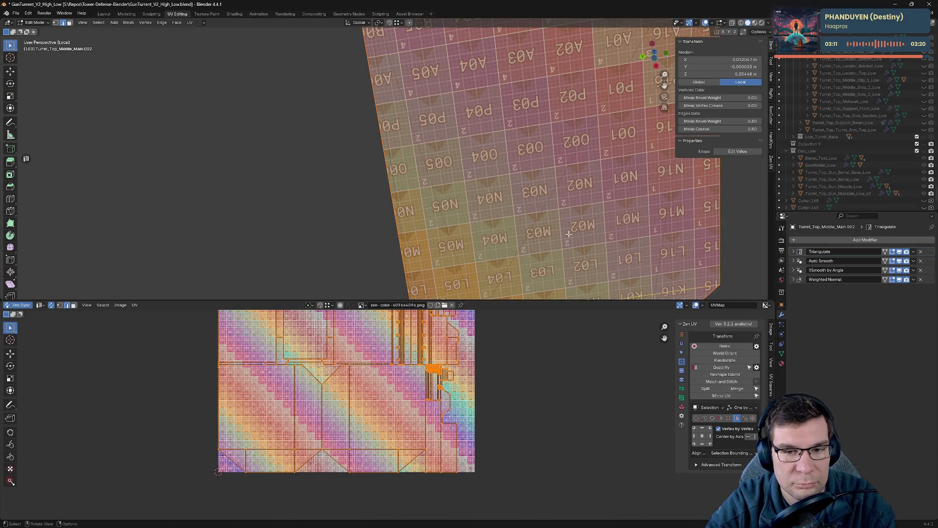
pyautogui.scroll(-5, 567, 233)
# - Mark a seam on an upper-left edge of the turret top via the Zen UV pie
pyautogui.moveTo(559, 225); pyautogui.dragTo(832, 226, button='middle')
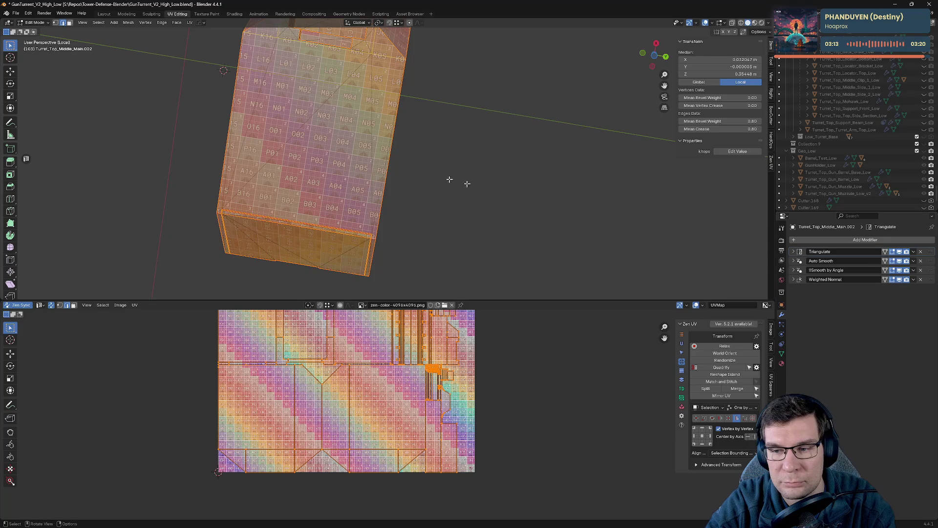
pyautogui.moveTo(450, 179)
pyautogui.mouseDown(button='middle')
pyautogui.moveTo(556, 96)
pyautogui.moveTo(492, 256)
pyautogui.moveTo(491, 173)
pyautogui.mouseUp(button='middle')
pyautogui.hotkey('alt', 'a')
pyautogui.keyDown('shift'); pyautogui.click(402, 82); pyautogui.keyUp('shift')
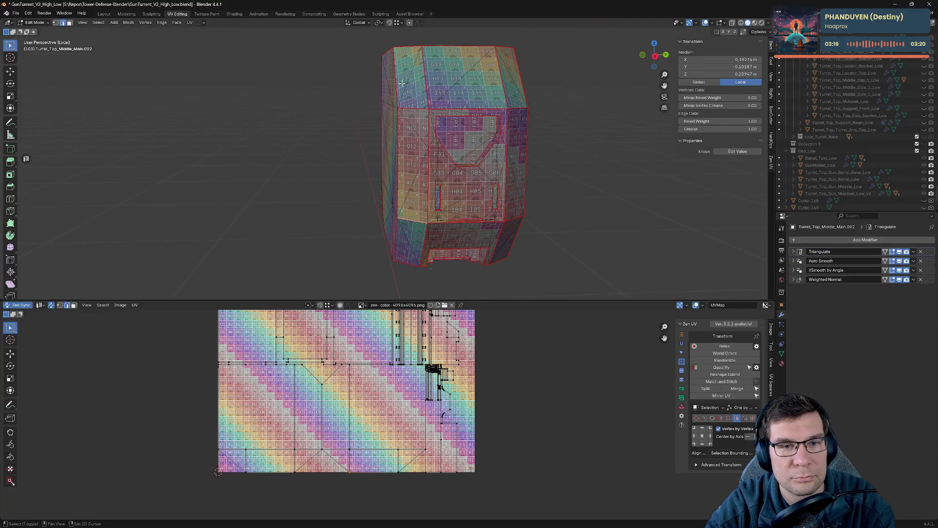
pyautogui.hotkey('alt', 'e')
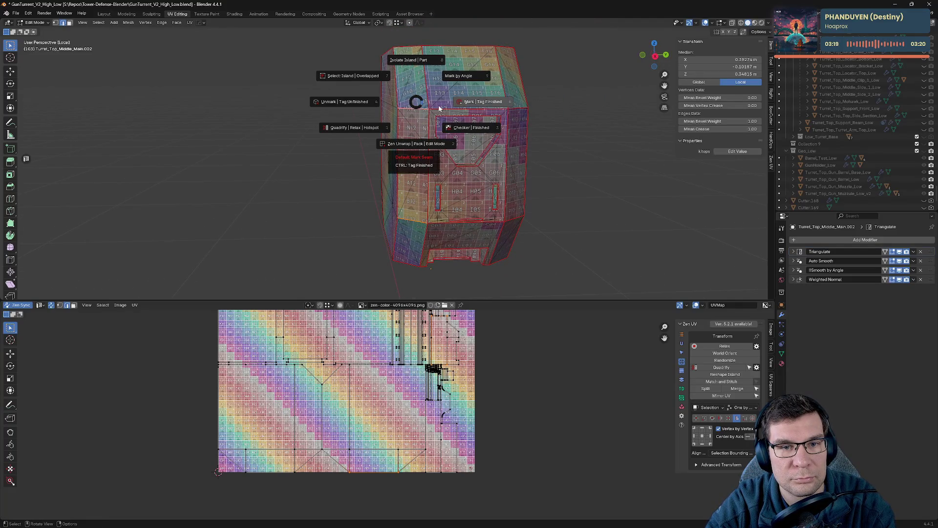
pyautogui.click(439, 108)
pyautogui.rightClick(432, 80)
# - Seam a horizontal edge loop across the turret top's front and re-unwrap it
pyautogui.moveTo(567, 121)
pyautogui.mouseDown(button='middle')
pyautogui.moveTo(489, 185)
pyautogui.moveTo(423, 77)
pyautogui.mouseUp(button='middle')
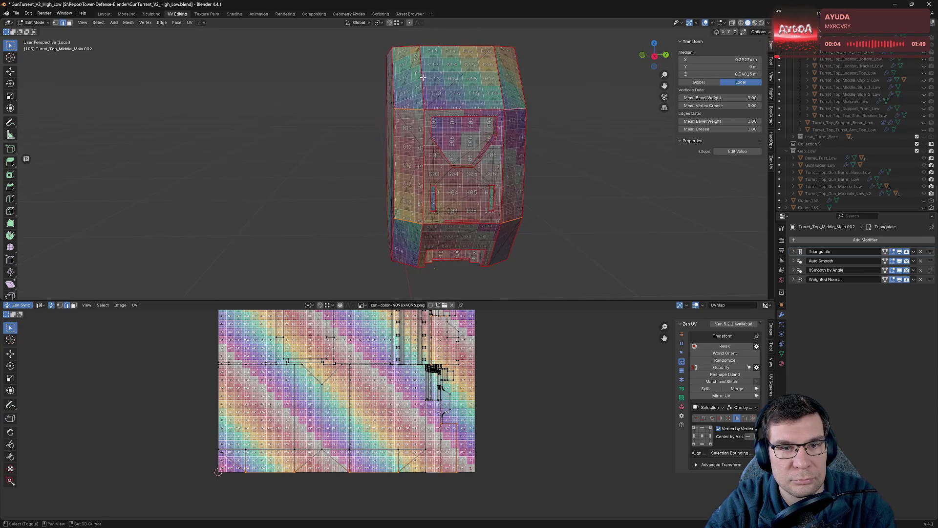
pyautogui.keyDown('alt'); pyautogui.click(421, 174); pyautogui.keyUp('alt')
pyautogui.keyDown('alt'); pyautogui.click(415, 109); pyautogui.keyUp('alt')
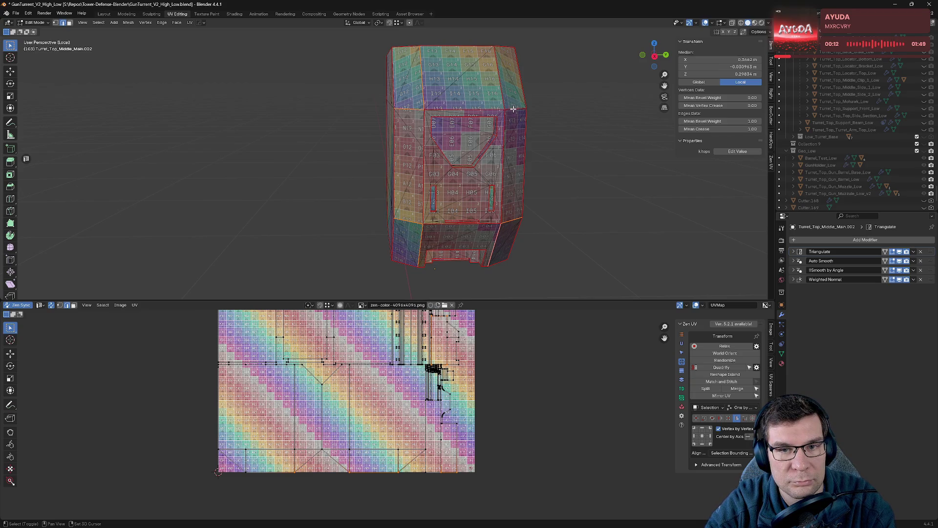
pyautogui.hotkey('alt', 'q')
pyautogui.click(432, 115)
pyautogui.scroll(4, 443, 176)
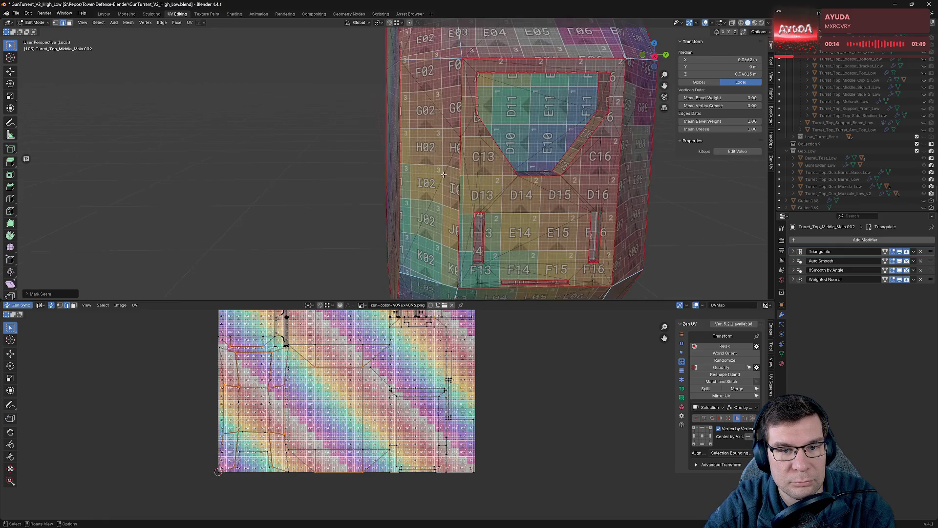
# - Seam another horizontal loop and the edge loop through the window corner
pyautogui.keyDown('alt'); pyautogui.click(512, 59); pyautogui.keyUp('alt')
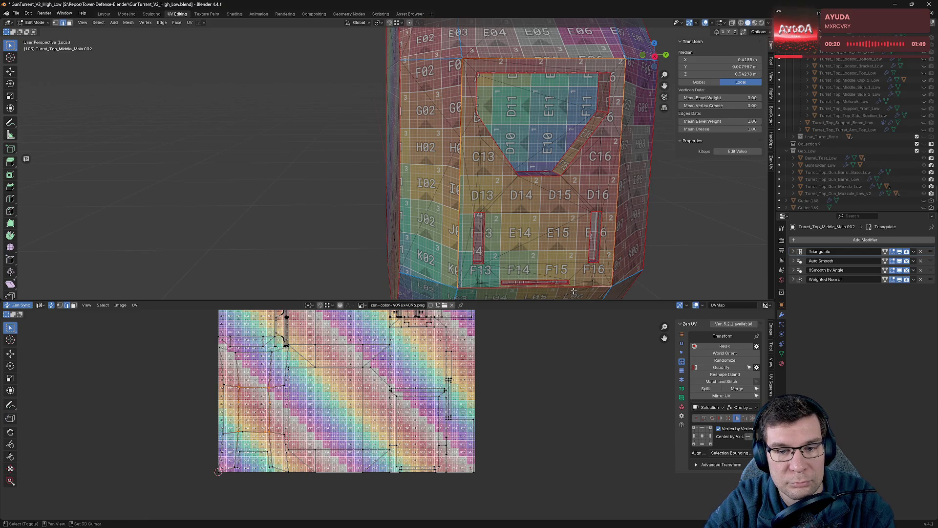
pyautogui.hotkey('alt', 'q')
pyautogui.click(432, 295)
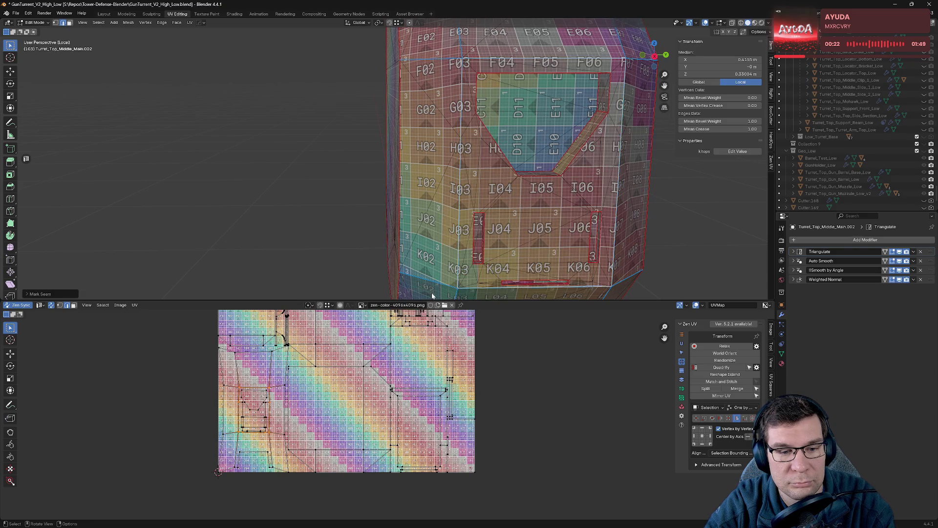
pyautogui.moveTo(439, 191)
pyautogui.mouseDown(button='middle')
pyautogui.moveTo(464, 189)
pyautogui.moveTo(492, 167)
pyautogui.mouseUp(button='middle')
pyautogui.scroll(6, 464, 189)
pyautogui.keyDown('alt'); pyautogui.click(516, 125); pyautogui.keyUp('alt')
pyautogui.moveTo(481, 136); pyautogui.dragTo(429, 134, button='middle')
pyautogui.hotkey('alt', 'q')
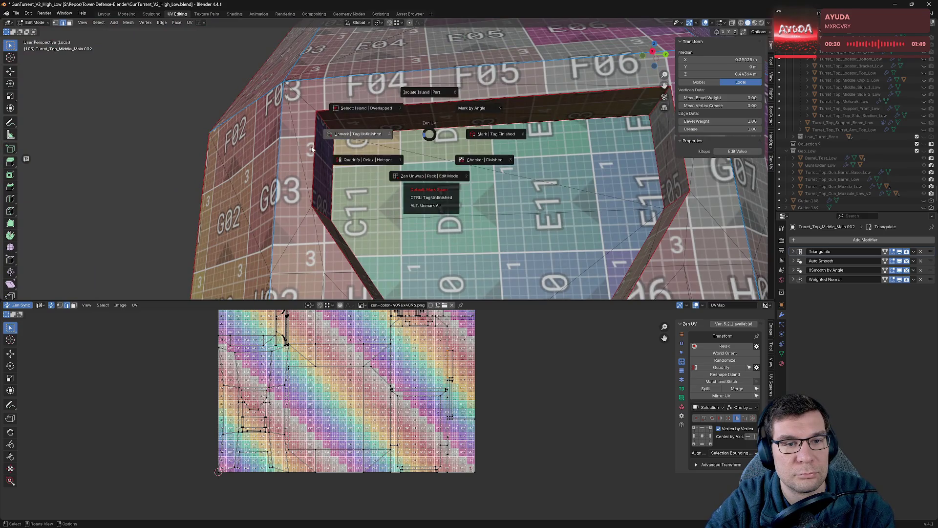
pyautogui.click(429, 176)
# - Seam the window opening's top edge and the edges by the I-row faces
pyautogui.moveTo(429, 180)
pyautogui.mouseDown(button='middle')
pyautogui.moveTo(470, 218)
pyautogui.moveTo(439, 71)
pyautogui.mouseUp(button='middle')
pyautogui.keyDown('alt'); pyautogui.click(440, 70); pyautogui.keyUp('alt')
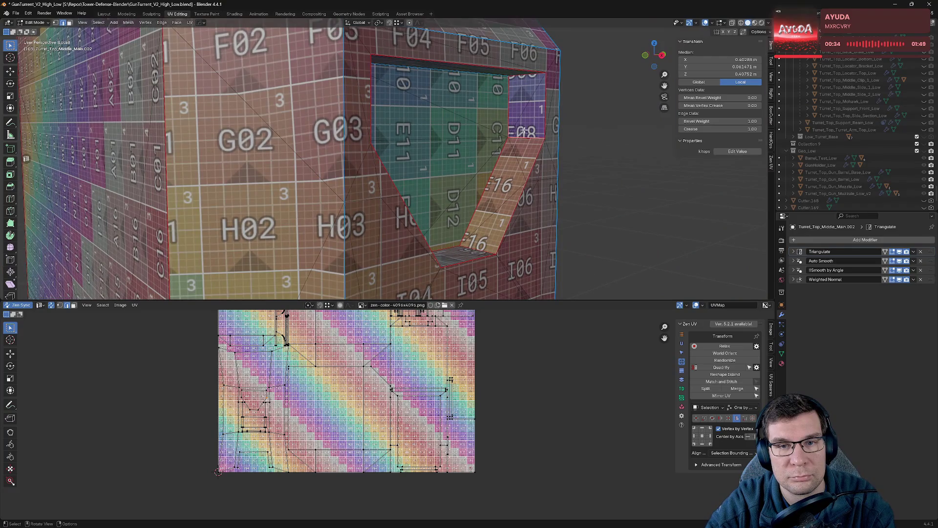
pyautogui.moveTo(538, 161); pyautogui.dragTo(475, 197, button='middle')
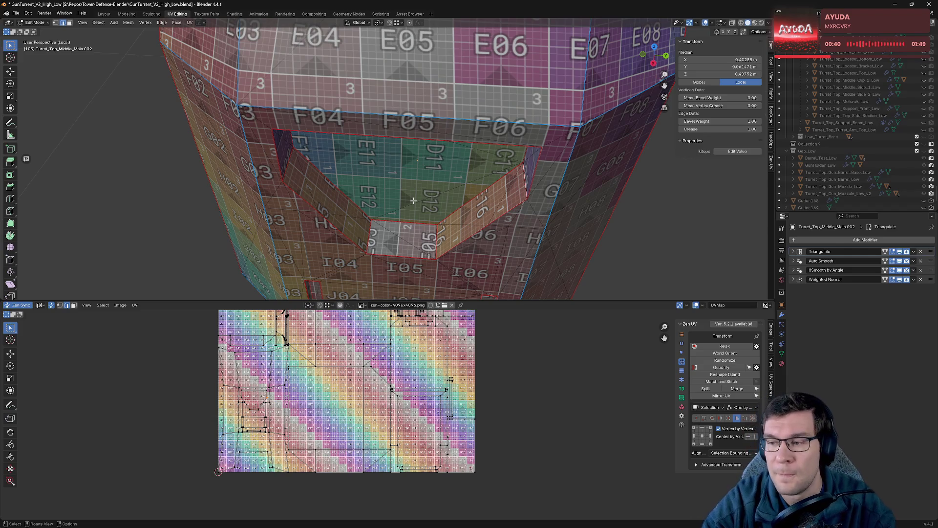
pyautogui.moveTo(436, 132)
pyautogui.mouseDown(button='middle')
pyautogui.moveTo(450, 181)
pyautogui.moveTo(416, 217)
pyautogui.mouseUp(button='middle')
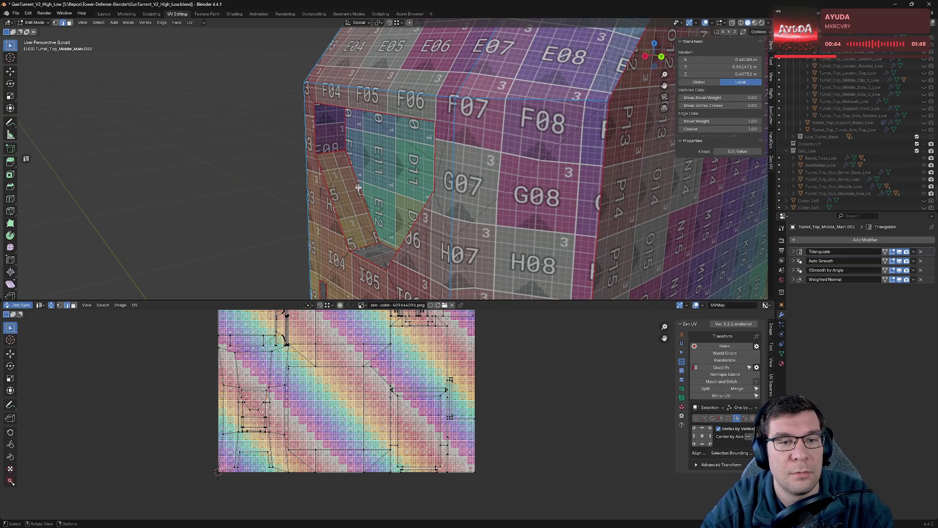
pyautogui.hotkey('alt', 'q')
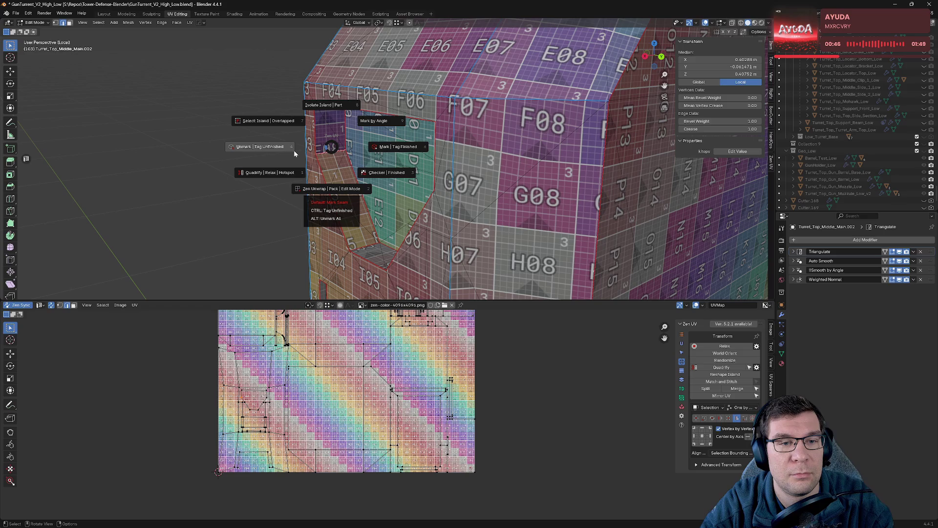
pyautogui.click(353, 145)
pyautogui.moveTo(355, 144)
pyautogui.mouseDown(button='middle')
pyautogui.moveTo(352, 232)
pyautogui.moveTo(480, 210)
pyautogui.mouseUp(button='middle')
pyautogui.moveTo(442, 143)
pyautogui.mouseDown(button='middle')
pyautogui.moveTo(450, 123)
pyautogui.moveTo(383, 170)
pyautogui.moveTo(443, 107)
pyautogui.moveTo(424, 247)
pyautogui.mouseUp(button='middle')
pyautogui.press('`')
pyautogui.click(337, 170)
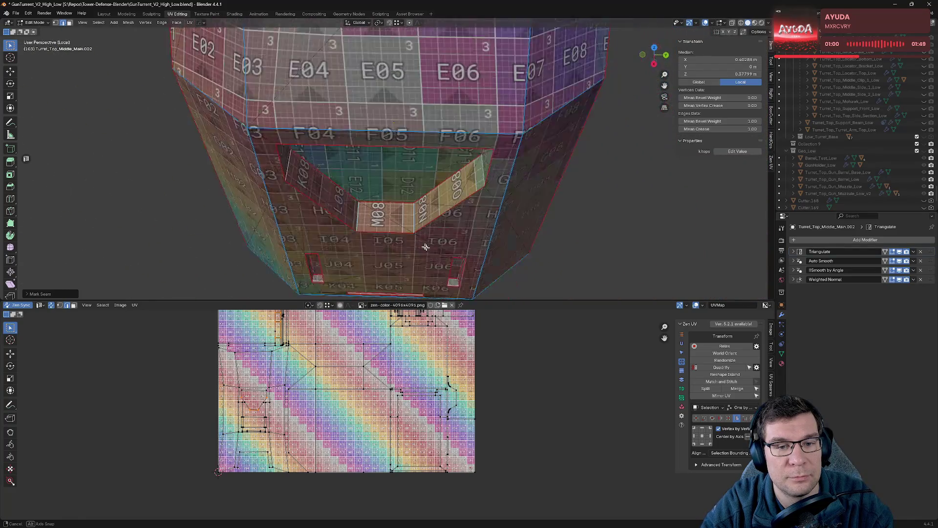
# - Mark seams along the recessed slot edges beside J04
pyautogui.moveTo(424, 247)
pyautogui.mouseDown(button='middle')
pyautogui.moveTo(445, 282)
pyautogui.moveTo(304, 156)
pyautogui.moveTo(450, 146)
pyautogui.mouseUp(button='middle')
pyautogui.scroll(2, 304, 156)
pyautogui.scroll(2, 304, 156)
pyautogui.scroll(2, 304, 156)
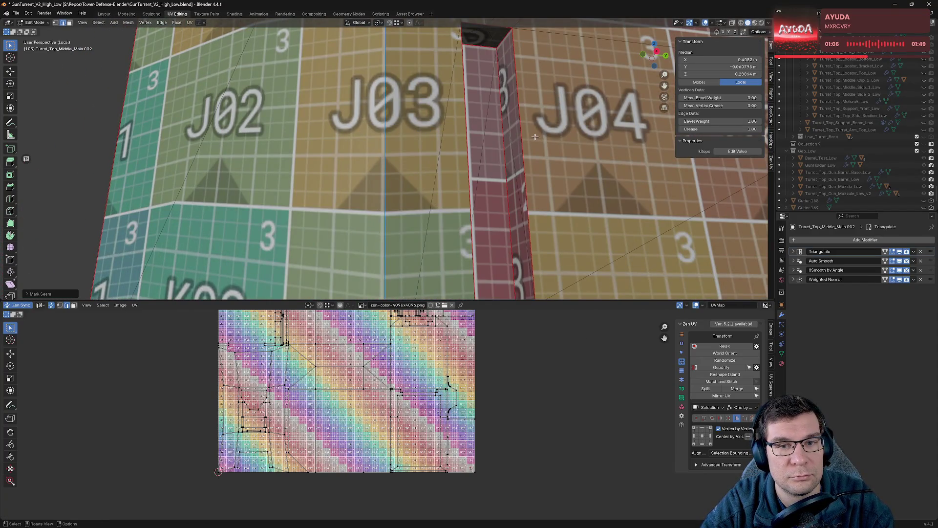
pyautogui.moveTo(534, 137); pyautogui.dragTo(383, 108, button='middle')
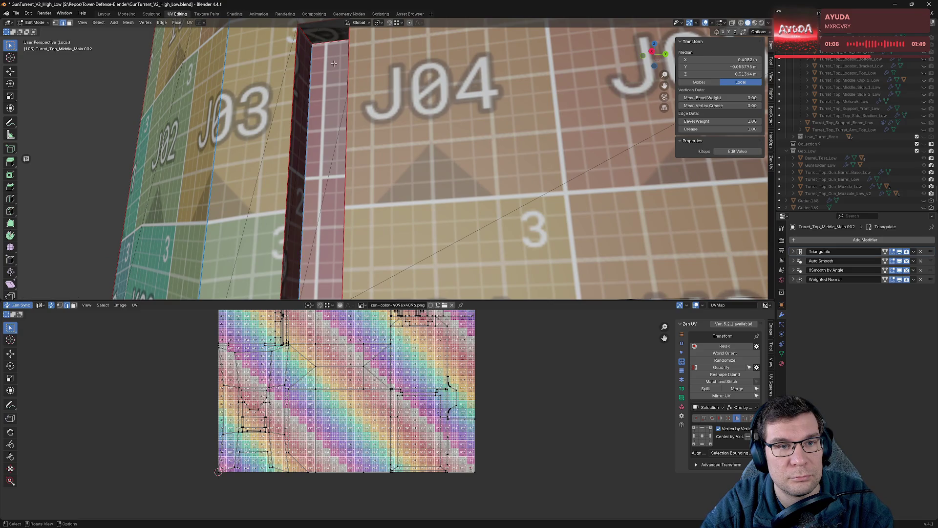
pyautogui.hotkey('alt', 'e')
pyautogui.click(297, 62)
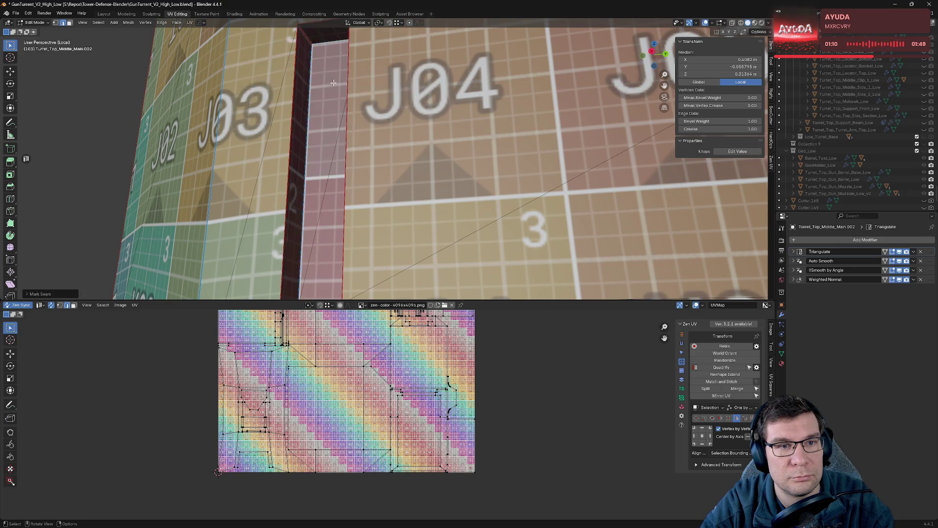
pyautogui.moveTo(297, 63); pyautogui.dragTo(420, 69, button='middle')
pyautogui.hotkey('alt', 'e')
pyautogui.click(342, 116)
# - Seam the lower slot and the slot's right edge near J06 on the middle body
pyautogui.keyDown('shift'); pyautogui.moveTo(342, 116); pyautogui.dragTo(286, 152, button='middle'); pyautogui.keyUp('shift')
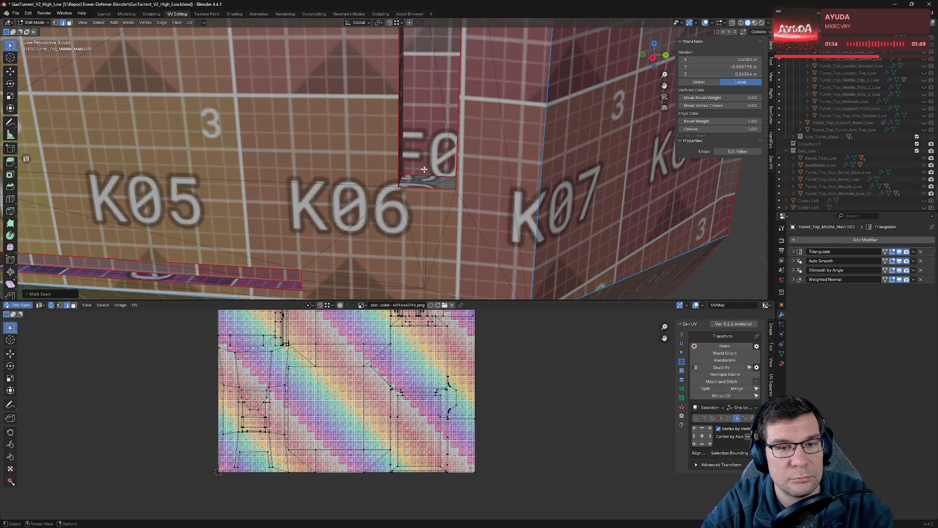
pyautogui.keyDown('shift'); pyautogui.moveTo(479, 147); pyautogui.dragTo(543, 148, button='middle'); pyautogui.keyUp('shift')
pyautogui.hotkey('alt', 'e')
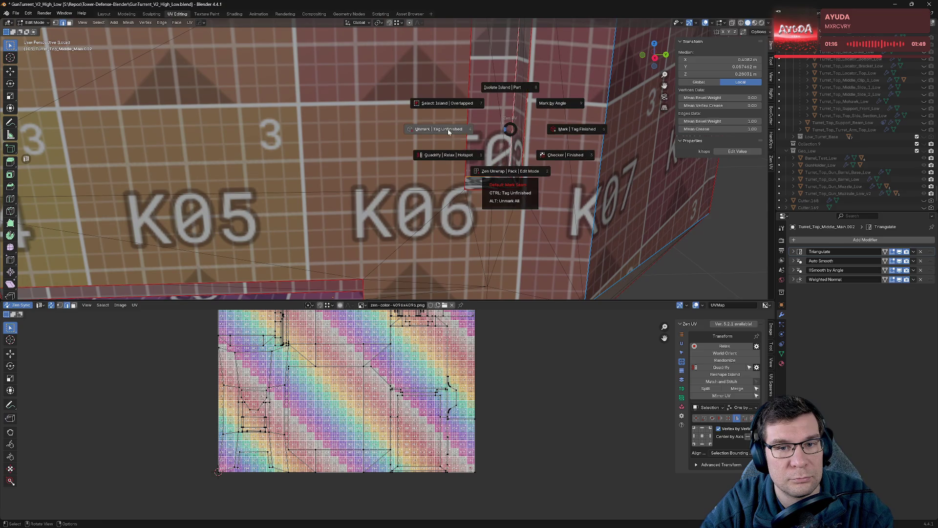
pyautogui.click(537, 120)
pyautogui.moveTo(555, 79); pyautogui.dragTo(499, 159, button='middle')
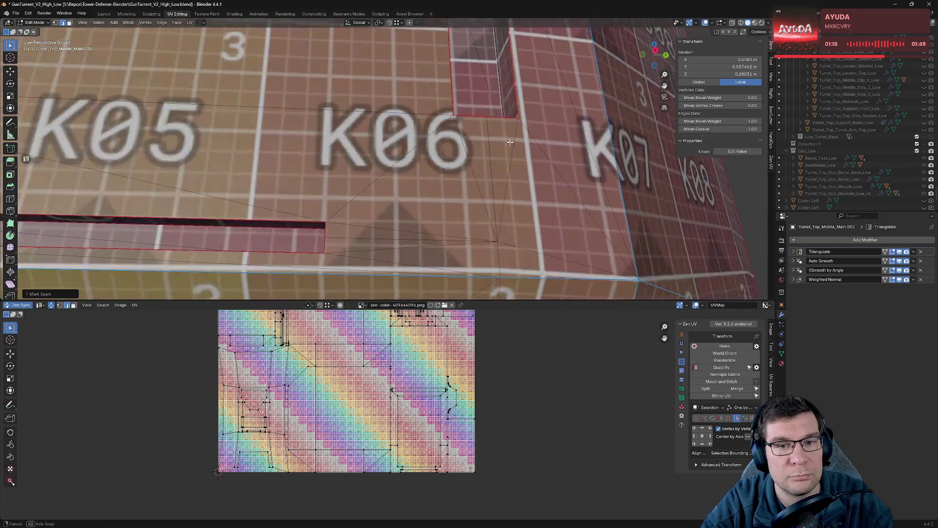
pyautogui.hotkey('alt', 'e')
pyautogui.click(425, 72)
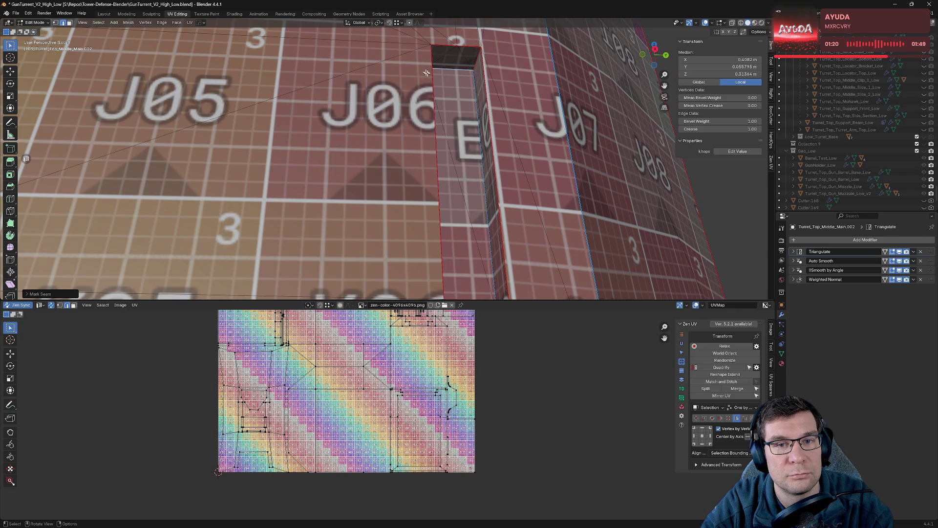
pyautogui.moveTo(542, 76)
pyautogui.mouseDown(button='middle')
pyautogui.moveTo(566, 180)
pyautogui.moveTo(317, 182)
pyautogui.mouseUp(button='middle')
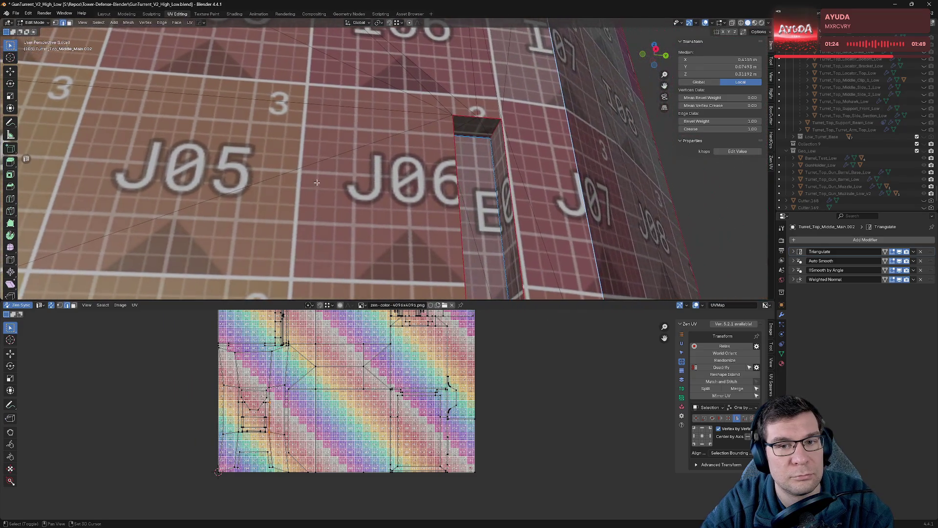
pyautogui.moveTo(511, 183)
pyautogui.mouseDown(button='middle')
pyautogui.moveTo(466, 167)
pyautogui.moveTo(507, 139)
pyautogui.mouseUp(button='middle')
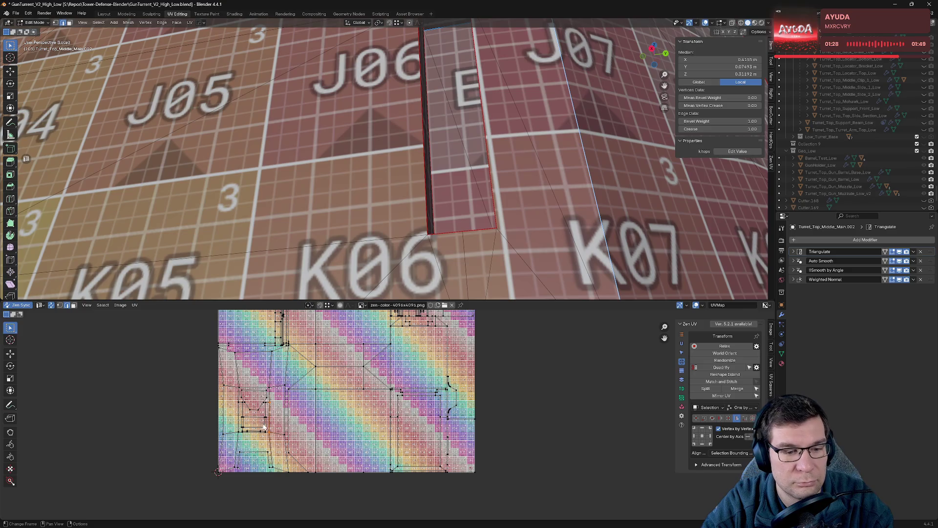
pyautogui.scroll(-5, 418, 189)
pyautogui.moveTo(417, 189); pyautogui.dragTo(416, 218, button='middle')
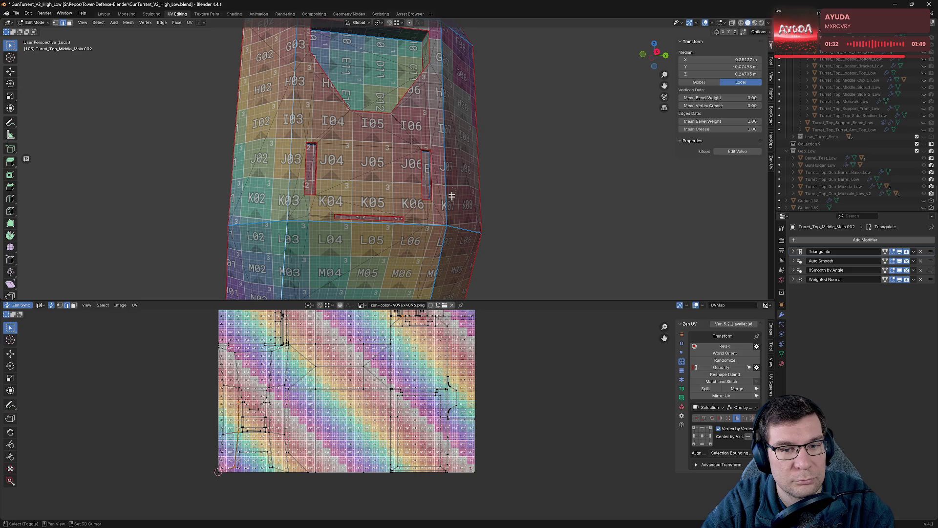
# - Seam the remaining side edges and Zen-unwrap the middle body with the new seams
pyautogui.hotkey('ctrl', 'e')
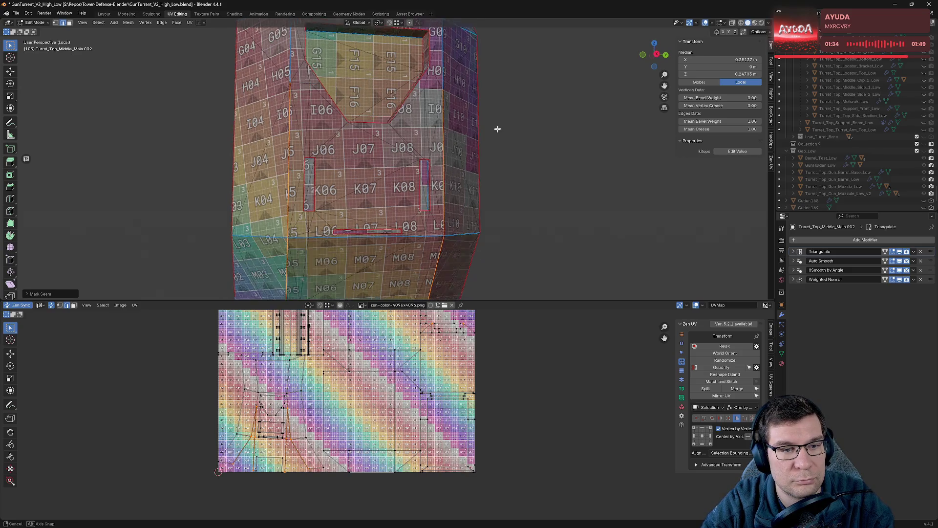
pyautogui.moveTo(496, 130); pyautogui.dragTo(490, 200, button='middle')
pyautogui.keyDown('shift'); pyautogui.click(446, 146); pyautogui.keyUp('shift')
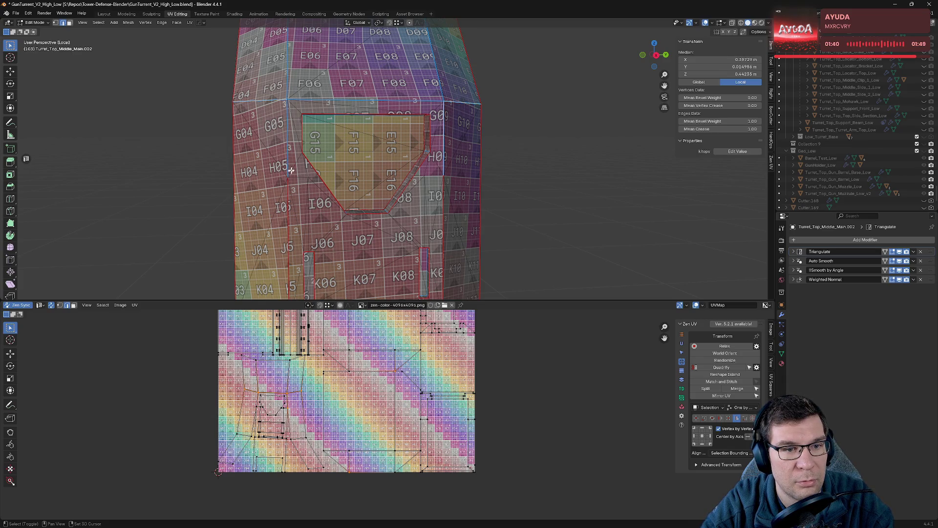
pyautogui.hotkey('ctrl', 'e')
pyautogui.moveTo(288, 149); pyautogui.dragTo(331, 165, button='middle')
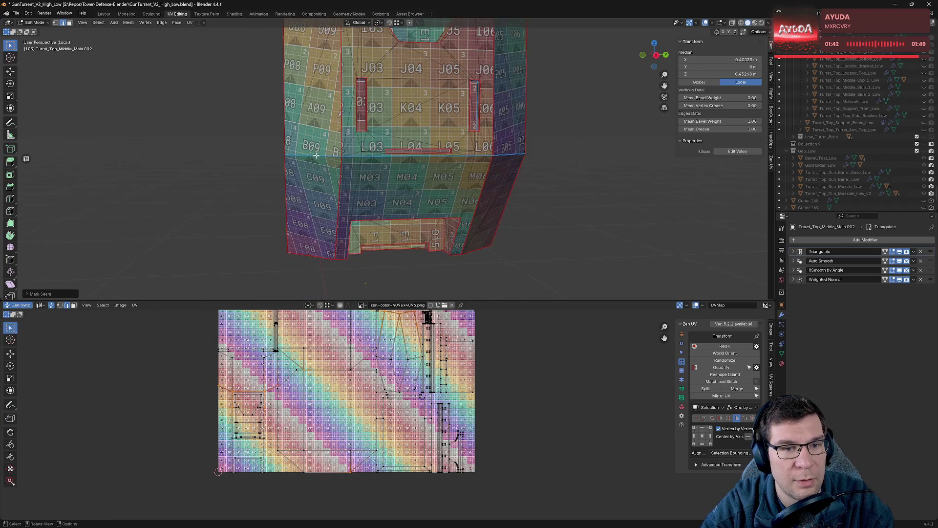
pyautogui.hotkey('ctrl', 'e')
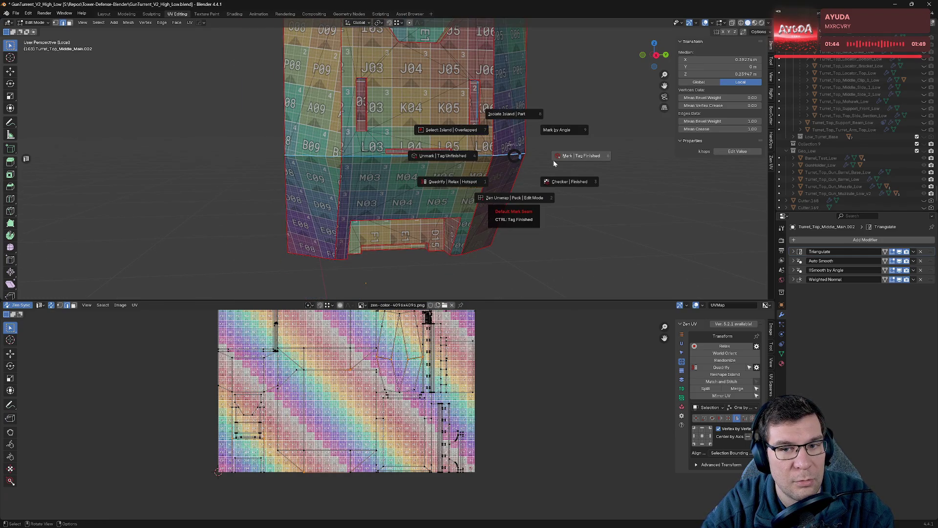
pyautogui.click(514, 198)
pyautogui.hotkey('ctrl', 'e')
pyautogui.click(444, 179)
pyautogui.hotkey('ctrl', 'e')
pyautogui.click(310, 185)
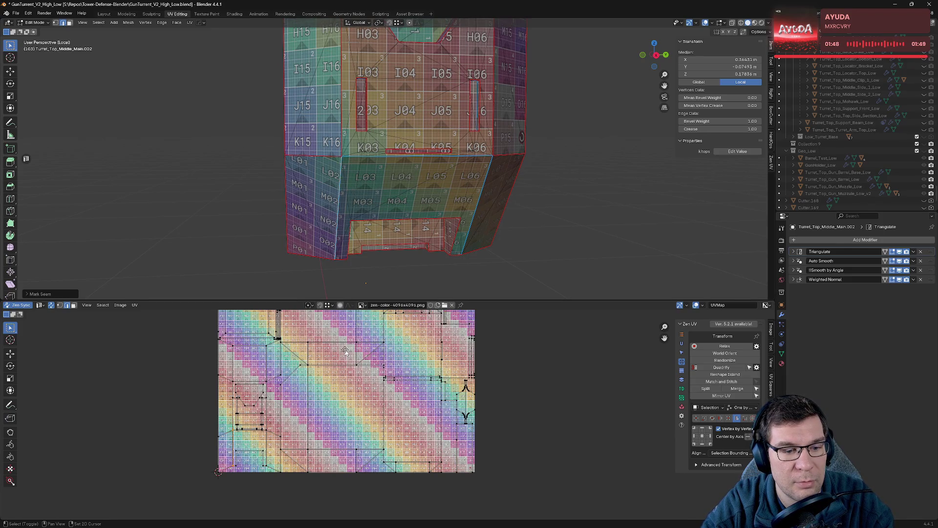
# - Seam the edge loop between the K and L rows and re-unwrap the body
pyautogui.moveTo(346, 350); pyautogui.dragTo(343, 398, button='middle')
pyautogui.hotkey('alt', 'a')
pyautogui.keyDown('alt'); pyautogui.click(394, 157); pyautogui.keyUp('alt')
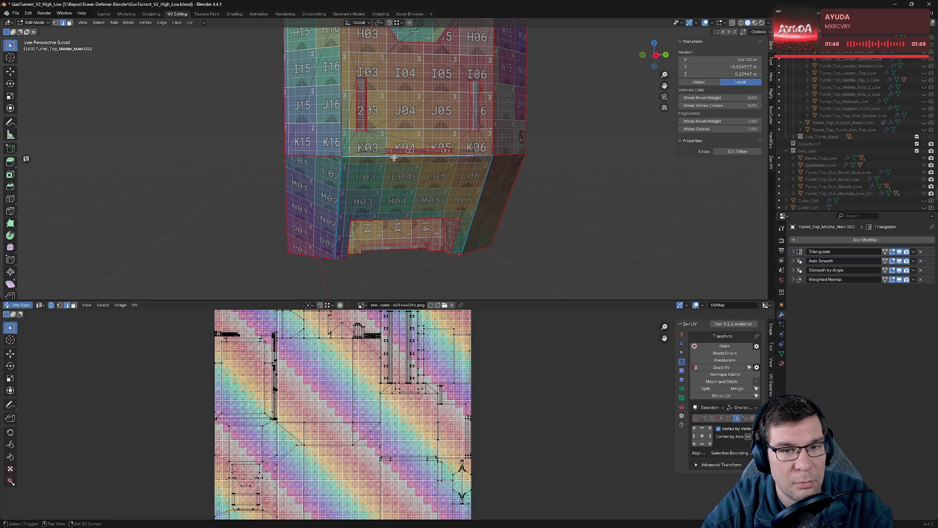
pyautogui.hotkey('alt', 'e')
pyautogui.click(532, 165)
pyautogui.hotkey('alt', 'a')
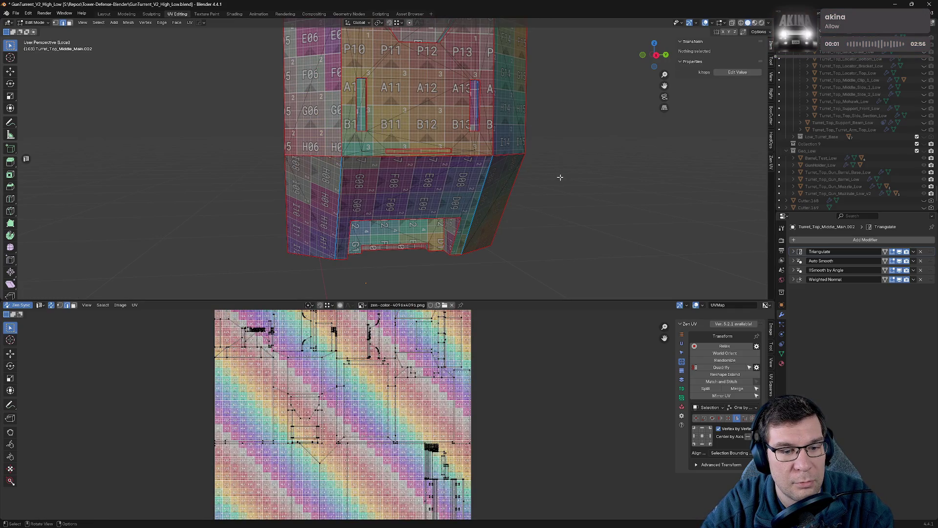
# - Try seaming an edge loop on the body's top, then undo it
pyautogui.moveTo(544, 168)
pyautogui.mouseDown(button='middle')
pyautogui.moveTo(555, 136)
pyautogui.moveTo(578, 120)
pyautogui.moveTo(554, 125)
pyautogui.moveTo(534, 218)
pyautogui.moveTo(520, 232)
pyautogui.moveTo(492, 233)
pyautogui.moveTo(509, 230)
pyautogui.mouseUp(button='middle')
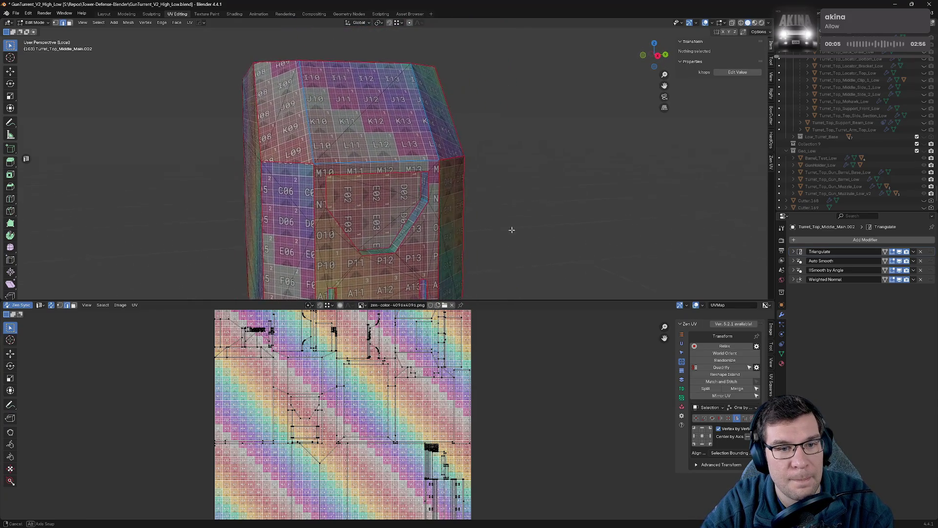
pyautogui.keyDown('alt'); pyautogui.click(422, 161); pyautogui.keyUp('alt')
pyautogui.hotkey('alt', 'e')
pyautogui.click(505, 163)
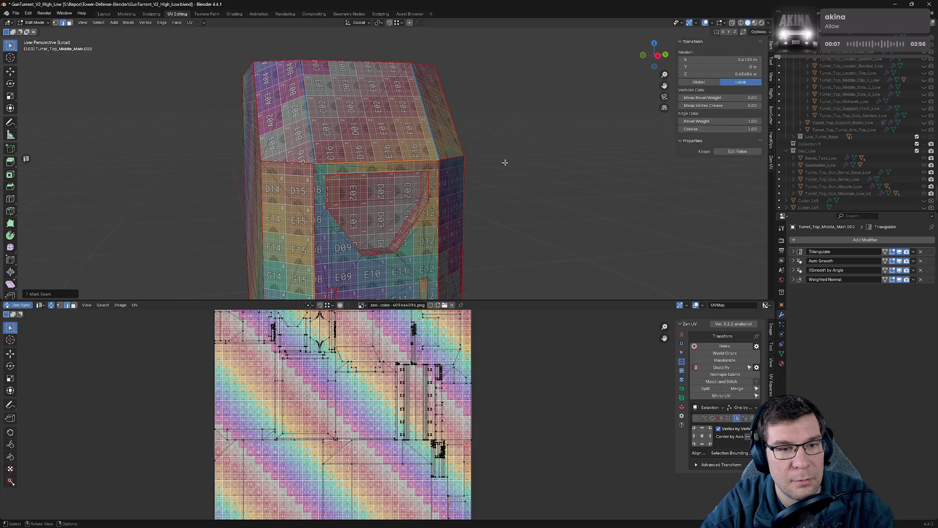
pyautogui.hotkey('ctrl', 'z')
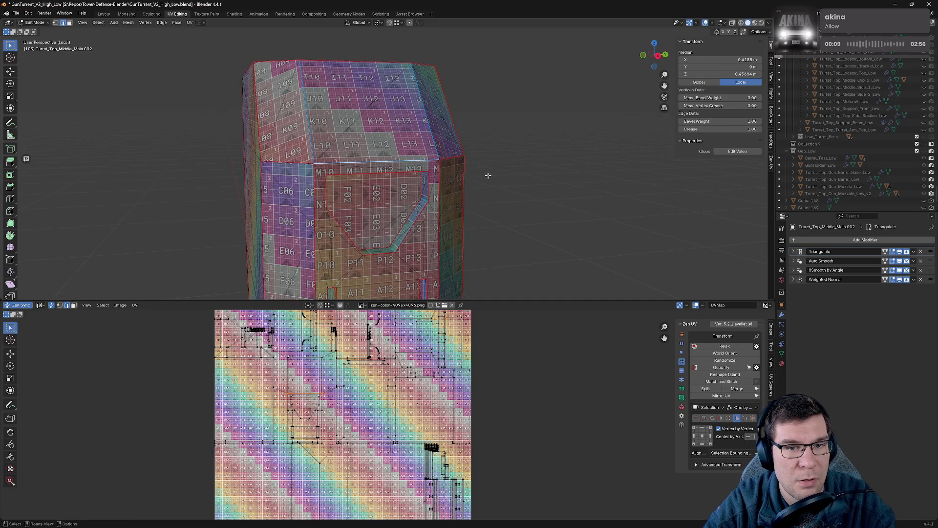
pyautogui.moveTo(488, 175); pyautogui.dragTo(480, 173, button='middle')
pyautogui.hotkey('ctrl', 'z')
pyautogui.hotkey('ctrl', 'z')
# - Save the blend file and hide the turret's middle body in the Outliner
pyautogui.moveTo(515, 211); pyautogui.dragTo(554, 215, button='middle')
pyautogui.hotkey('ctrl', 's')
pyautogui.moveTo(536, 176); pyautogui.dragTo(506, 183, button='middle')
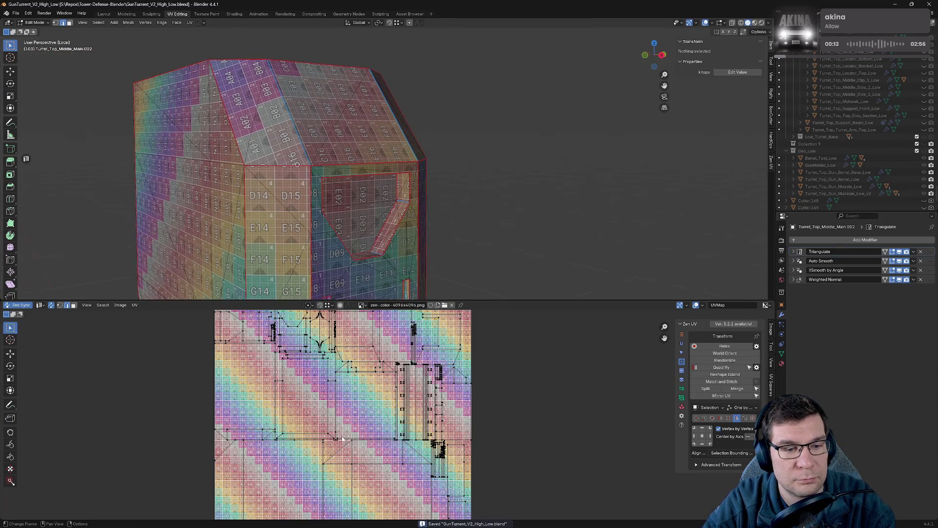
pyautogui.scroll(-4, 440, 339)
pyautogui.moveTo(546, 248); pyautogui.dragTo(513, 242, button='middle')
pyautogui.scroll(-3, 513, 242)
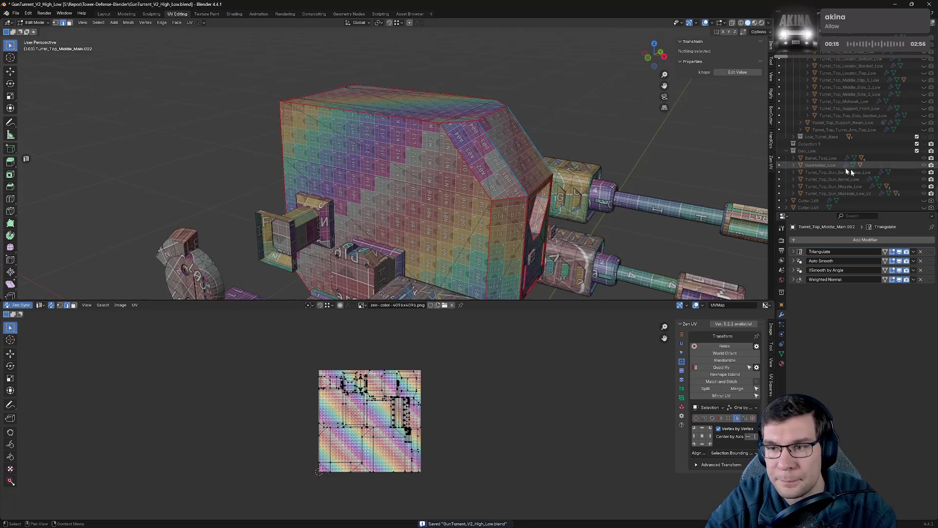
pyautogui.scroll(3, 893, 128)
pyautogui.click(924, 75)
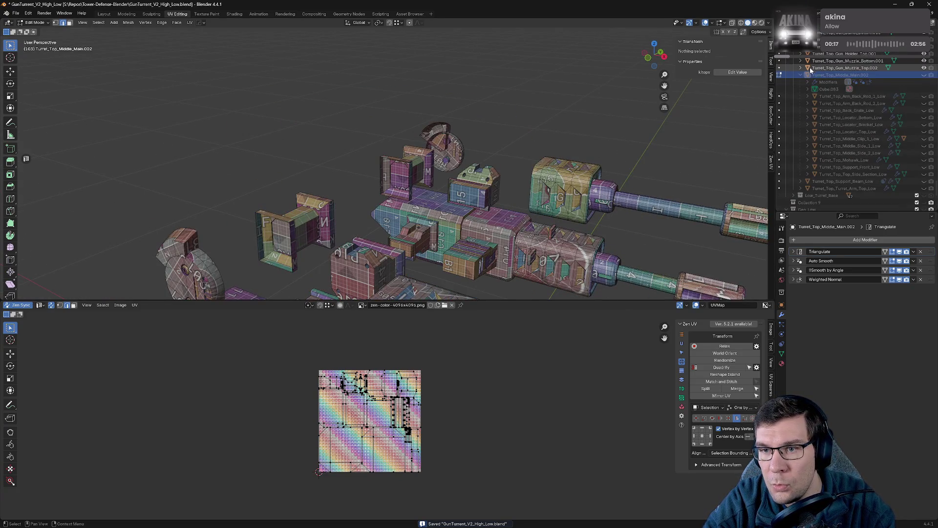
# - Rename Turret_Top_Gun_Muzzle_Top.002 to Turret_Top_Gun_Muzzle_Top_Low
pyautogui.click(810, 67)
pyautogui.doubleClick(843, 67)
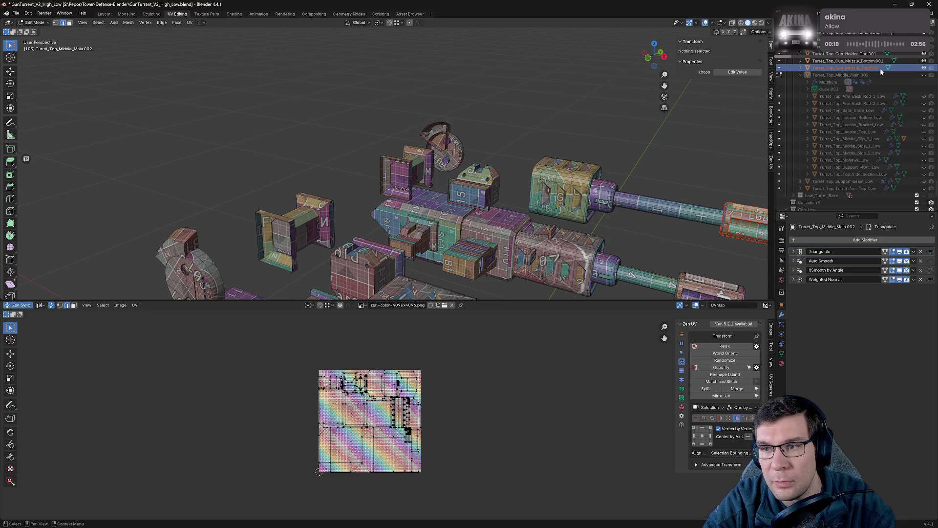
pyautogui.scroll(3, 870, 97)
pyautogui.press('BackSpace')
pyautogui.press('BackSpace')
pyautogui.press('BackSpace')
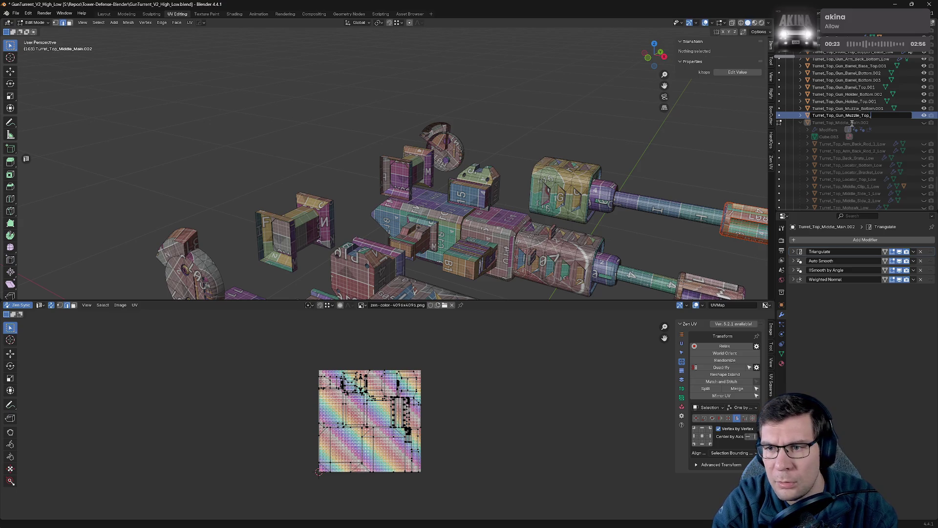
pyautogui.write('Low')
pyautogui.press('Return')
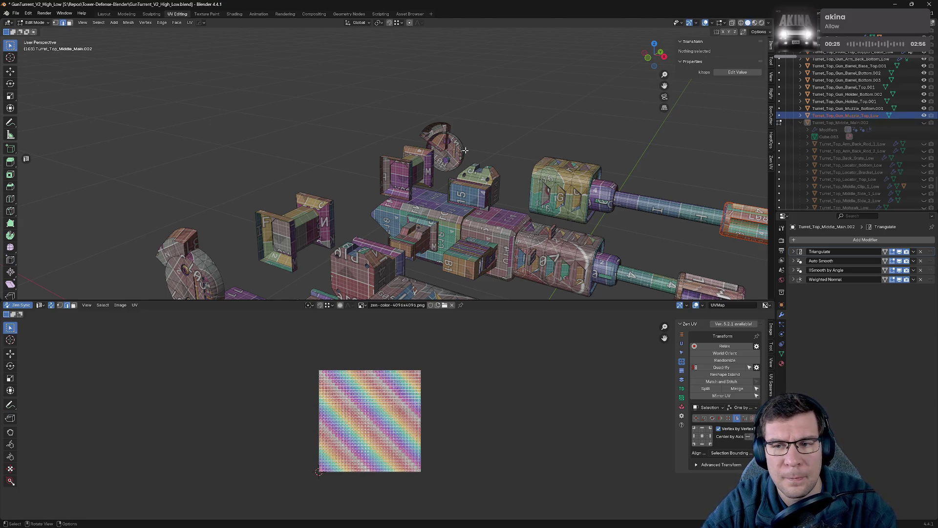
pyautogui.scroll(-2, 670, 215)
pyautogui.scroll(2, 668, 214)
pyautogui.scroll(2, 669, 215)
pyautogui.scroll(2, 669, 214)
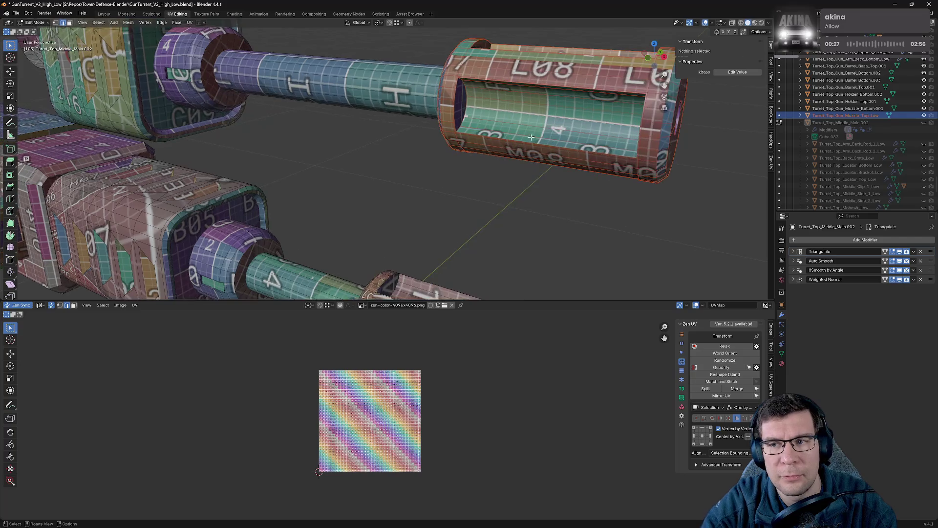
# - Edit the muzzle top mesh and mark an edge on it as a seam
pyautogui.press('Tab')
pyautogui.press('Tab')
pyautogui.moveTo(703, 178)
pyautogui.mouseDown(button='middle')
pyautogui.moveTo(585, 163)
pyautogui.moveTo(710, 180)
pyautogui.moveTo(674, 172)
pyautogui.moveTo(526, 219)
pyautogui.mouseUp(button='middle')
pyautogui.scroll(-2, 527, 219)
pyautogui.press('Tab')
pyautogui.moveTo(429, 238)
pyautogui.mouseDown(button='middle')
pyautogui.moveTo(310, 212)
pyautogui.moveTo(431, 250)
pyautogui.moveTo(363, 181)
pyautogui.mouseUp(button='middle')
pyautogui.press('Tab')
pyautogui.scroll(3, 432, 251)
pyautogui.scroll(3, 432, 250)
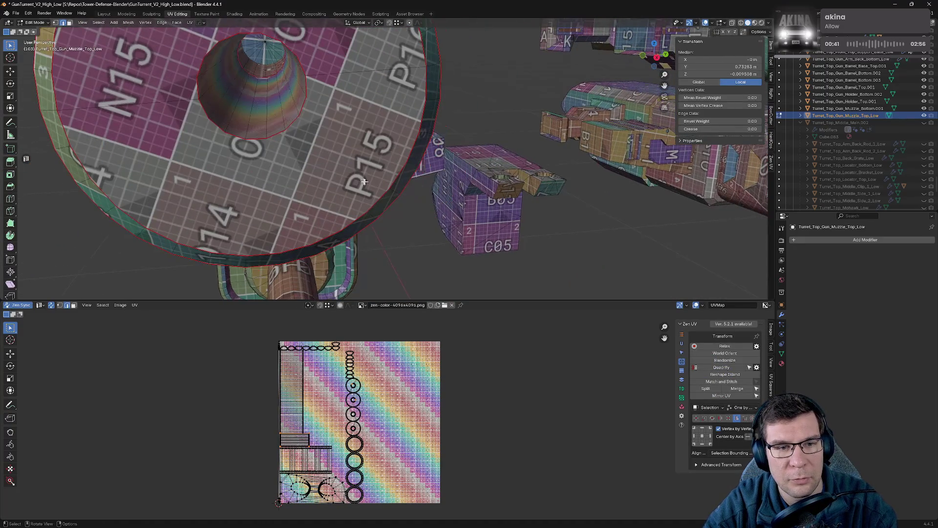
pyautogui.hotkey('alt', 'a')
pyautogui.hotkey('ctrl', 'z')
pyautogui.click(266, 110)
pyautogui.click(314, 147)
pyautogui.moveTo(314, 147); pyautogui.dragTo(397, 128, button='middle')
pyautogui.scroll(-5, 398, 128)
# - Re-unwrap the muzzle and isolate the two muzzle parts in Local View
pyautogui.press('Tab')
pyautogui.moveTo(403, 203)
pyautogui.mouseDown(button='middle')
pyautogui.moveTo(437, 210)
pyautogui.moveTo(547, 190)
pyautogui.moveTo(553, 209)
pyautogui.mouseUp(button='middle')
pyautogui.press('Tab')
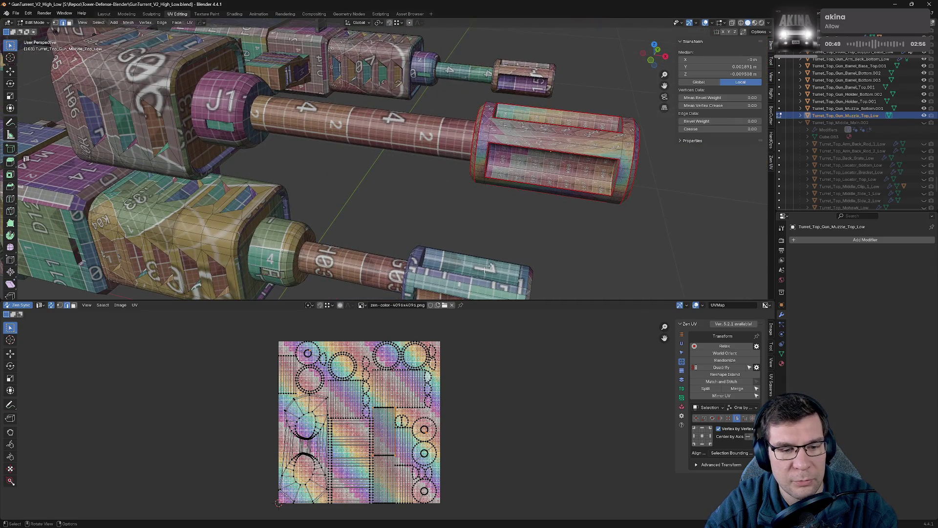
pyautogui.press('Tab')
pyautogui.press('/')
pyautogui.press('Tab')
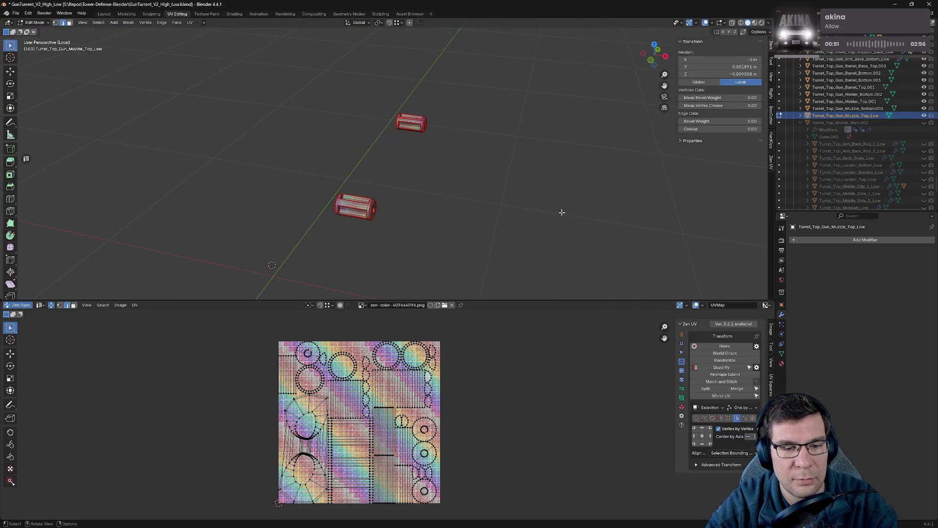
pyautogui.scroll(3, 427, 247)
# - Seam the edge loop inside the muzzle top's hole
pyautogui.moveTo(426, 247); pyautogui.dragTo(423, 203, button='middle')
pyautogui.moveTo(621, 151); pyautogui.dragTo(653, 153, button='middle')
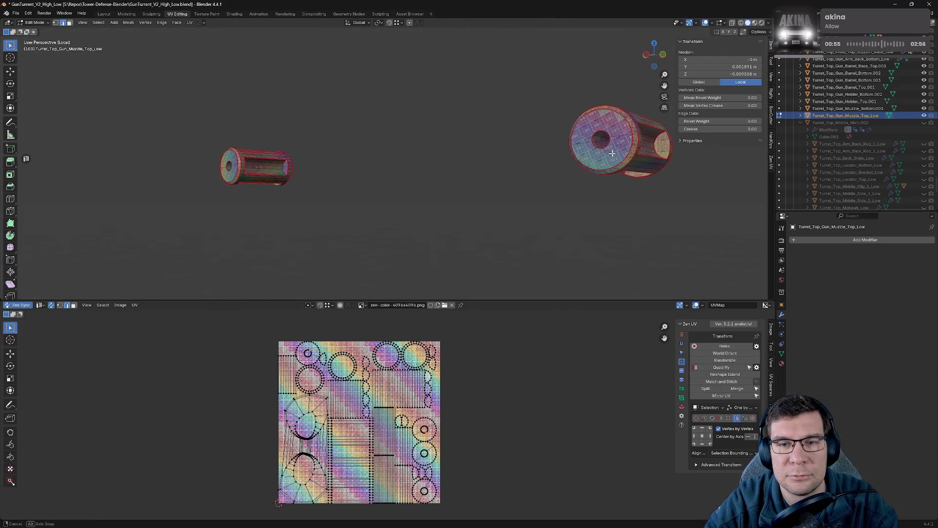
pyautogui.moveTo(656, 113)
pyautogui.mouseDown(button='middle')
pyautogui.moveTo(569, 113)
pyautogui.moveTo(377, 145)
pyautogui.moveTo(461, 185)
pyautogui.mouseUp(button='middle')
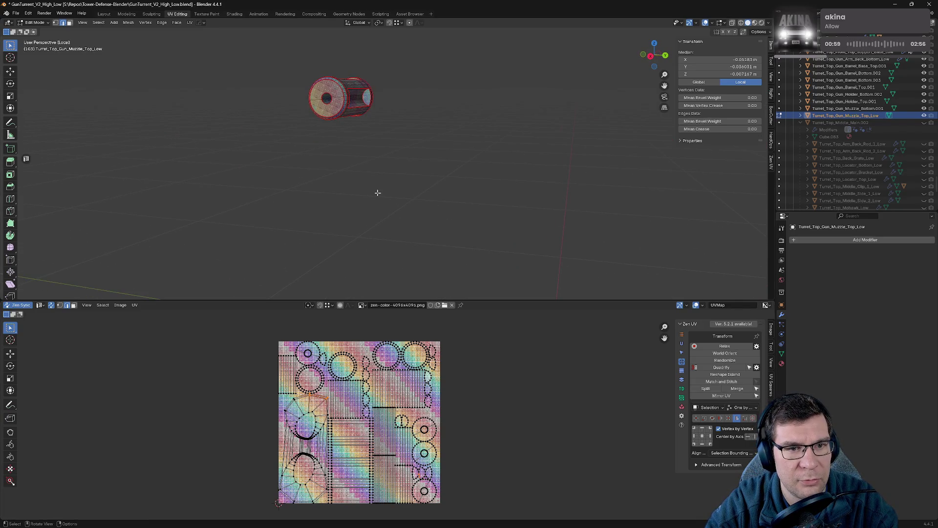
pyautogui.press('KP_Decimal')
pyautogui.moveTo(377, 192)
pyautogui.mouseDown(button='middle')
pyautogui.moveTo(450, 152)
pyautogui.moveTo(428, 160)
pyautogui.mouseUp(button='middle')
pyautogui.hotkey('alt', 'a')
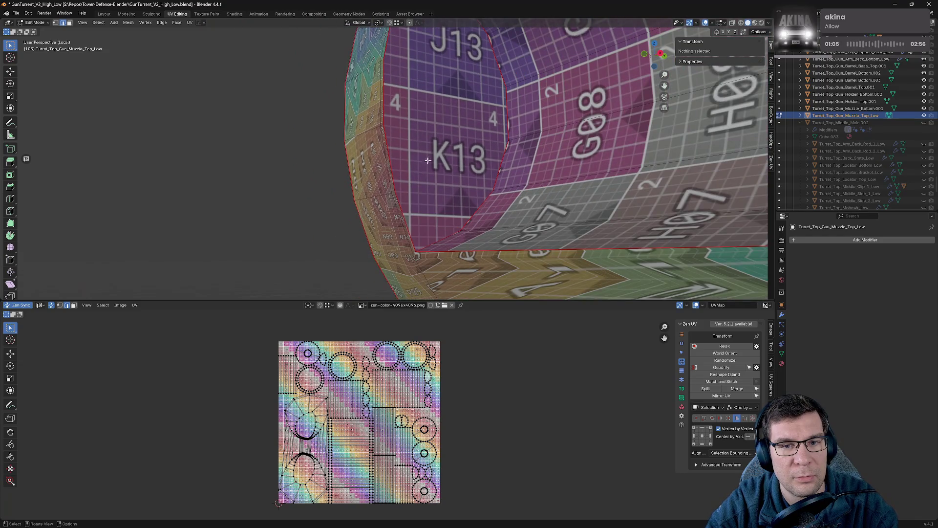
pyautogui.keyDown('shift'); pyautogui.click(379, 77); pyautogui.keyUp('shift')
pyautogui.press('Tab')
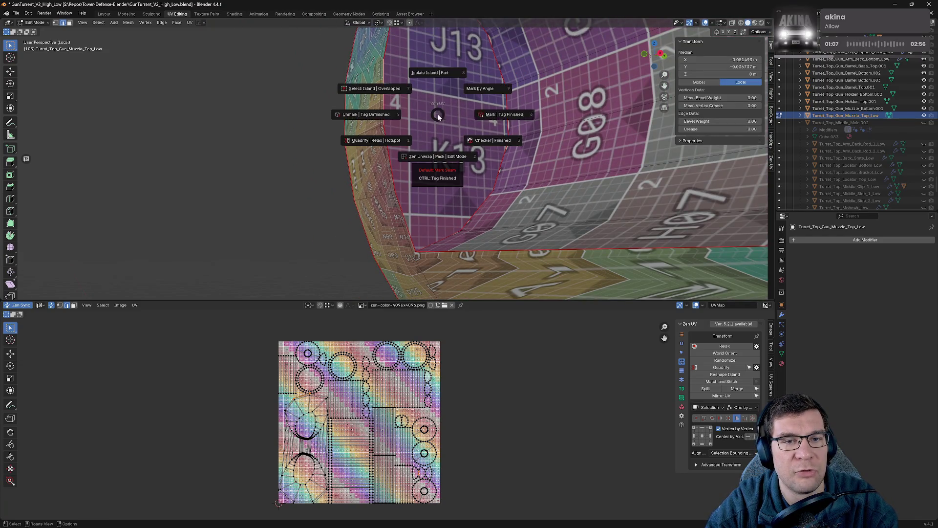
pyautogui.click(485, 112)
# - Seam an edge loop along the cylinder side and re-unwrap the muzzle top
pyautogui.moveTo(472, 127); pyautogui.dragTo(484, 165, button='middle')
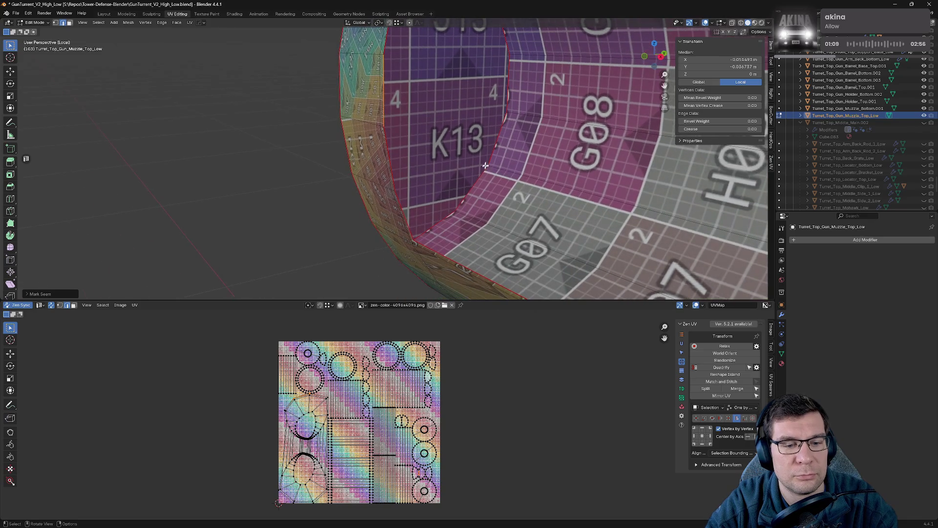
pyautogui.moveTo(411, 285)
pyautogui.mouseDown(button='middle')
pyautogui.moveTo(526, 120)
pyautogui.moveTo(294, 227)
pyautogui.moveTo(330, 220)
pyautogui.mouseUp(button='middle')
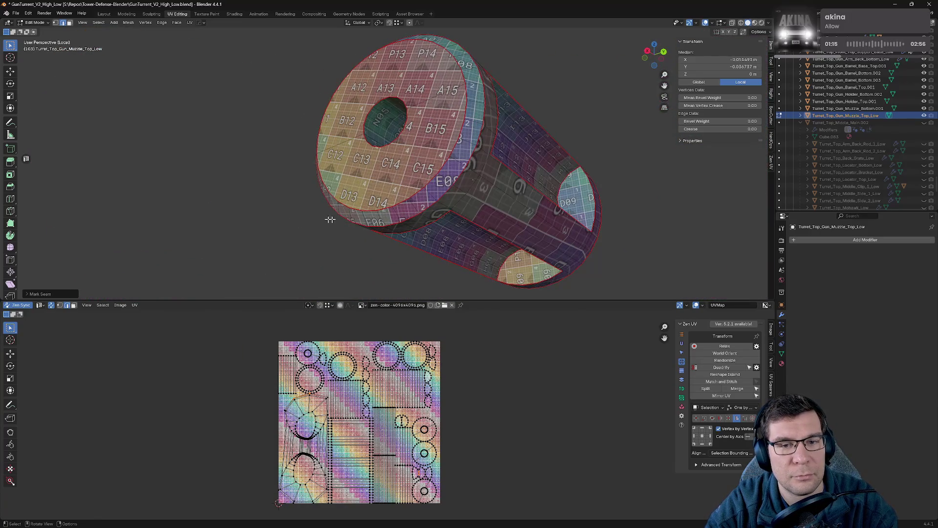
pyautogui.keyDown('alt'); pyautogui.keyDown('shift'); pyautogui.click(445, 181); pyautogui.keyUp('shift'); pyautogui.keyUp('alt')
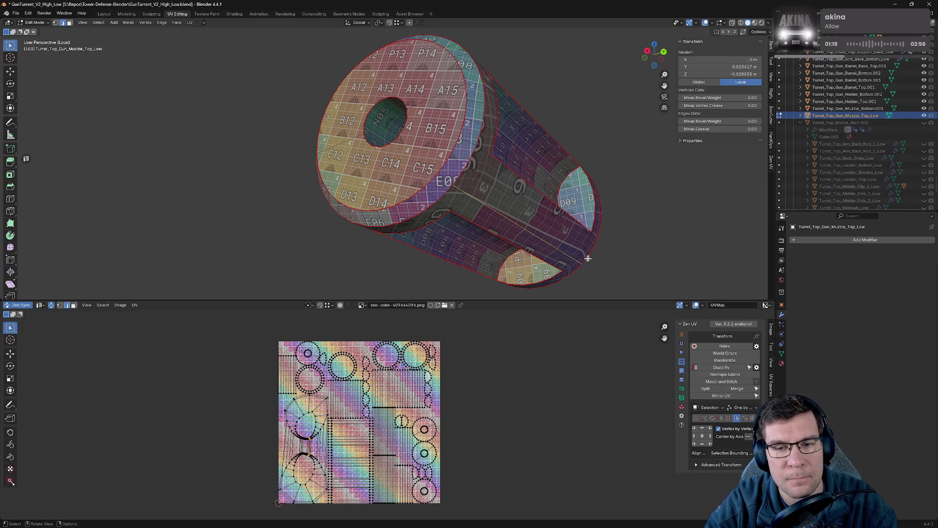
pyautogui.hotkey('ctrl', 'e')
pyautogui.scroll(-3, 610, 259)
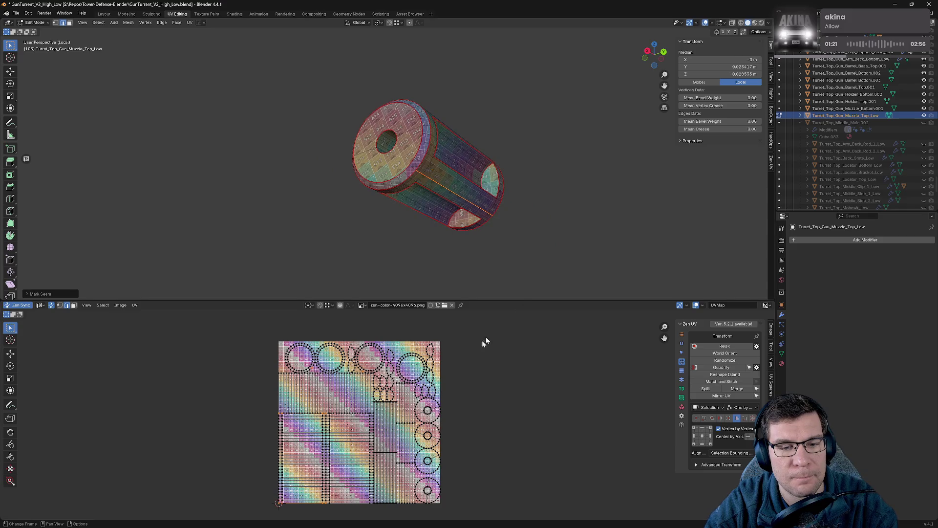
pyautogui.scroll(2, 484, 342)
pyautogui.scroll(3, 439, 381)
pyautogui.scroll(1, 404, 416)
# - Save the file, exit Local View to the full turret and add the muzzle bottom to the selection
pyautogui.hotkey('ctrl', 's')
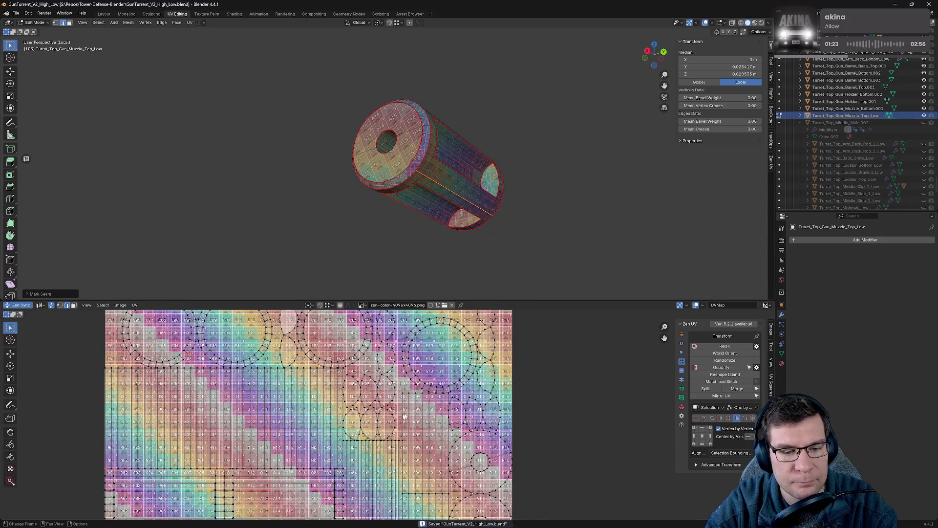
pyautogui.scroll(5, 403, 415)
pyautogui.click(408, 416)
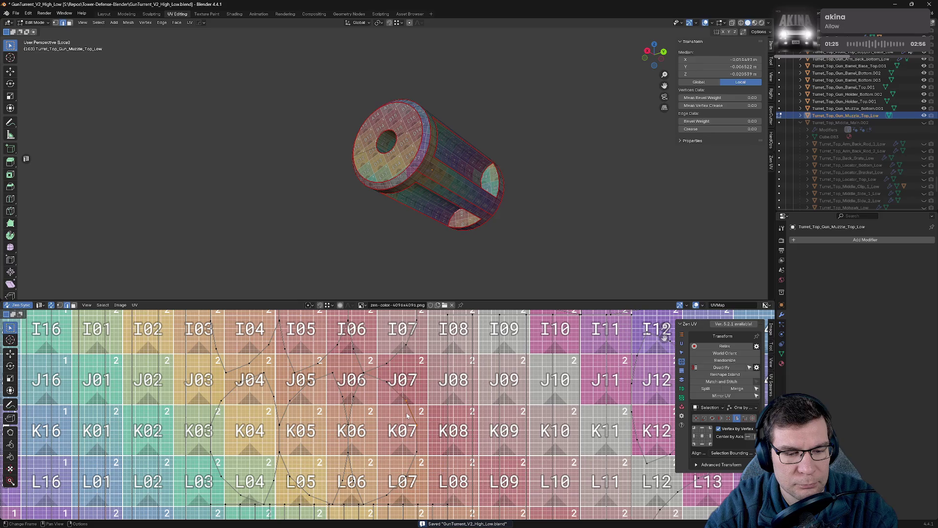
pyautogui.scroll(-2, 408, 416)
pyautogui.scroll(-3, 408, 416)
pyautogui.scroll(-2, 408, 416)
pyautogui.moveTo(519, 245)
pyautogui.mouseDown(button='middle')
pyautogui.moveTo(437, 240)
pyautogui.moveTo(398, 287)
pyautogui.moveTo(314, 267)
pyautogui.moveTo(418, 251)
pyautogui.mouseUp(button='middle')
pyautogui.press('KP_Divide')
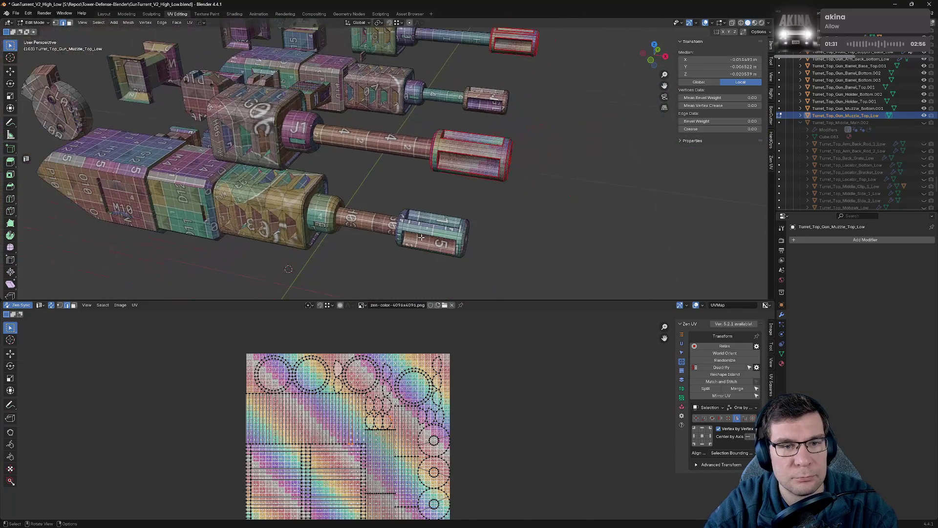
pyautogui.press('Tab')
pyautogui.keyDown('shift'); pyautogui.click(422, 238); pyautogui.keyUp('shift')
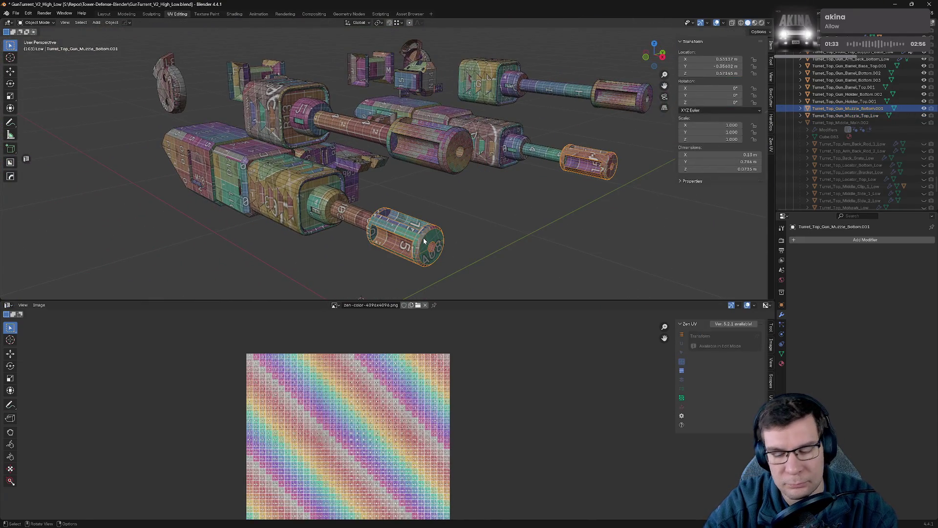
# - Isolate the muzzles and mark seams on both inner hole edges of the muzzle bottom
pyautogui.press('KP_Divide')
pyautogui.press('Tab')
pyautogui.press('a')
pyautogui.scroll(3, 276, 186)
pyautogui.moveTo(277, 186); pyautogui.dragTo(459, 212, button='middle')
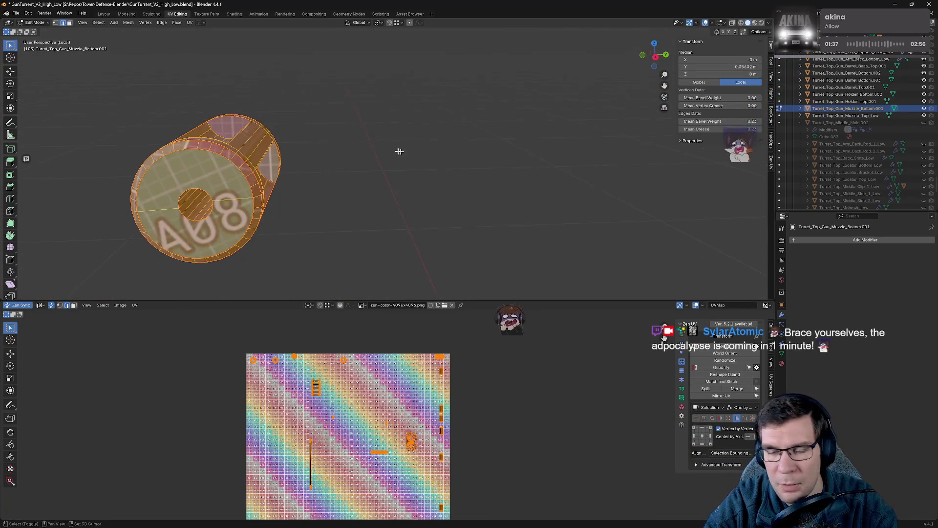
pyautogui.scroll(3, 458, 212)
pyautogui.click(323, 241)
pyautogui.hotkey('alt', 'q')
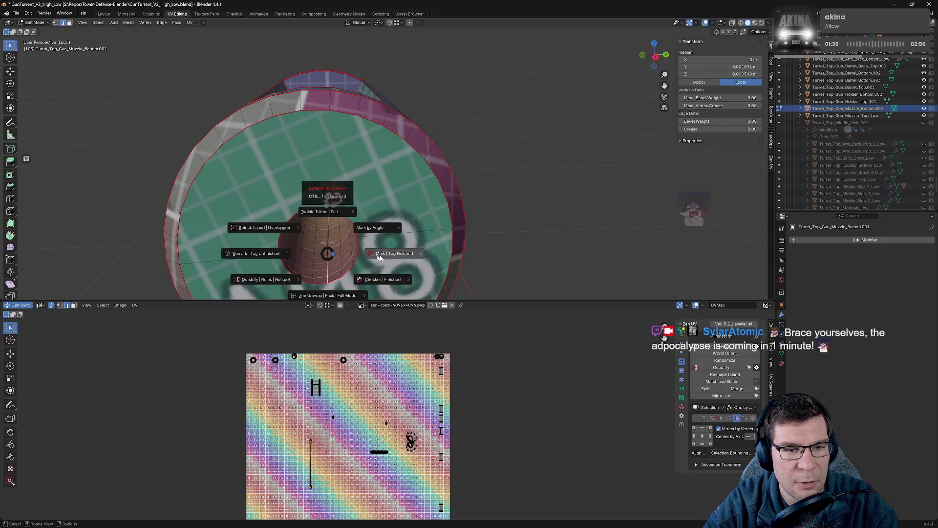
pyautogui.click(386, 264)
pyautogui.scroll(-5, 386, 265)
pyautogui.moveTo(367, 192); pyautogui.dragTo(688, 212, button='middle')
pyautogui.scroll(5, 219, 237)
pyautogui.moveTo(221, 198); pyautogui.dragTo(376, 212, button='middle')
pyautogui.click(341, 242)
pyautogui.hotkey('alt', 'q')
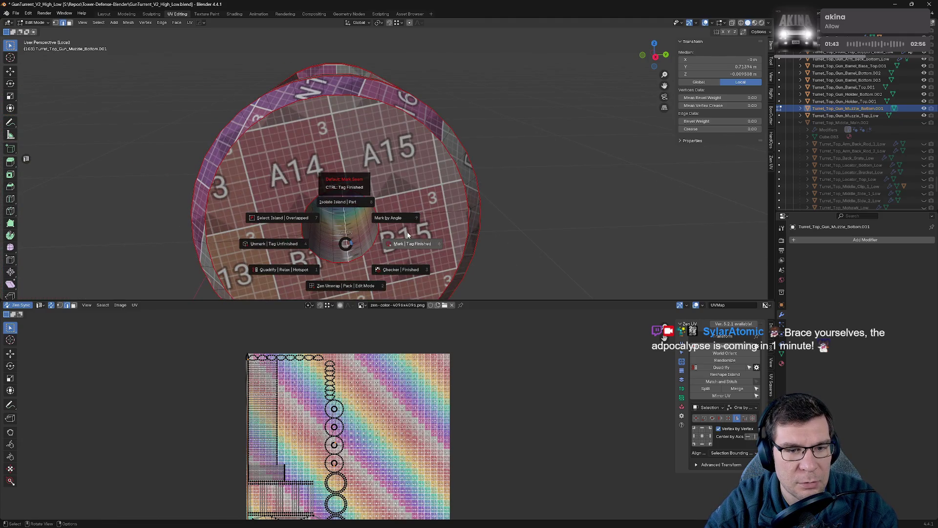
pyautogui.click(437, 237)
pyautogui.scroll(-4, 453, 239)
# - Mark seams along the side edges of the small cylinder
pyautogui.moveTo(453, 240)
pyautogui.mouseDown(button='middle')
pyautogui.moveTo(517, 246)
pyautogui.moveTo(580, 196)
pyautogui.mouseUp(button='middle')
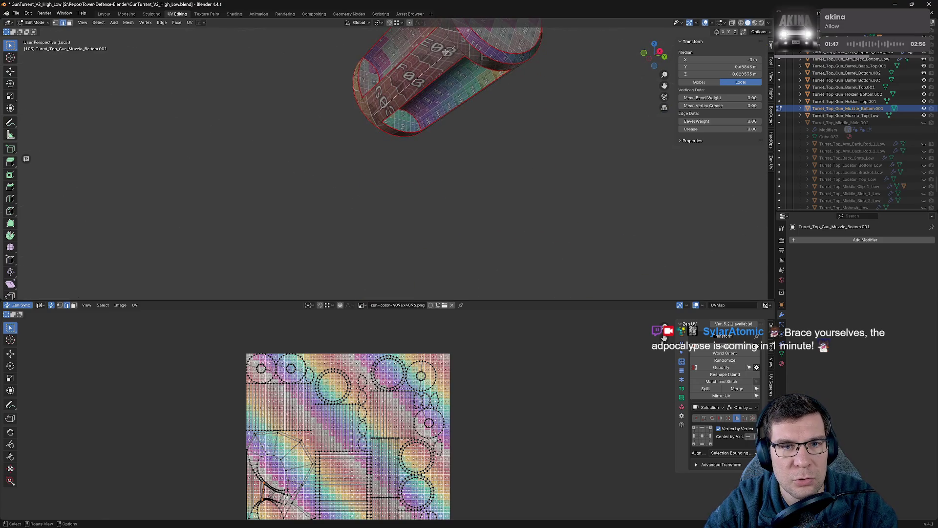
pyautogui.hotkey('alt', 'q')
pyautogui.click(440, 117)
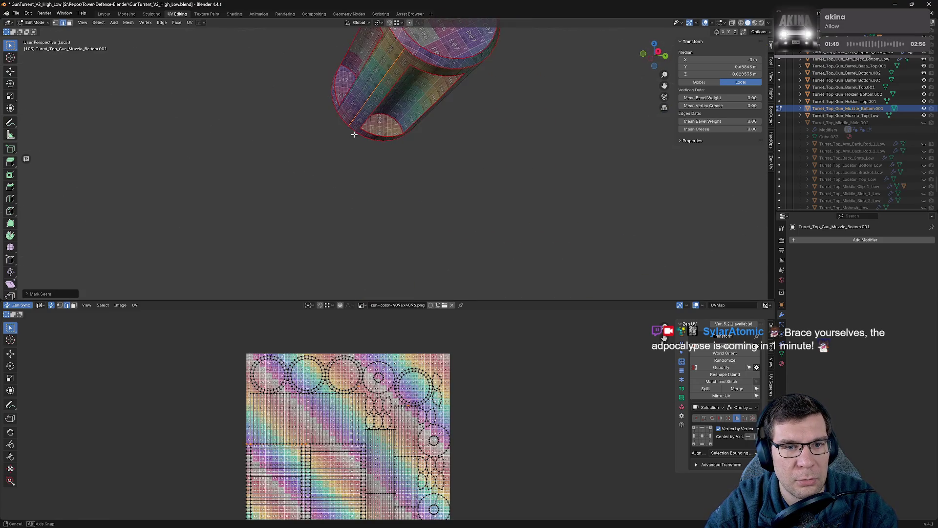
pyautogui.moveTo(440, 117); pyautogui.dragTo(509, 147, button='middle')
pyautogui.press('KP_Decimal')
pyautogui.scroll(4, 258, 160)
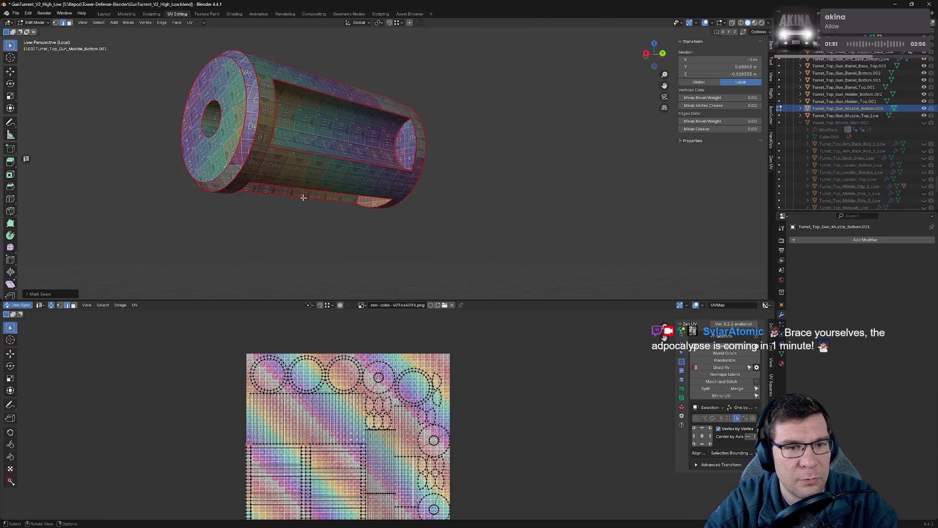
pyautogui.moveTo(258, 159); pyautogui.dragTo(351, 147, button='middle')
pyautogui.moveTo(232, 171)
pyautogui.mouseDown(button='middle')
pyautogui.moveTo(477, 280)
pyautogui.moveTo(457, 226)
pyautogui.mouseUp(button='middle')
pyautogui.moveTo(393, 185)
pyautogui.mouseDown(button='middle')
pyautogui.moveTo(334, 158)
pyautogui.moveTo(486, 198)
pyautogui.moveTo(423, 147)
pyautogui.mouseUp(button='middle')
pyautogui.hotkey('alt', 'e')
pyautogui.click(290, 160)
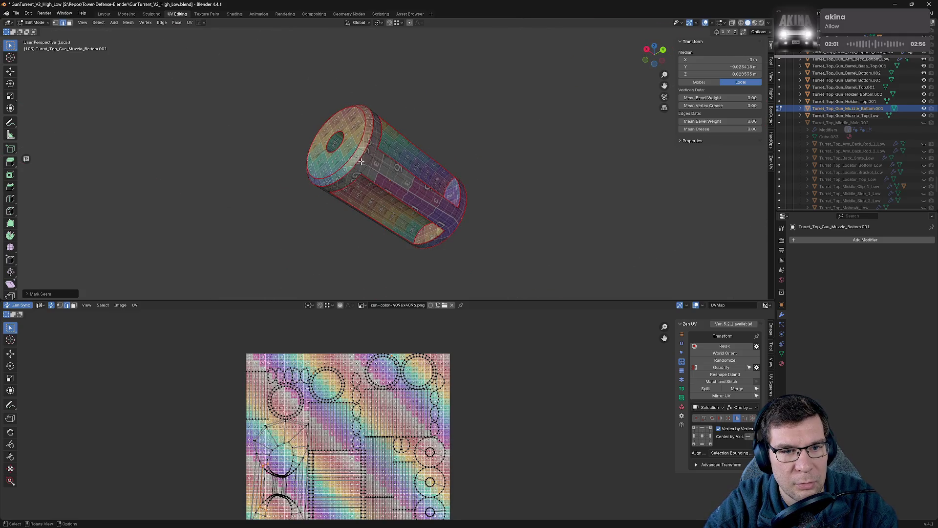
# - Mark the last side seam, re-unwrap the muzzle bottom's UVs, and save the file
pyautogui.click(381, 174)
pyautogui.hotkey('alt', 'e')
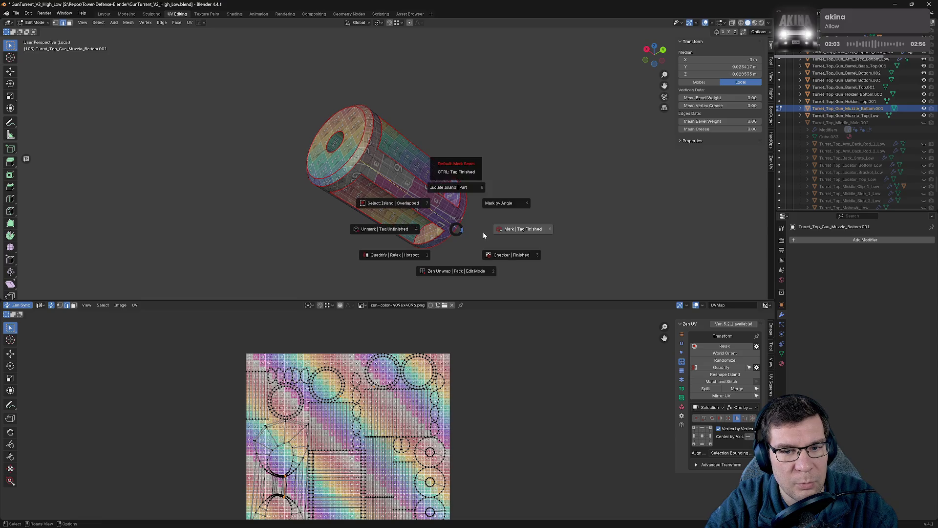
pyautogui.click(540, 237)
pyautogui.hotkey('alt', 'a')
pyautogui.hotkey('ctrl', 's')
pyautogui.scroll(-2, 540, 238)
pyautogui.moveTo(540, 239); pyautogui.dragTo(513, 283, button='middle')
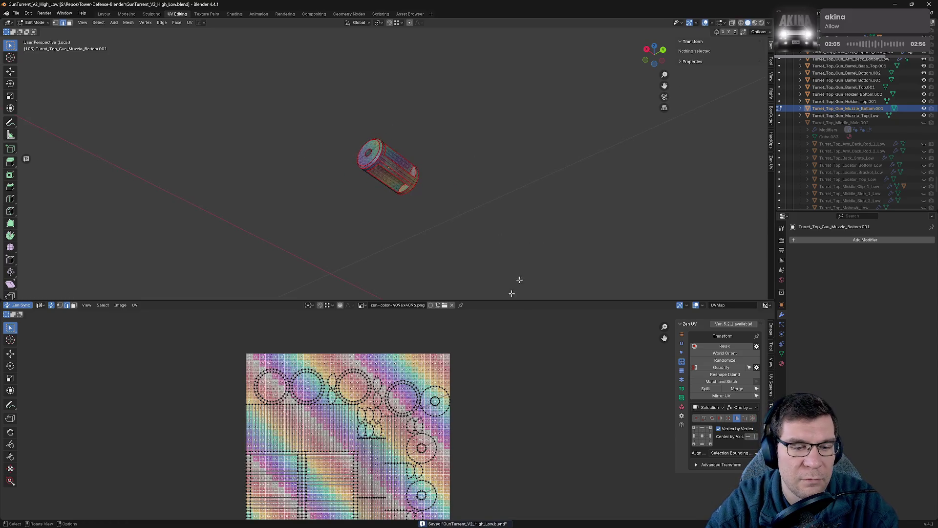
pyautogui.scroll(-4, 412, 408)
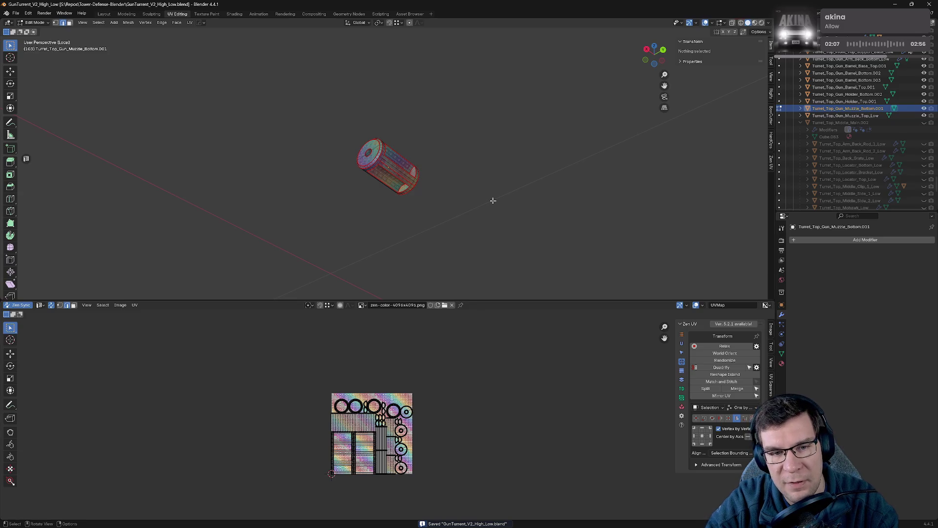
# - Back in the full scene, rename the muzzle bottom Turret_Top_Gun_Muzzle_Bottom_Low and hide both finished muzzles
pyautogui.press('KP_Divide')
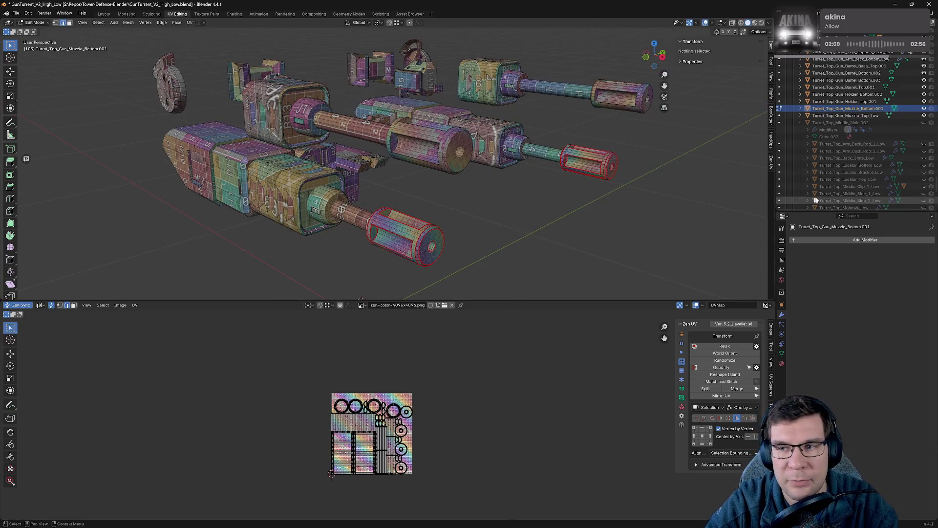
pyautogui.click(909, 115)
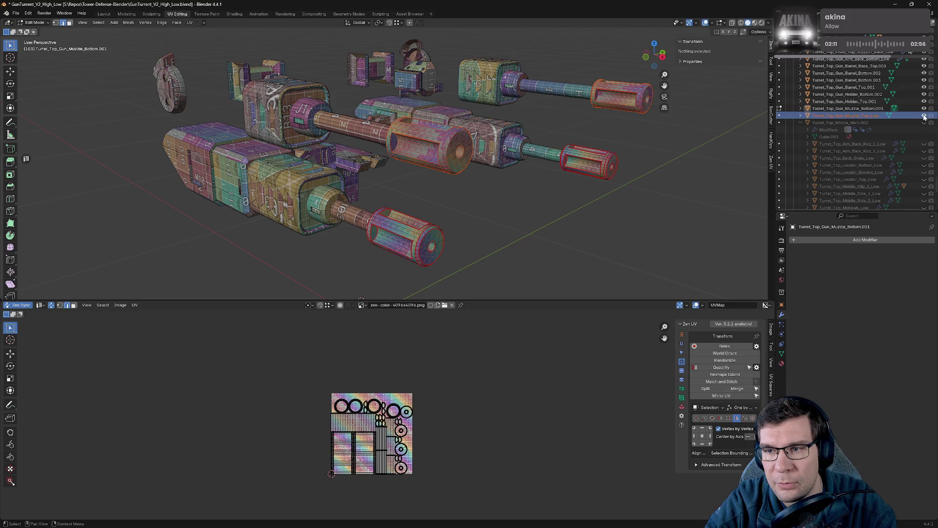
pyautogui.click(923, 115)
pyautogui.doubleClick(909, 108)
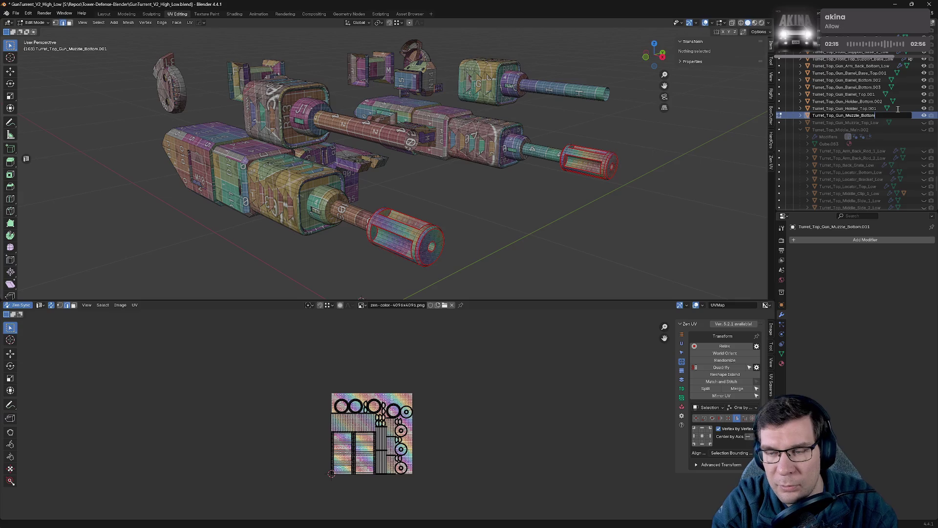
pyautogui.write('_Lo')
pyautogui.press('Return')
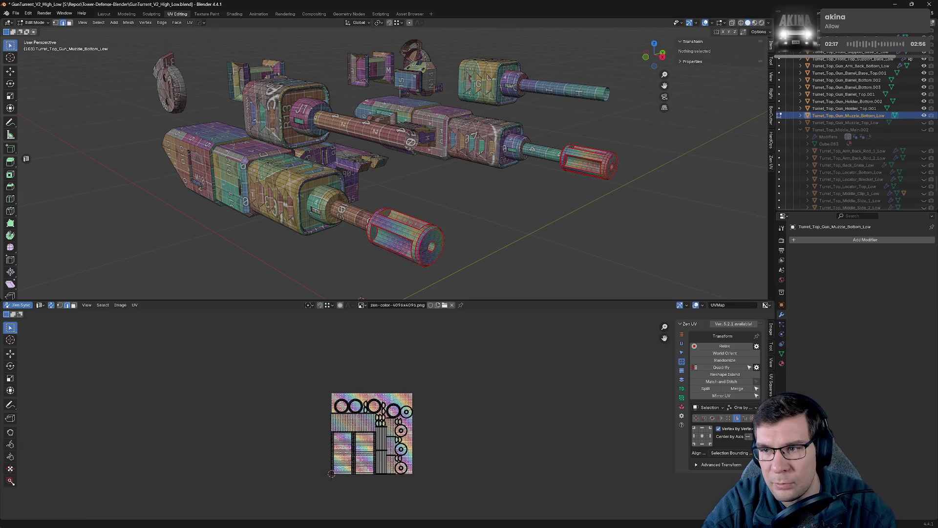
pyautogui.click(923, 115)
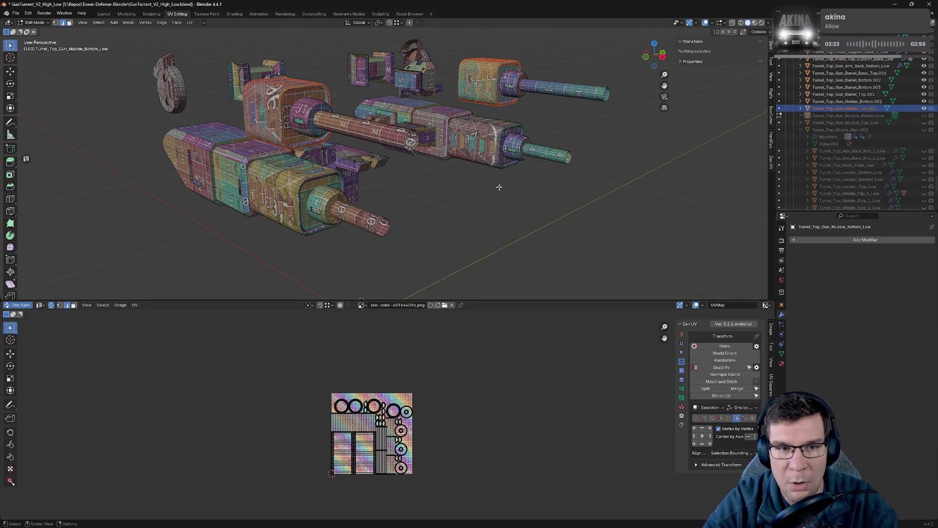
# - Leave Edit Mode and isolate the two holder blocks in Local view
pyautogui.press('Tab')
pyautogui.press('/')
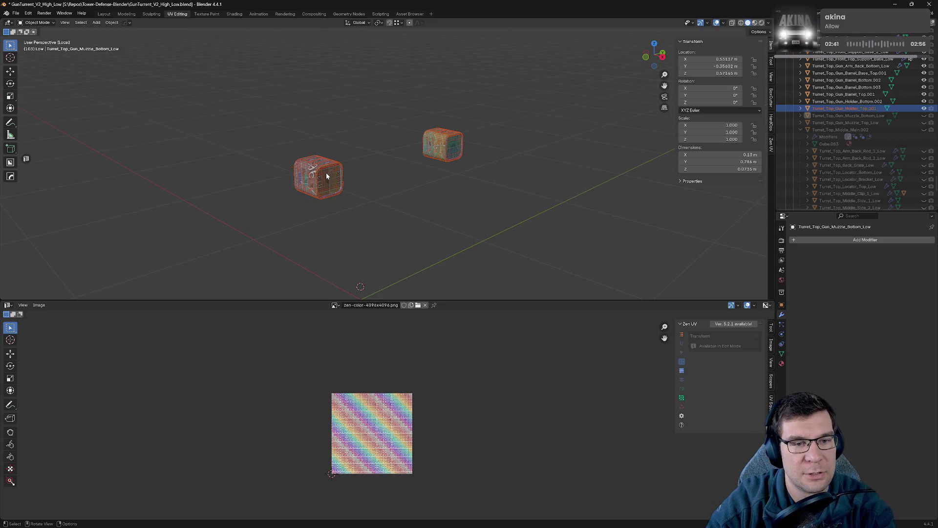
pyautogui.scroll(2, 400, 184)
pyautogui.scroll(3, 392, 176)
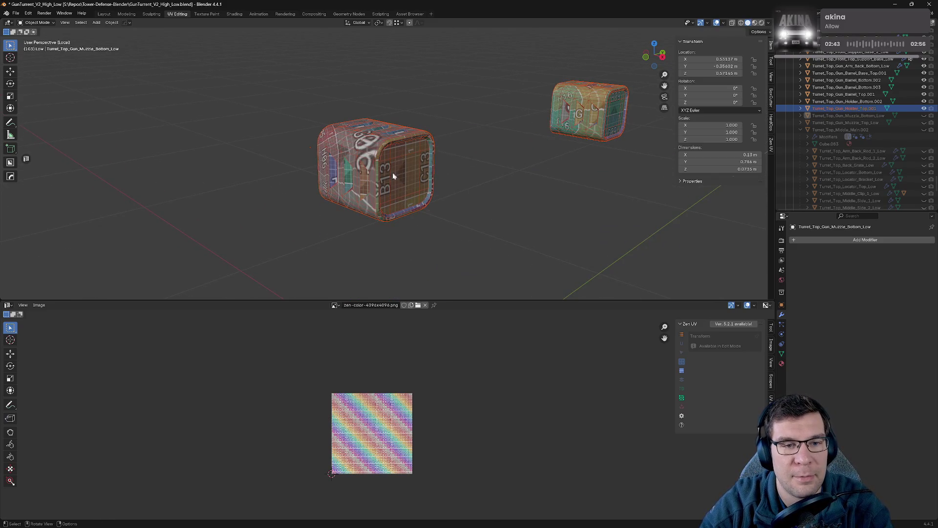
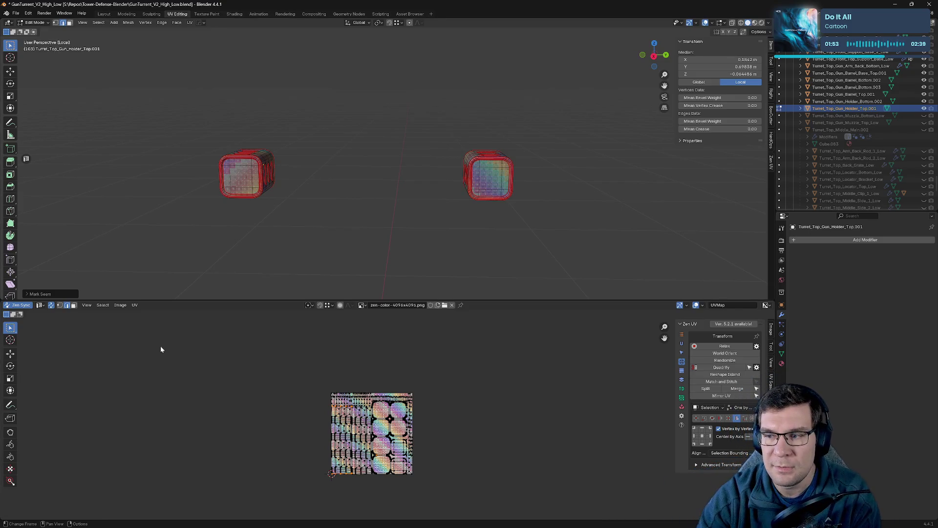
# - Rename the Outliner object to Turret_Top_Gun_Holder_Top_Low, dropping the .001 suffix
pyautogui.moveTo(324, 232)
pyautogui.mouseDown(button='middle')
pyautogui.moveTo(561, 218)
pyautogui.moveTo(468, 229)
pyautogui.mouseUp(button='middle')
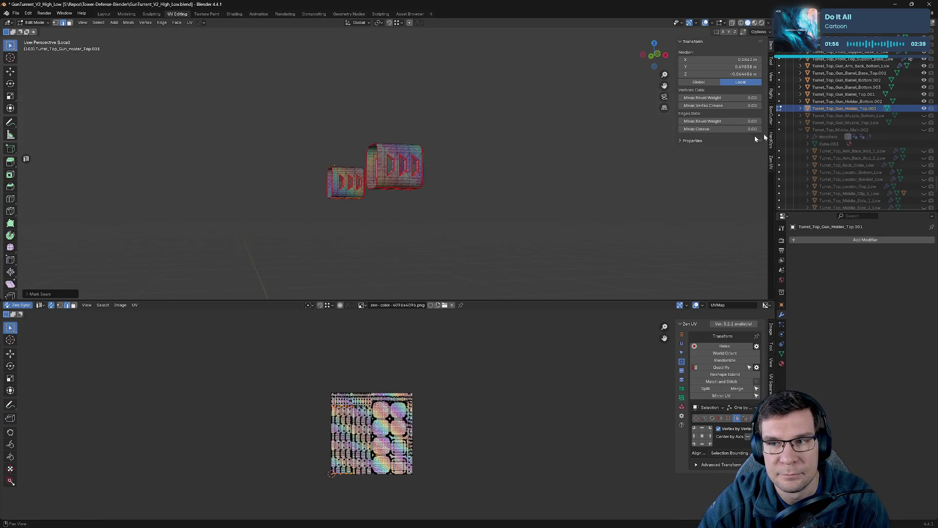
pyautogui.scroll(1, 836, 112)
pyautogui.doubleClick(837, 112)
pyautogui.press('End')
pyautogui.press('BackSpace')
pyautogui.press('BackSpace')
pyautogui.press('BackSpace')
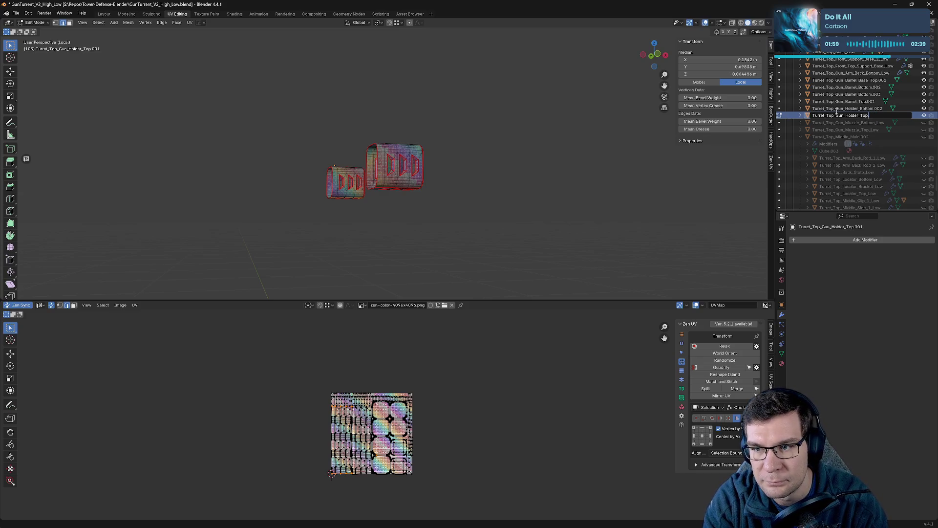
pyautogui.write('w')
pyautogui.press('Return')
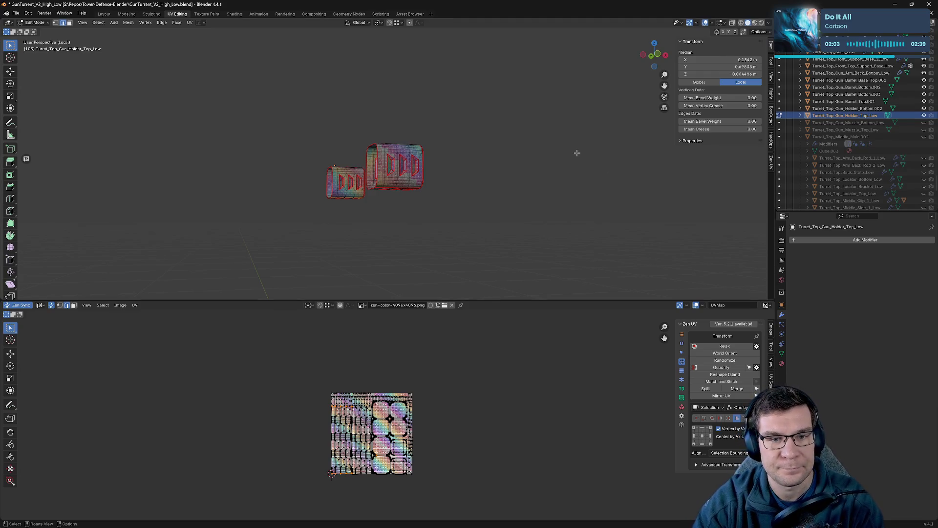
pyautogui.press('r')
pyautogui.moveTo(507, 153)
pyautogui.mouseDown(button='middle')
pyautogui.moveTo(474, 162)
pyautogui.moveTo(480, 193)
pyautogui.mouseUp(button='middle')
pyautogui.scroll(4, 474, 161)
pyautogui.scroll(6, 422, 461)
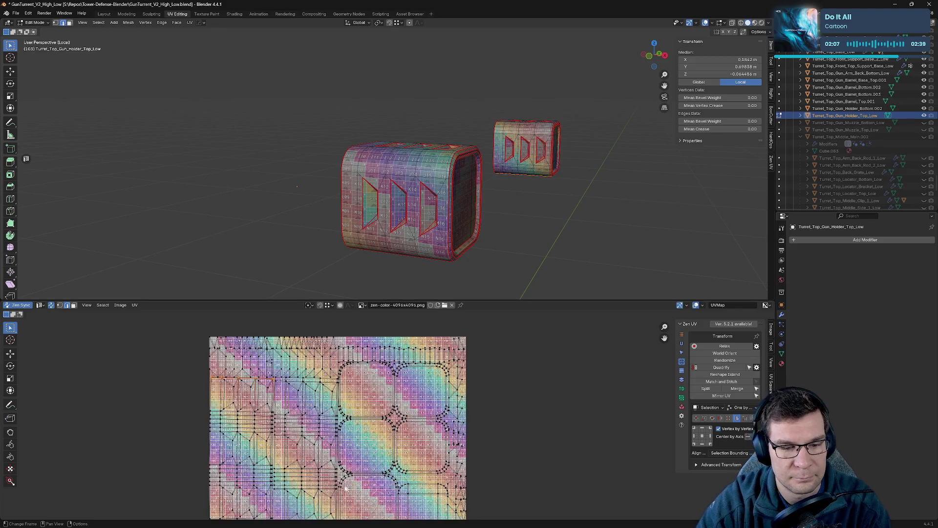
pyautogui.scroll(2, 429, 425)
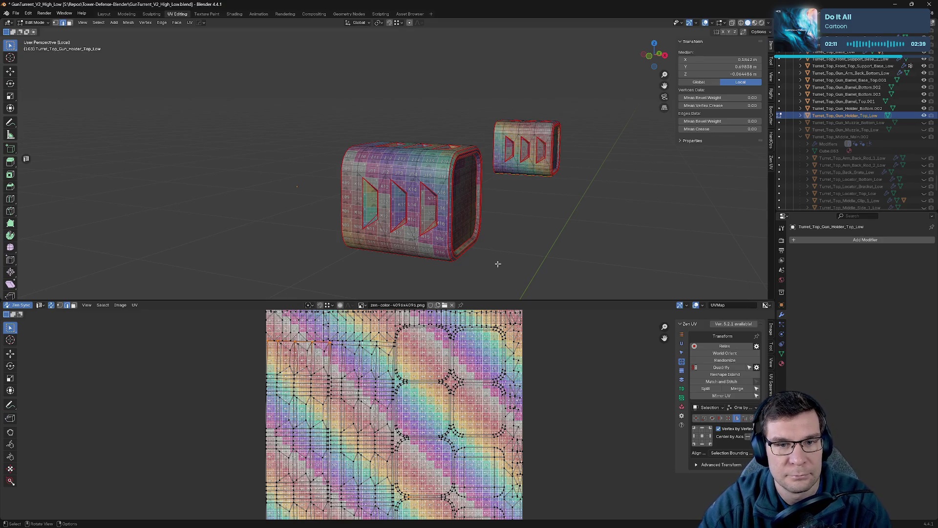
pyautogui.moveTo(496, 262)
pyautogui.mouseDown(button='middle')
pyautogui.moveTo(475, 188)
pyautogui.moveTo(500, 191)
pyautogui.mouseUp(button='middle')
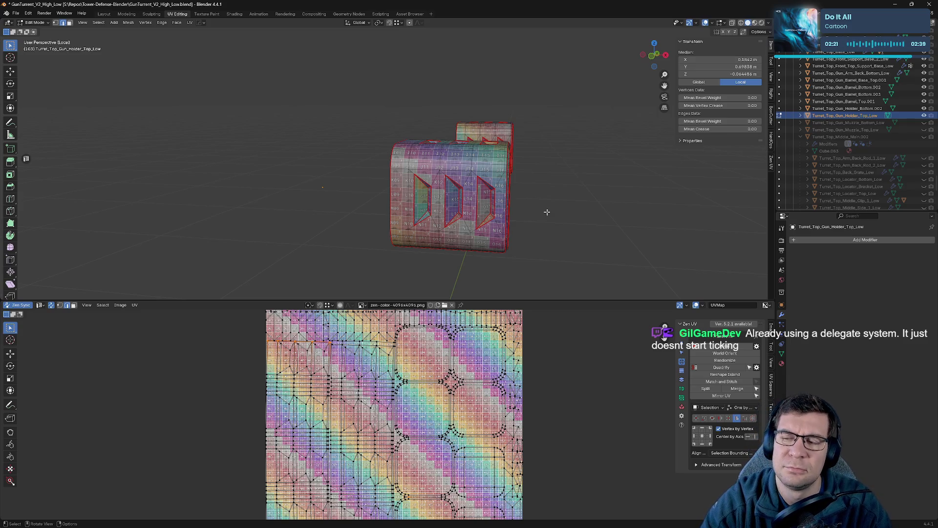
pyautogui.moveTo(540, 196); pyautogui.dragTo(524, 181, button='middle')
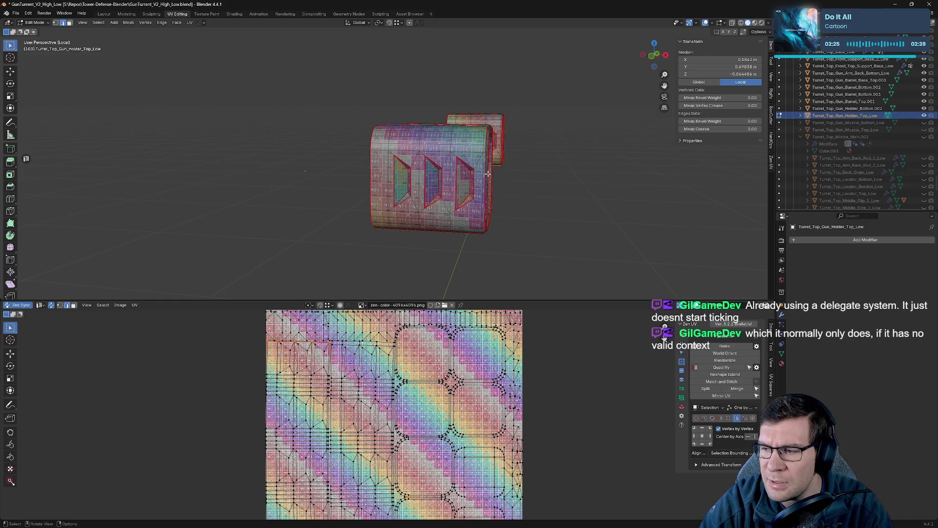
pyautogui.scroll(5, 497, 190)
pyautogui.click(423, 164)
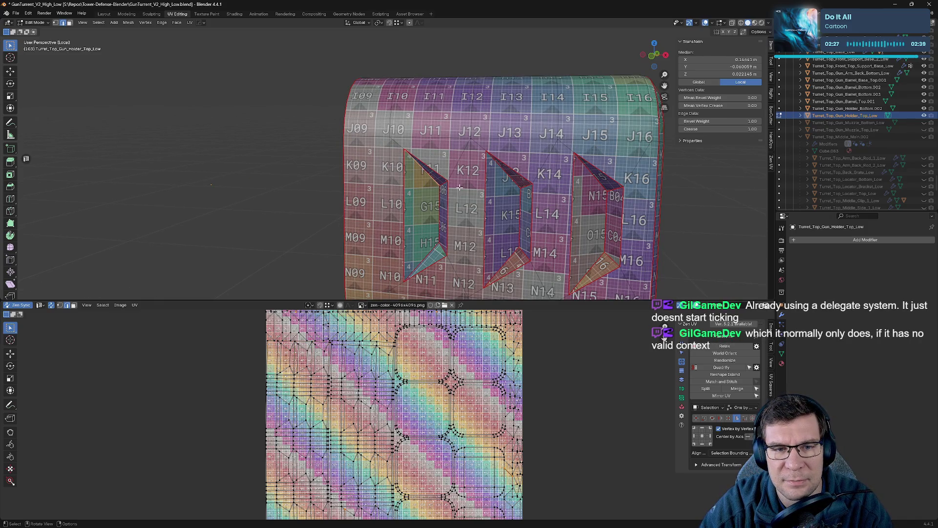
pyautogui.click(440, 209)
pyautogui.moveTo(444, 180); pyautogui.dragTo(426, 180, button='middle')
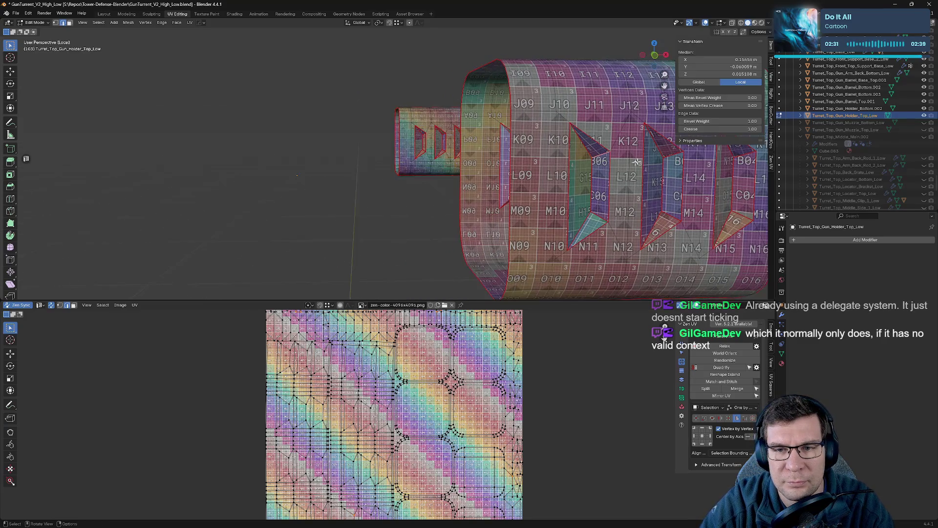
pyautogui.click(416, 155)
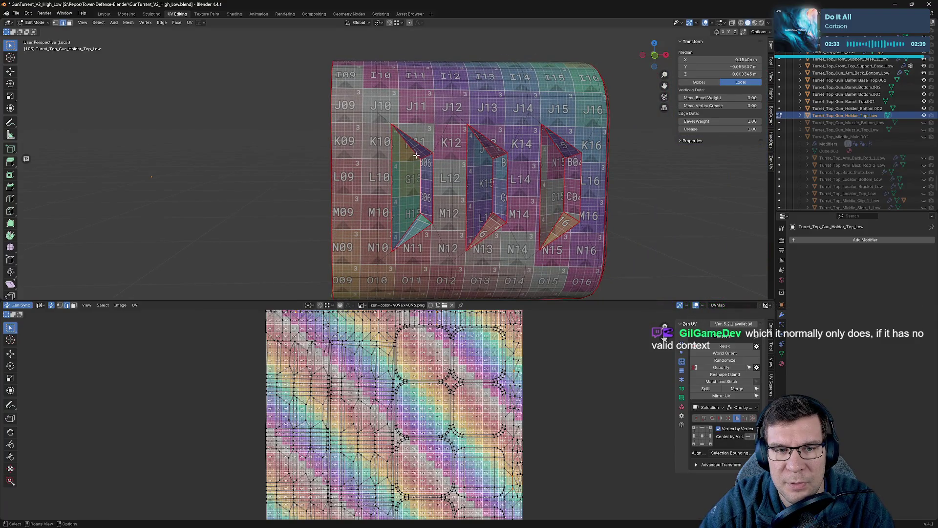
pyautogui.click(415, 154)
pyautogui.moveTo(414, 154)
pyautogui.mouseDown(button='middle')
pyautogui.moveTo(566, 136)
pyautogui.moveTo(513, 140)
pyautogui.moveTo(419, 184)
pyautogui.mouseUp(button='middle')
pyautogui.scroll(5, 368, 391)
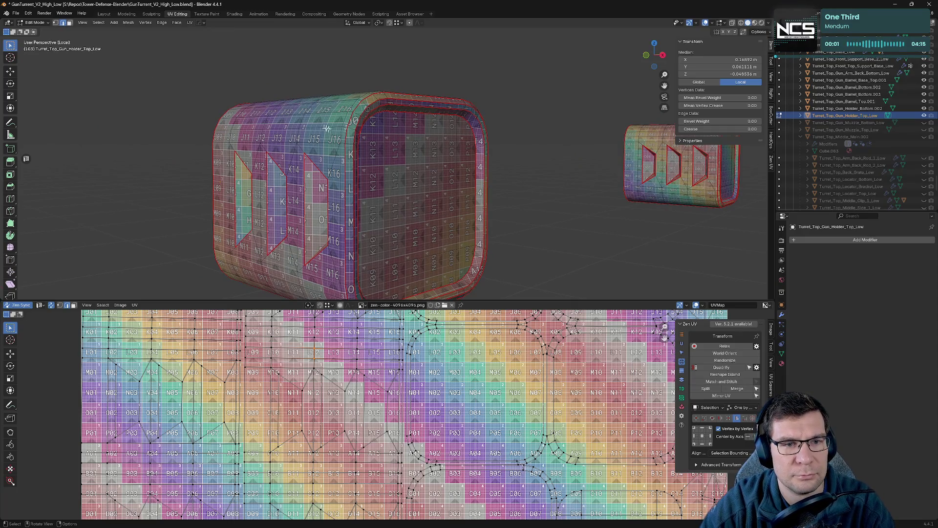
# - Pick through vertical, top and rounded-corner edge loops on the holder to choose the seam loop
pyautogui.moveTo(337, 130); pyautogui.dragTo(590, 116, button='middle')
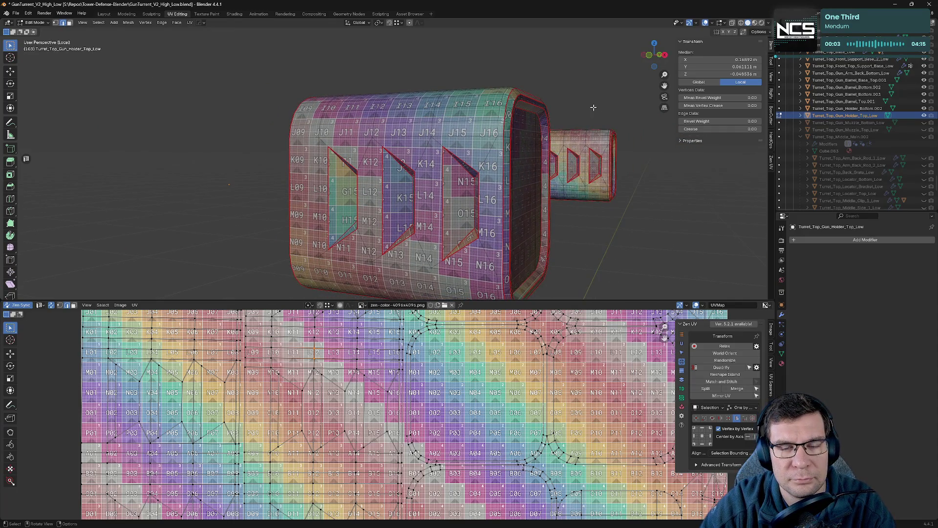
pyautogui.keyDown('alt'); pyautogui.click(495, 174); pyautogui.keyUp('alt')
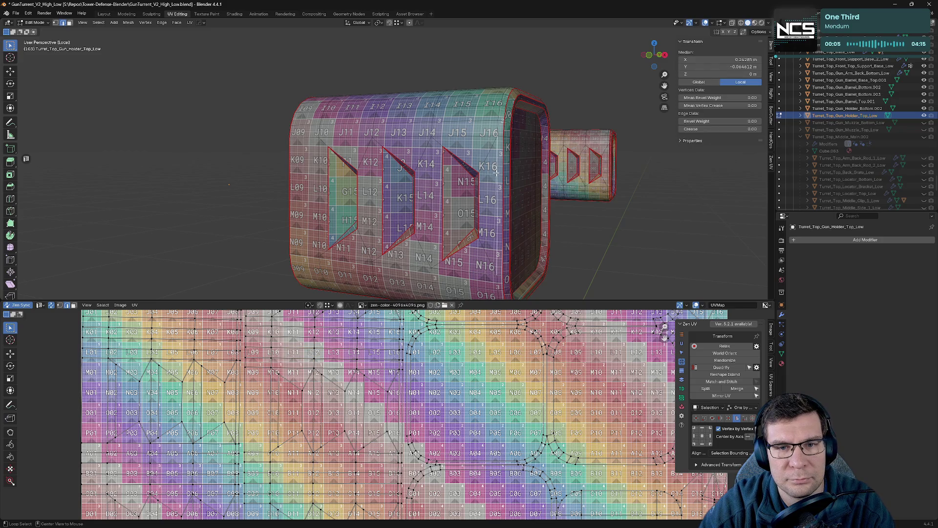
pyautogui.keyDown('alt'); pyautogui.keyDown('shift'); pyautogui.click(496, 167); pyautogui.keyUp('shift'); pyautogui.keyUp('alt')
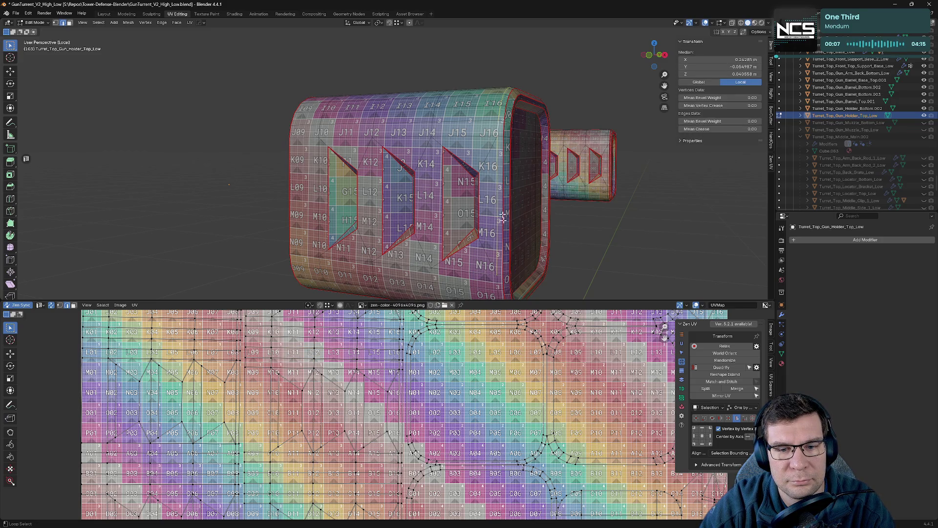
pyautogui.keyDown('alt'); pyautogui.keyDown('shift'); pyautogui.click(497, 285); pyautogui.keyUp('shift'); pyautogui.keyUp('alt')
pyautogui.moveTo(497, 284); pyautogui.dragTo(456, 190, button='middle')
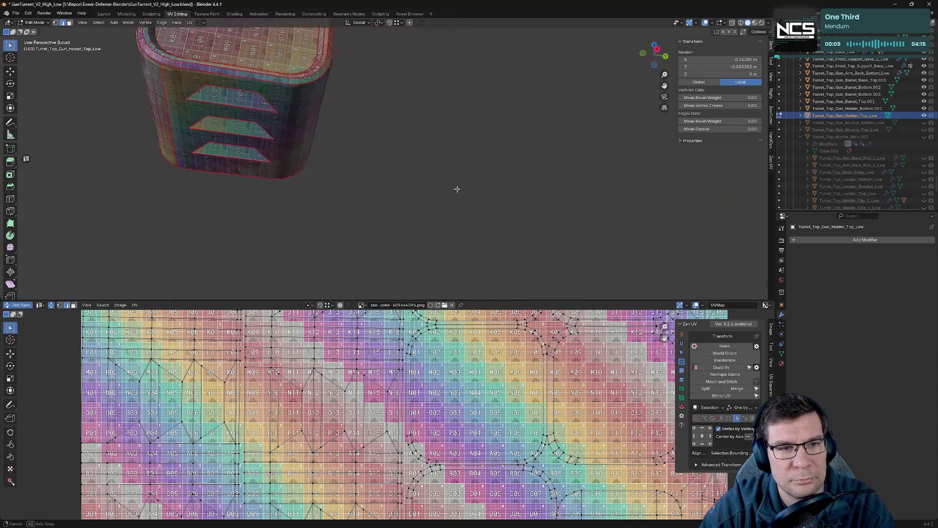
pyautogui.keyDown('alt'); pyautogui.keyDown('shift'); pyautogui.click(189, 76); pyautogui.keyUp('shift'); pyautogui.keyUp('alt')
pyautogui.keyDown('alt'); pyautogui.keyDown('shift'); pyautogui.click(315, 83); pyautogui.keyUp('shift'); pyautogui.keyUp('alt')
pyautogui.moveTo(316, 83)
pyautogui.mouseDown(button='middle')
pyautogui.moveTo(352, 88)
pyautogui.moveTo(213, 139)
pyautogui.mouseUp(button='middle')
pyautogui.keyDown('alt'); pyautogui.keyDown('shift'); pyautogui.click(207, 140); pyautogui.keyUp('shift'); pyautogui.keyUp('alt')
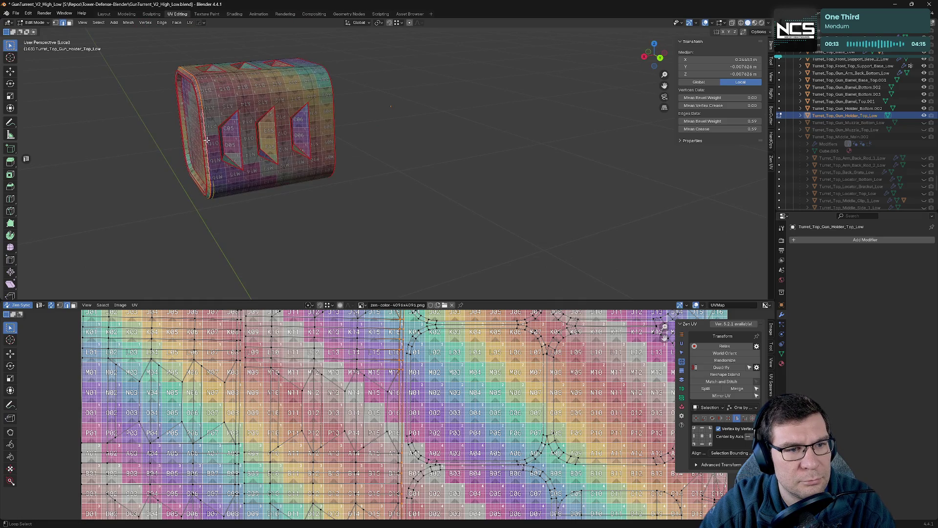
pyautogui.keyDown('alt'); pyautogui.keyDown('shift'); pyautogui.click(210, 132); pyautogui.keyUp('shift'); pyautogui.keyUp('alt')
pyautogui.keyDown('alt'); pyautogui.keyDown('shift'); pyautogui.click(205, 103); pyautogui.keyUp('shift'); pyautogui.keyUp('alt')
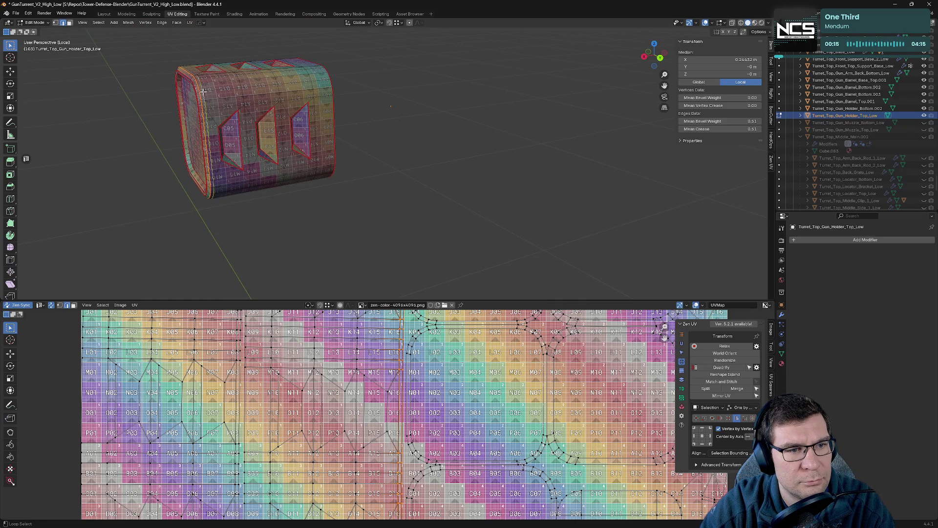
pyautogui.moveTo(205, 103); pyautogui.dragTo(335, 99, button='middle')
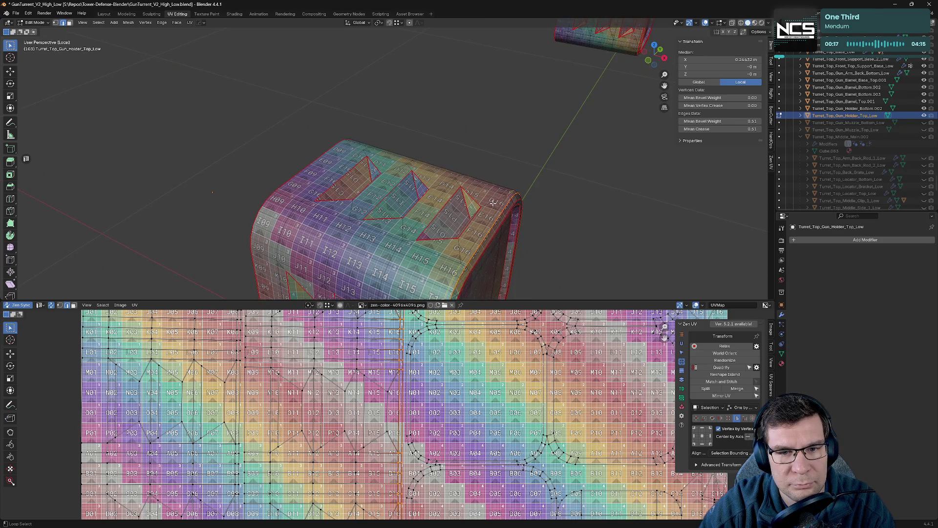
# - Mark the chosen loop as a seam via the Zen UV pie menu and select the rounded-corner loop next
pyautogui.hotkey('alt', 'q')
pyautogui.click(572, 227)
pyautogui.moveTo(572, 242); pyautogui.dragTo(451, 183, button='middle')
pyautogui.keyDown('alt'); pyautogui.click(471, 197); pyautogui.keyUp('alt')
# - Mark seams on the corner loop and a vertical slot edge, then review the UV layout
pyautogui.hotkey('alt', 'q')
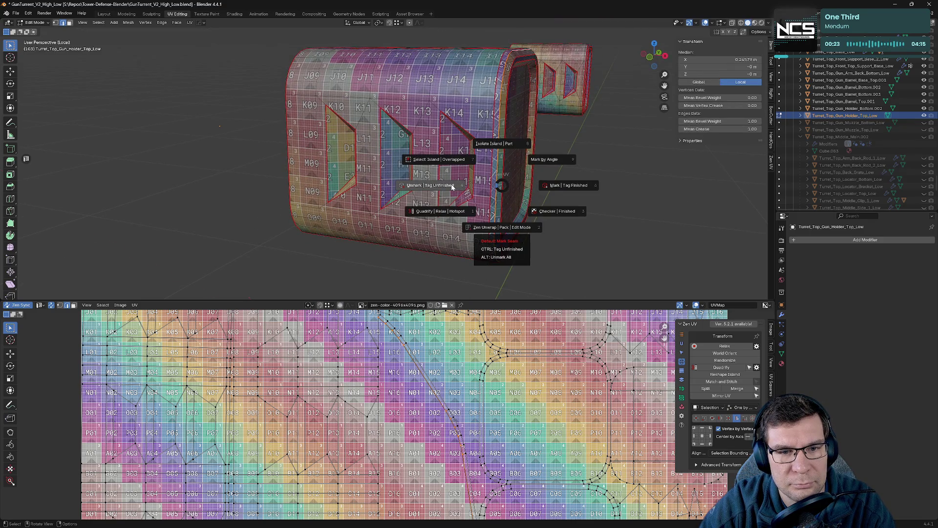
pyautogui.click(451, 184)
pyautogui.click(576, 170)
pyautogui.moveTo(533, 173)
pyautogui.mouseDown(button='middle')
pyautogui.moveTo(523, 169)
pyautogui.moveTo(533, 132)
pyautogui.mouseUp(button='middle')
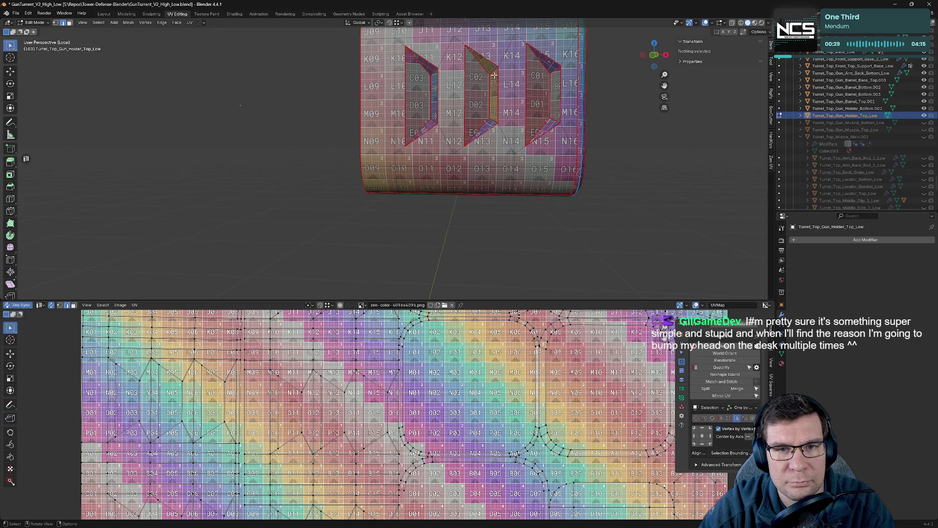
pyautogui.click(494, 75)
pyautogui.hotkey('ctrl', 'e')
pyautogui.click(538, 110)
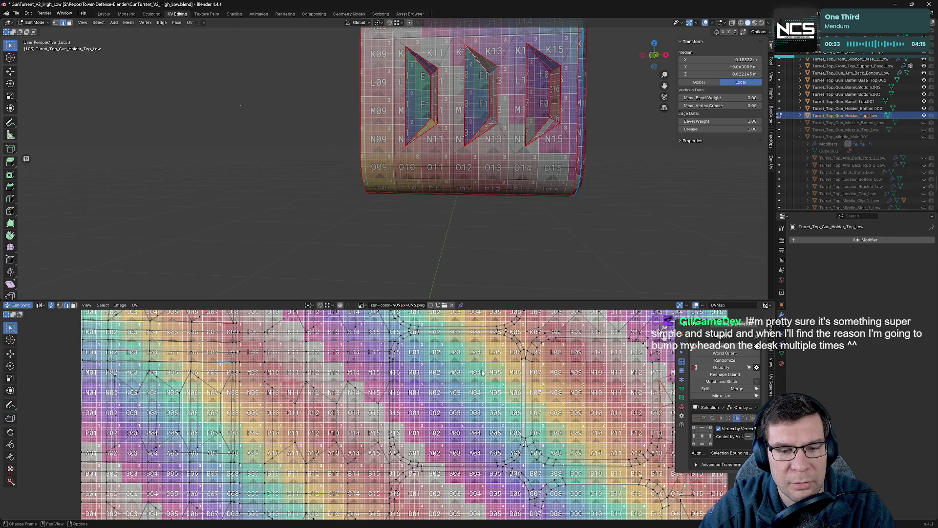
pyautogui.press('Home')
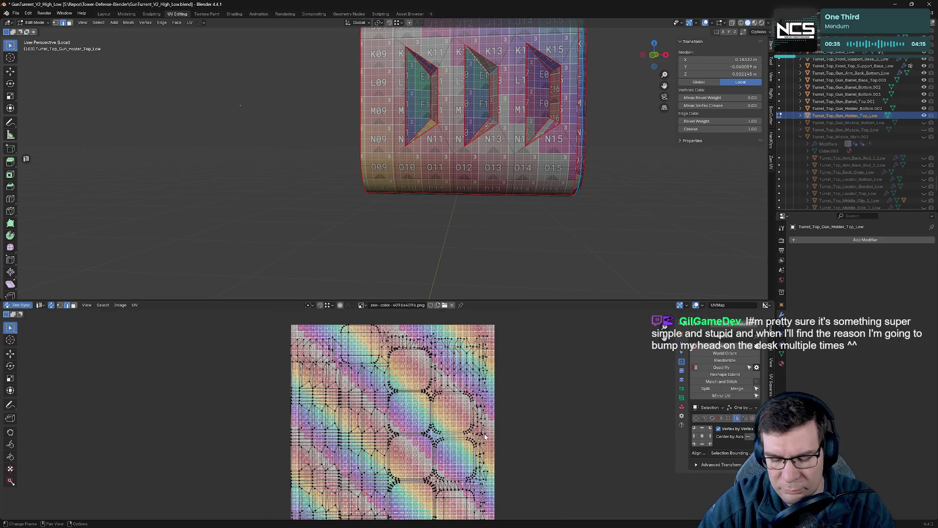
pyautogui.scroll(2, 486, 436)
pyautogui.scroll(2, 455, 220)
pyautogui.scroll(2, 457, 363)
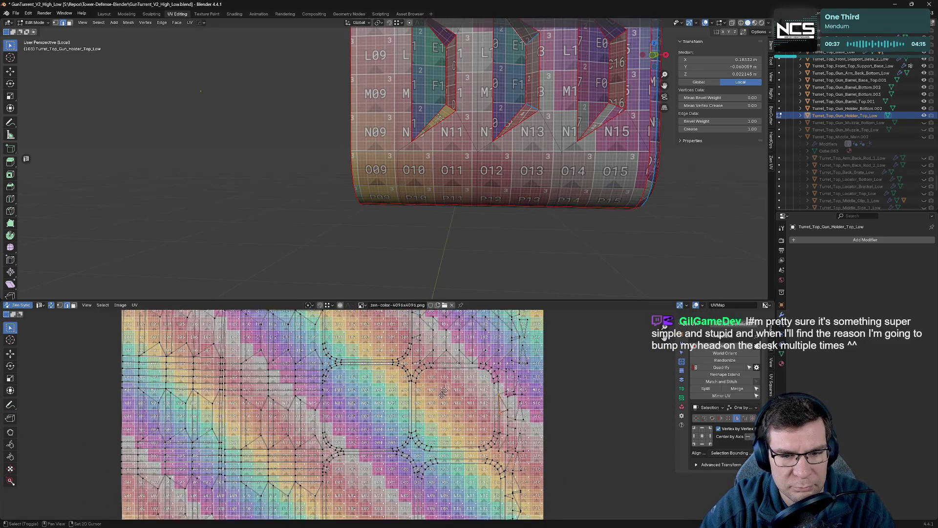
pyautogui.moveTo(457, 363); pyautogui.dragTo(426, 330, button='middle')
# - Re-unwrap the recess faces with Zen Unwrap and mark seams on the recess selection
pyautogui.keyDown('shift'); pyautogui.click(450, 109); pyautogui.keyUp('shift')
pyautogui.press('u')
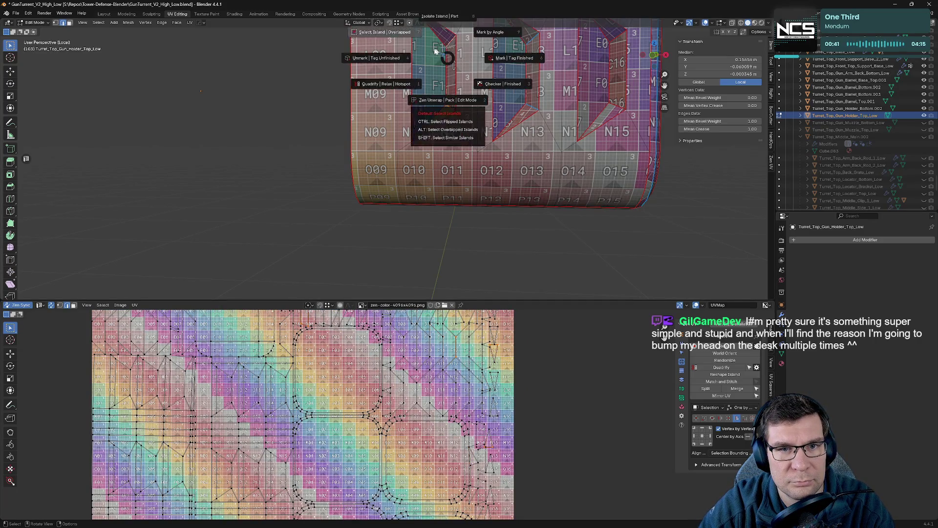
pyautogui.click(452, 102)
pyautogui.hotkey('alt', 'z')
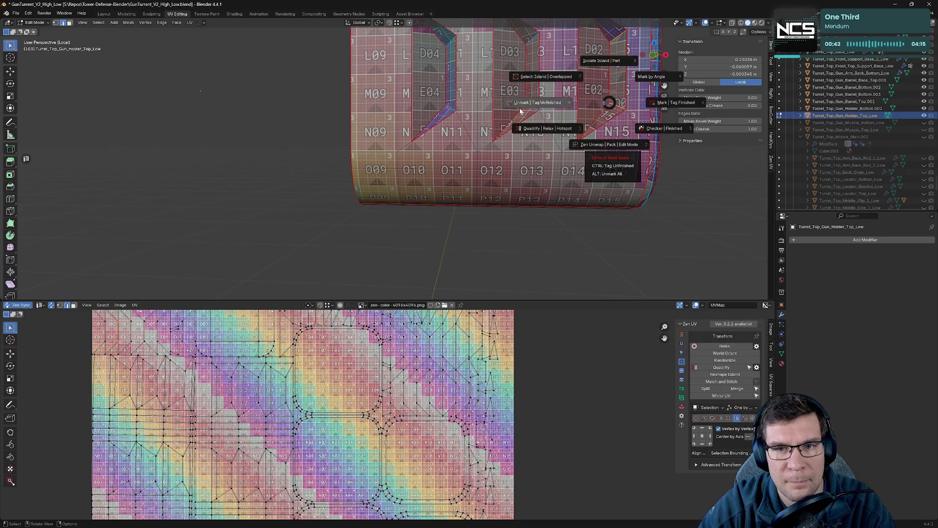
pyautogui.click(605, 114)
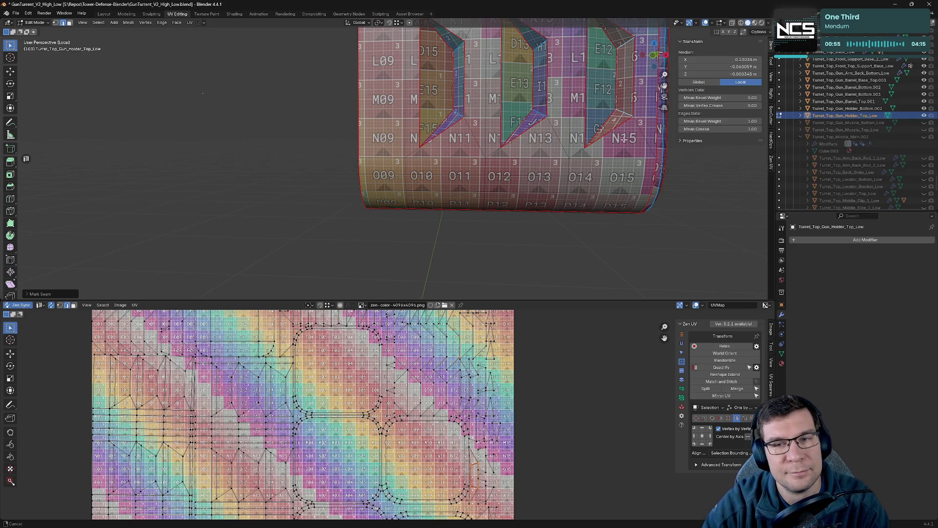
pyautogui.scroll(-5, 623, 138)
# - Re-unwrap the three cutouts with seams marked on their edges, check the texture and save the file
pyautogui.moveTo(623, 137); pyautogui.dragTo(344, 191, button='middle')
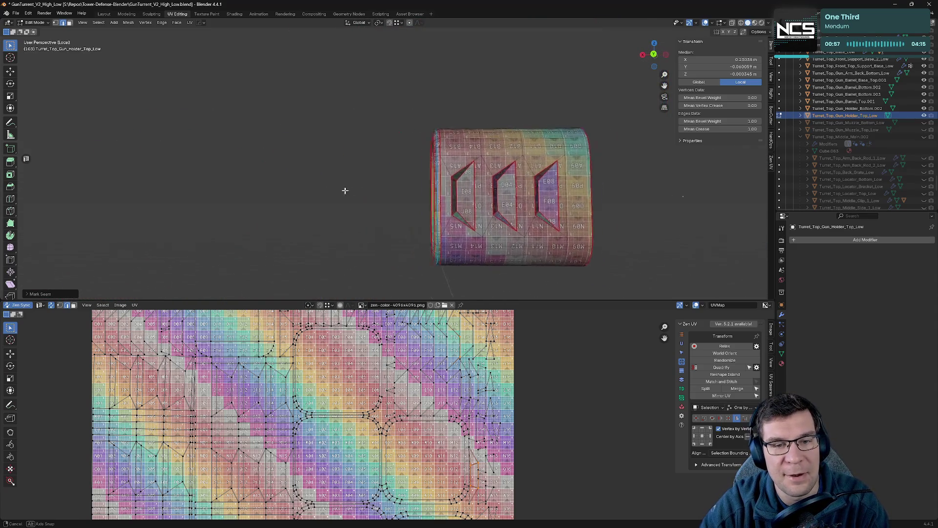
pyautogui.scroll(4, 517, 162)
pyautogui.scroll(2, 517, 161)
pyautogui.scroll(2, 517, 161)
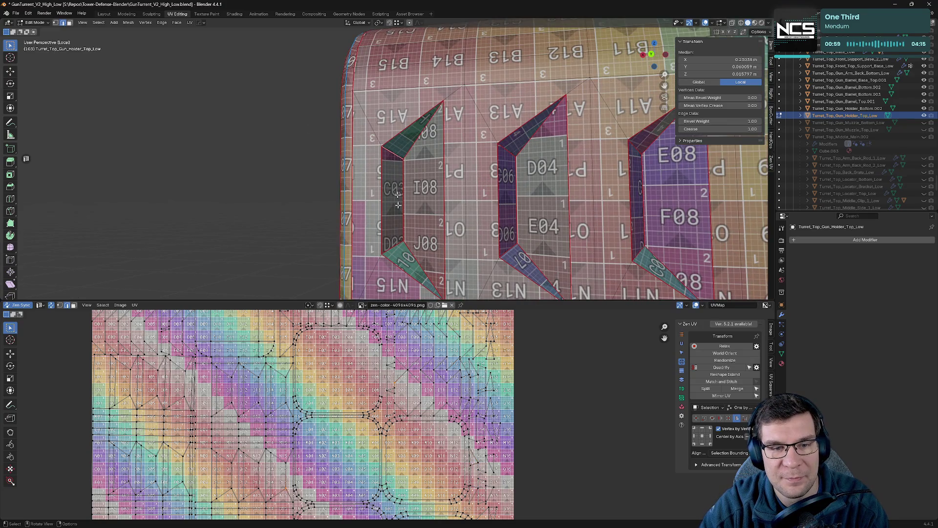
pyautogui.hotkey('alt', 'a')
pyautogui.click(441, 216)
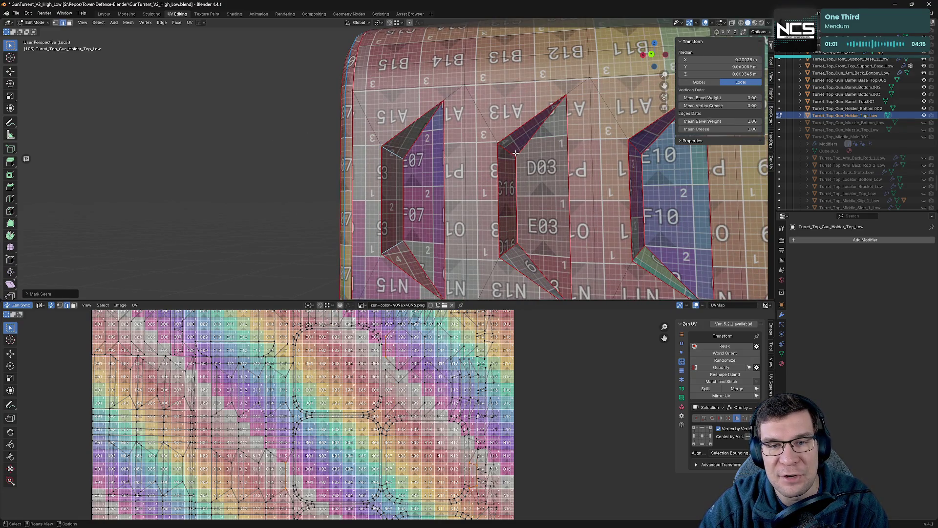
pyautogui.keyDown('shift'); pyautogui.moveTo(511, 244); pyautogui.dragTo(541, 214, button='middle'); pyautogui.keyUp('shift')
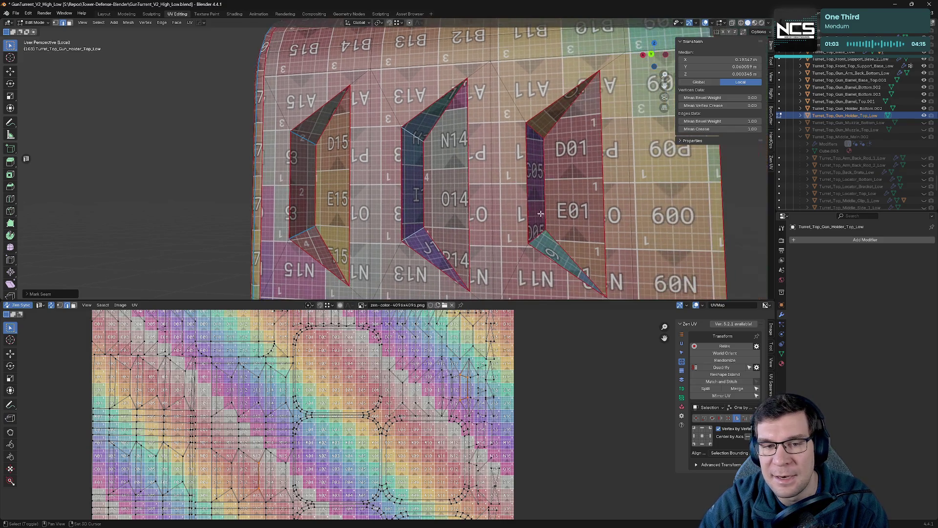
pyautogui.scroll(-3, 533, 132)
pyautogui.click(539, 246)
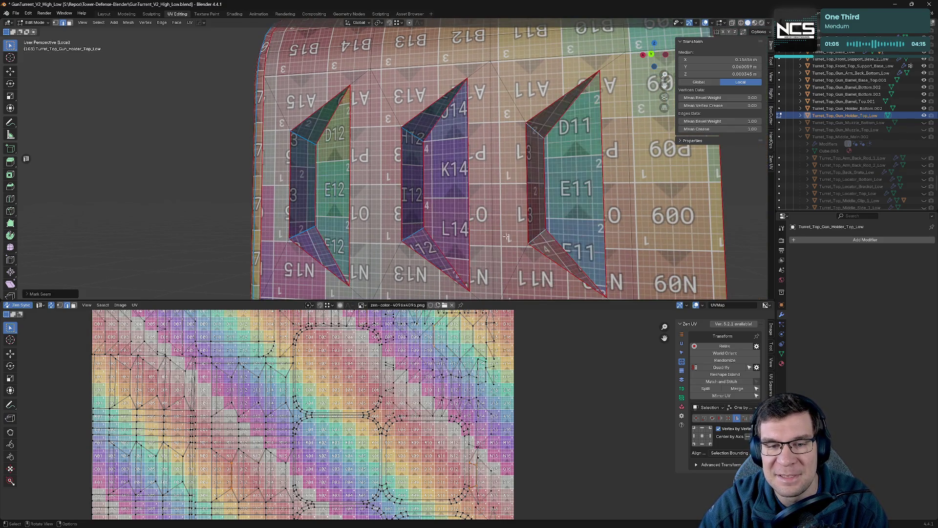
pyautogui.scroll(-1, 546, 234)
pyautogui.moveTo(545, 234); pyautogui.dragTo(571, 256, button='middle')
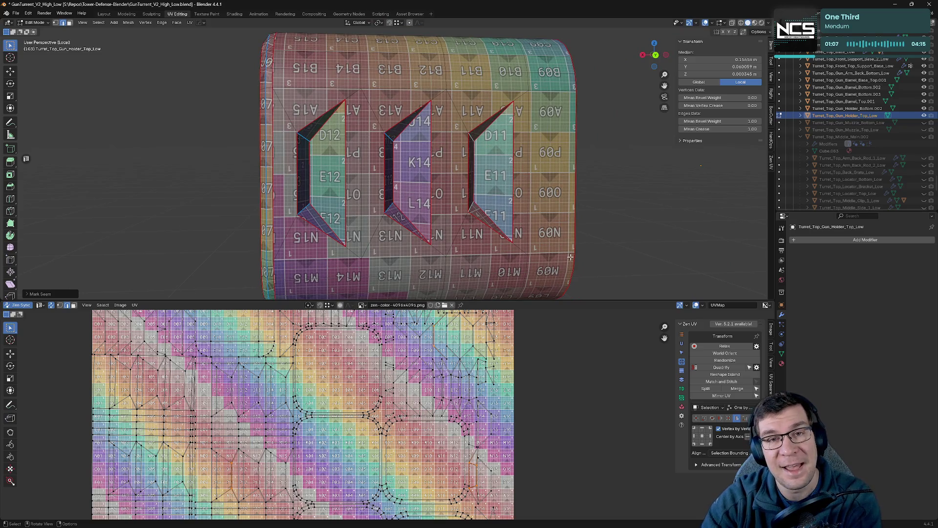
pyautogui.moveTo(570, 257)
pyautogui.mouseDown(button='middle')
pyautogui.moveTo(623, 154)
pyautogui.moveTo(592, 162)
pyautogui.moveTo(593, 198)
pyautogui.moveTo(645, 55)
pyautogui.moveTo(627, 167)
pyautogui.moveTo(638, 154)
pyautogui.moveTo(543, 162)
pyautogui.mouseUp(button='middle')
pyautogui.hotkey('ctrl', 's')
pyautogui.scroll(-3, 543, 162)
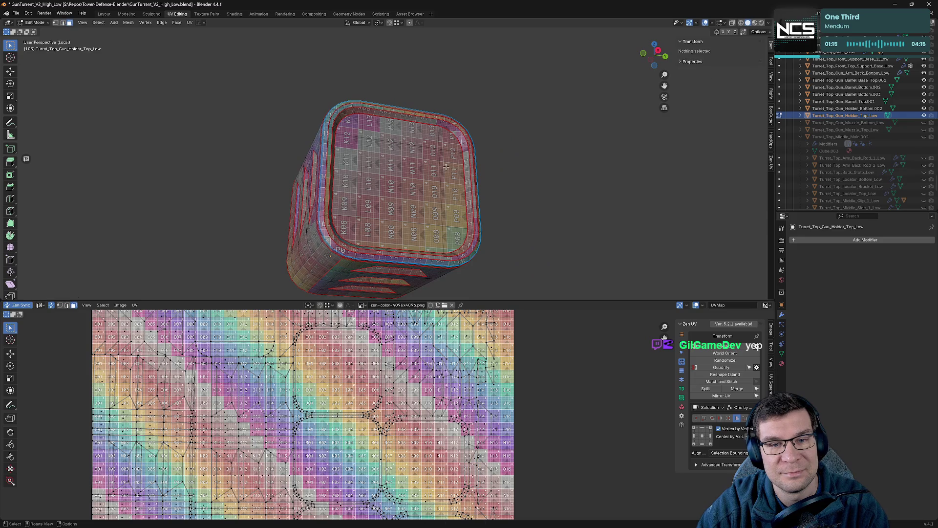
# - Box-select a patch of faces on the cylinder's end cap and orbit to the cutouts
pyautogui.keyDown('alt'); pyautogui.click(443, 167); pyautogui.keyUp('alt')
pyautogui.moveTo(360, 136); pyautogui.dragTo(440, 230)
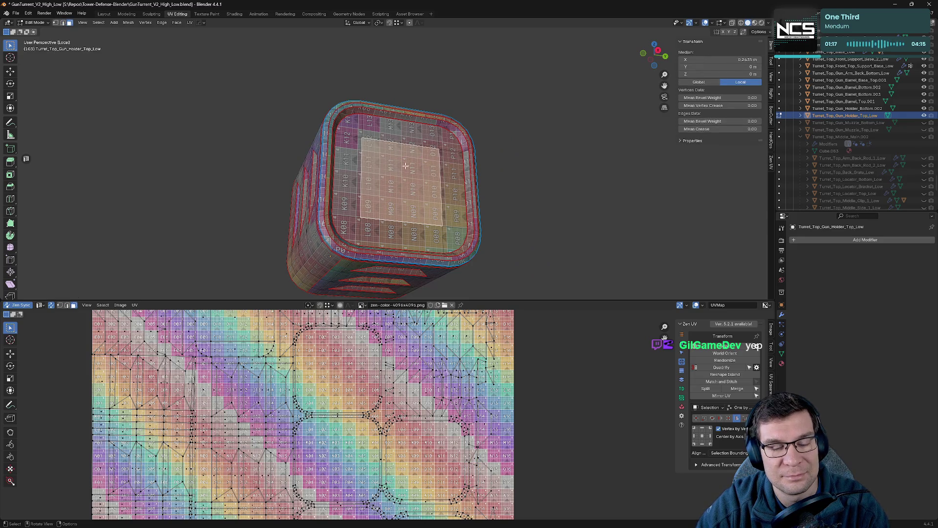
pyautogui.scroll(-2, 356, 399)
pyautogui.moveTo(361, 229); pyautogui.dragTo(459, 4, button='middle')
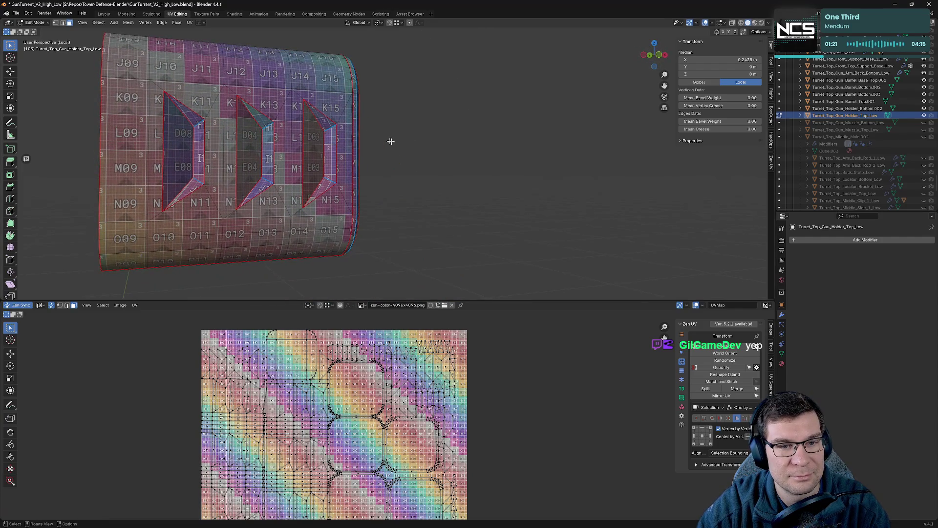
pyautogui.moveTo(390, 141); pyautogui.dragTo(440, 192, button='middle')
# - In edge select mode, mark seams on an open-end edge and a single slot edge
pyautogui.press('2')
pyautogui.click(495, 194)
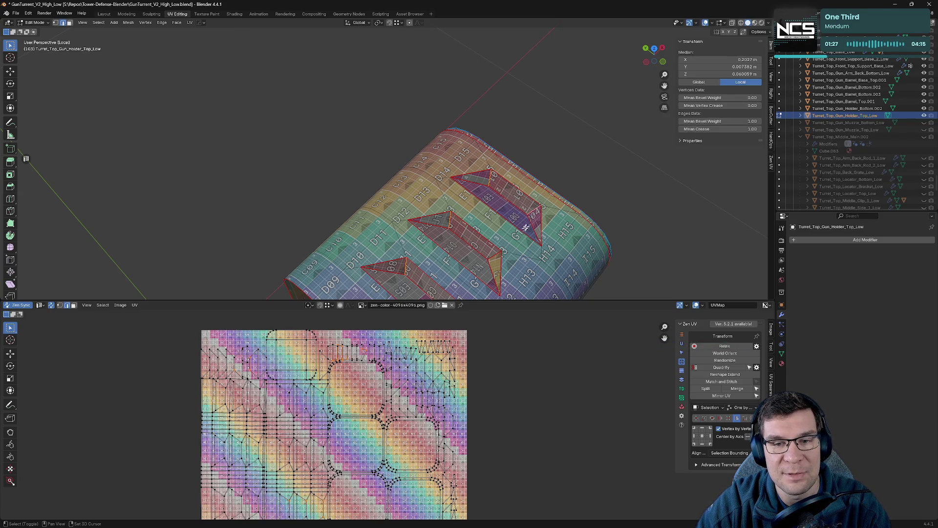
pyautogui.moveTo(497, 255)
pyautogui.mouseDown(button='middle')
pyautogui.moveTo(549, 228)
pyautogui.moveTo(591, 103)
pyautogui.moveTo(495, 210)
pyautogui.mouseUp(button='middle')
pyautogui.click(555, 222)
pyautogui.press('q')
pyautogui.click(542, 214)
pyautogui.click(541, 199)
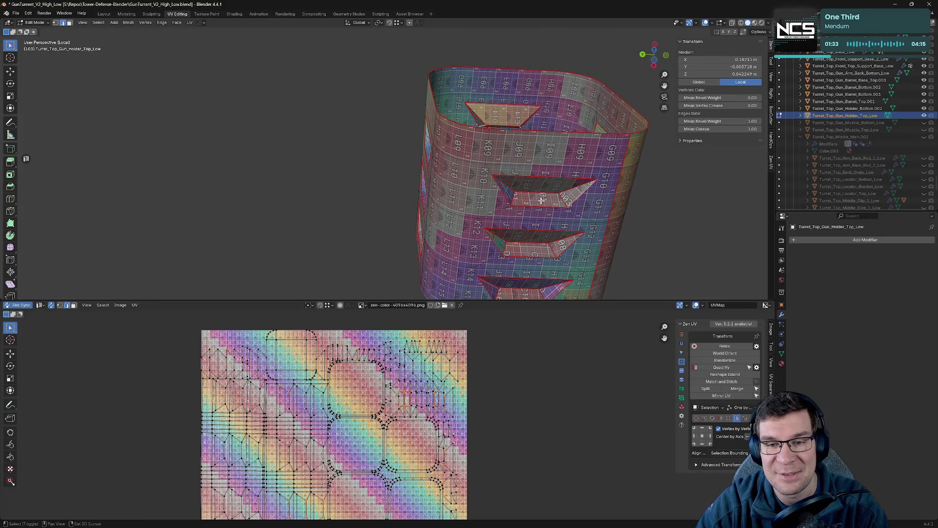
pyautogui.click(554, 198)
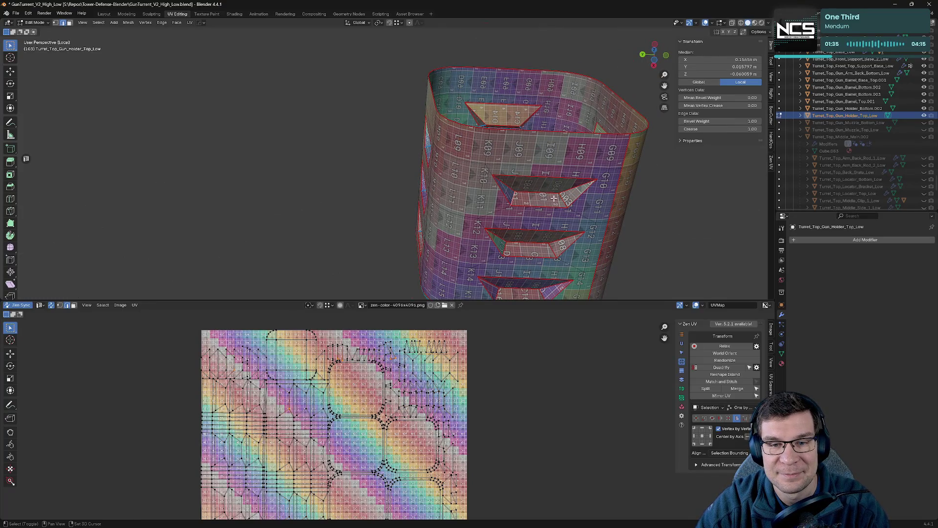
pyautogui.hotkey('alt', 'e')
pyautogui.click(549, 184)
# - Mark one more slot edge as a seam from a lower angle and review the holder
pyautogui.moveTo(549, 184); pyautogui.dragTo(496, 197, button='middle')
pyautogui.click(507, 208)
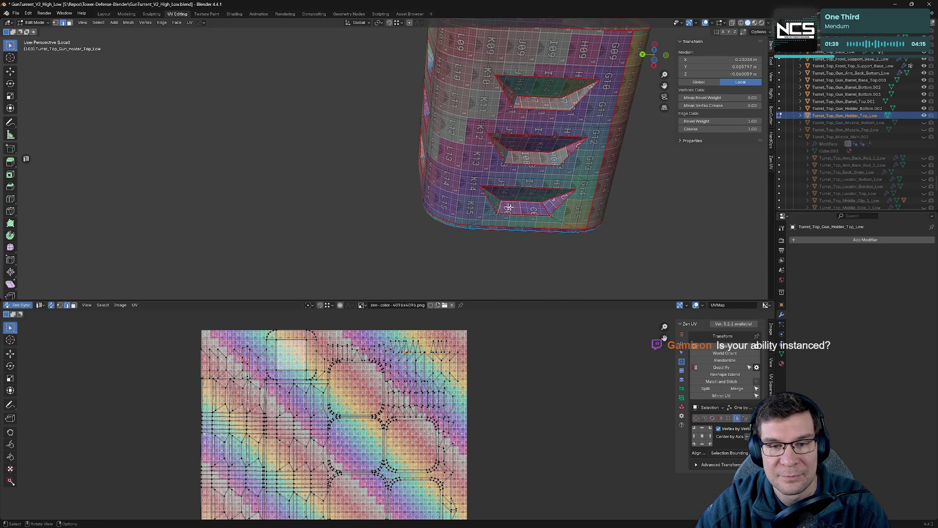
pyautogui.hotkey('alt', 'e')
pyautogui.click(608, 192)
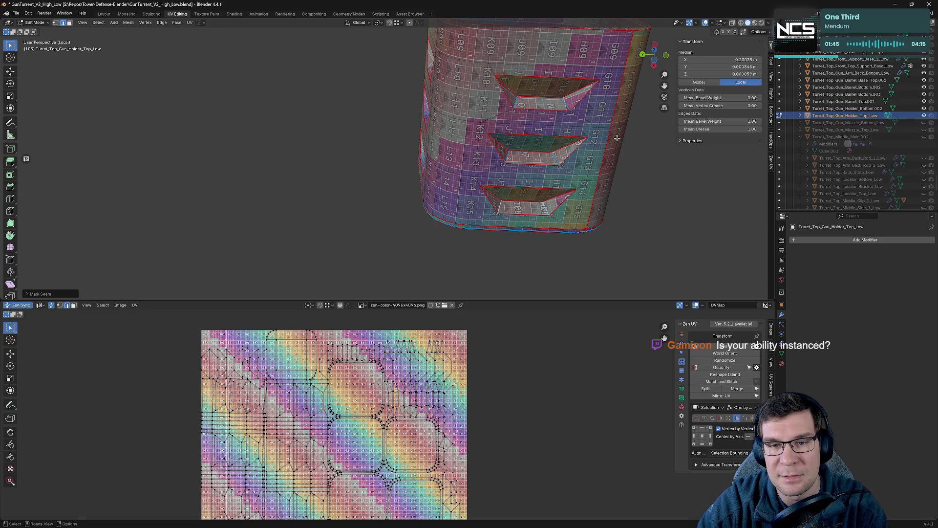
pyautogui.moveTo(616, 137); pyautogui.dragTo(616, 181, button='middle')
pyautogui.scroll(-5, 616, 182)
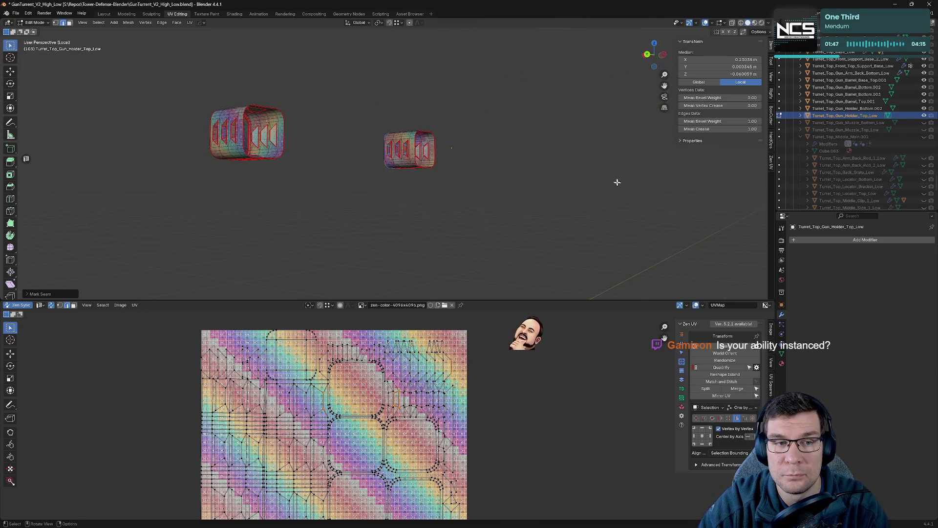
pyautogui.scroll(2, 616, 182)
pyautogui.scroll(4, 631, 178)
pyautogui.scroll(2, 632, 178)
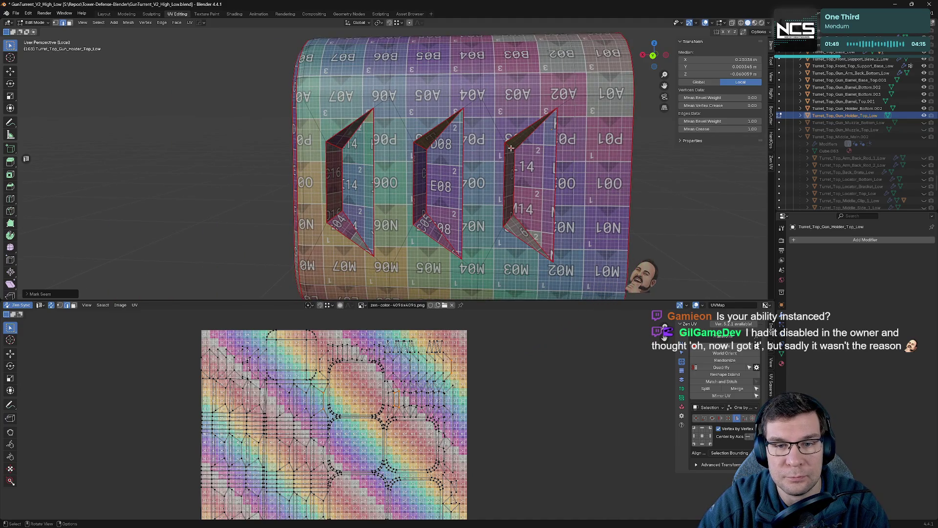
# - Mark the middle and left slanted-slot edges as seams and check the band below the slots
pyautogui.keyDown('shift'); pyautogui.click(424, 154); pyautogui.keyUp('shift')
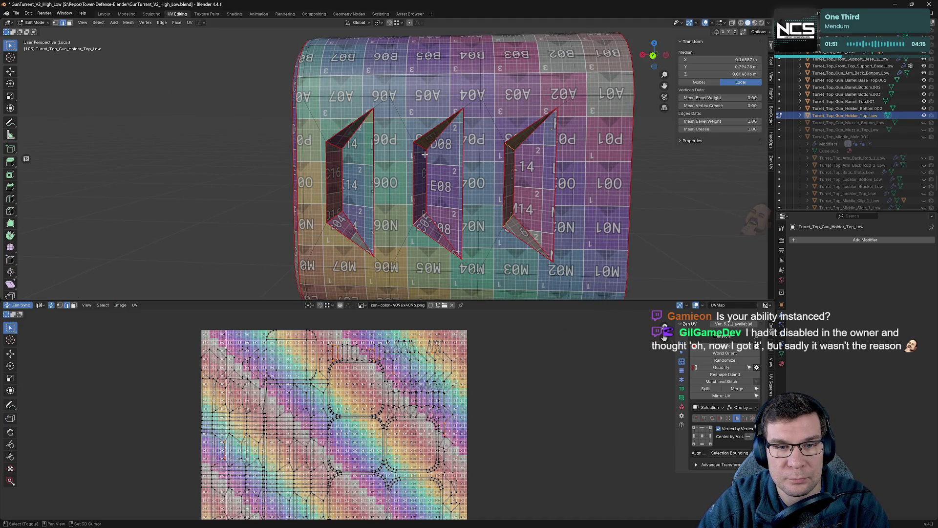
pyautogui.keyDown('shift'); pyautogui.click(336, 146); pyautogui.keyUp('shift')
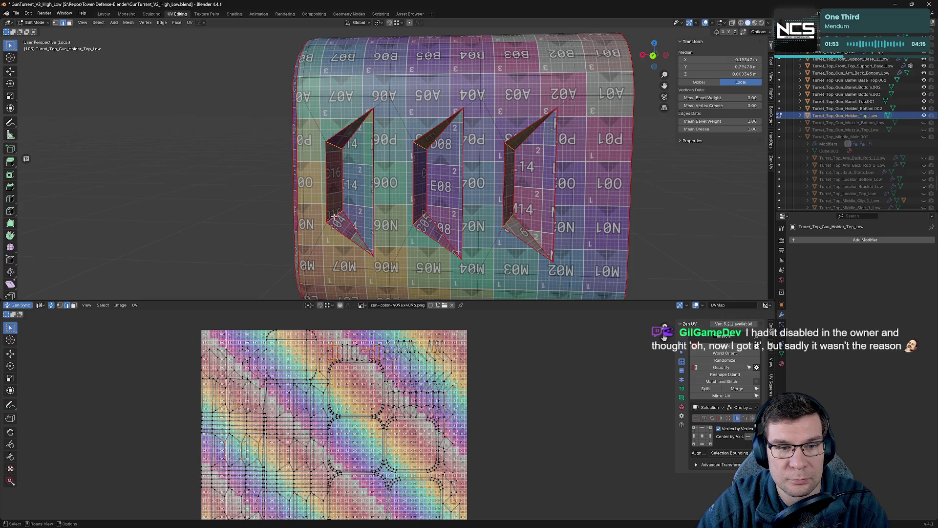
pyautogui.hotkey('ctrl', 'e')
pyautogui.scroll(-4, 336, 217)
pyautogui.scroll(3, 336, 218)
pyautogui.moveTo(336, 218)
pyautogui.mouseDown(button='middle')
pyautogui.moveTo(442, 191)
pyautogui.moveTo(451, 166)
pyautogui.mouseUp(button='middle')
pyautogui.scroll(4, 381, 96)
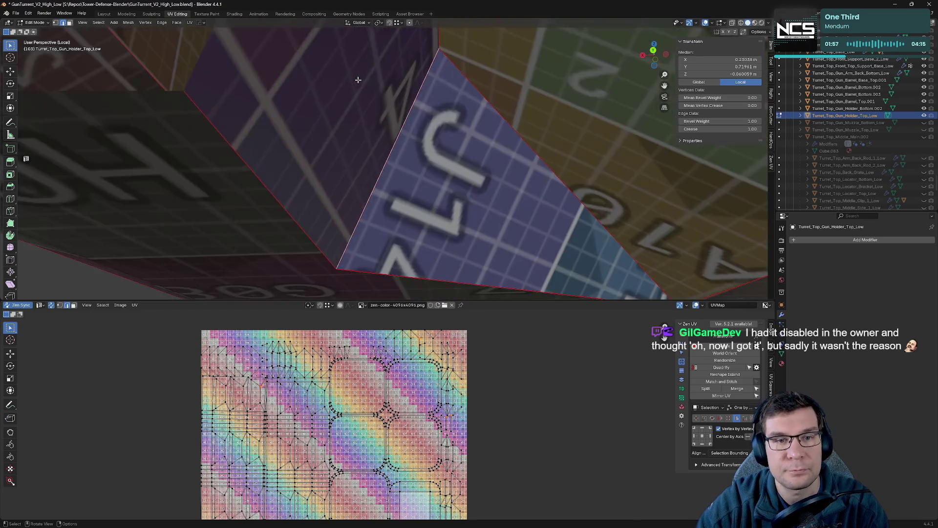
pyautogui.scroll(-1, 403, 110)
pyautogui.scroll(-1, 413, 118)
pyautogui.scroll(-2, 412, 118)
pyautogui.scroll(-1, 396, 140)
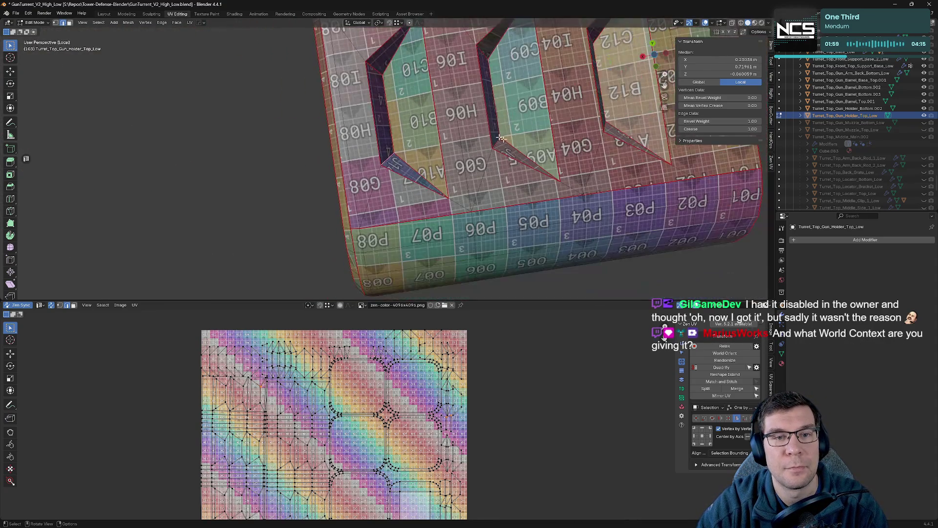
pyautogui.moveTo(381, 154); pyautogui.dragTo(367, 167, button='middle')
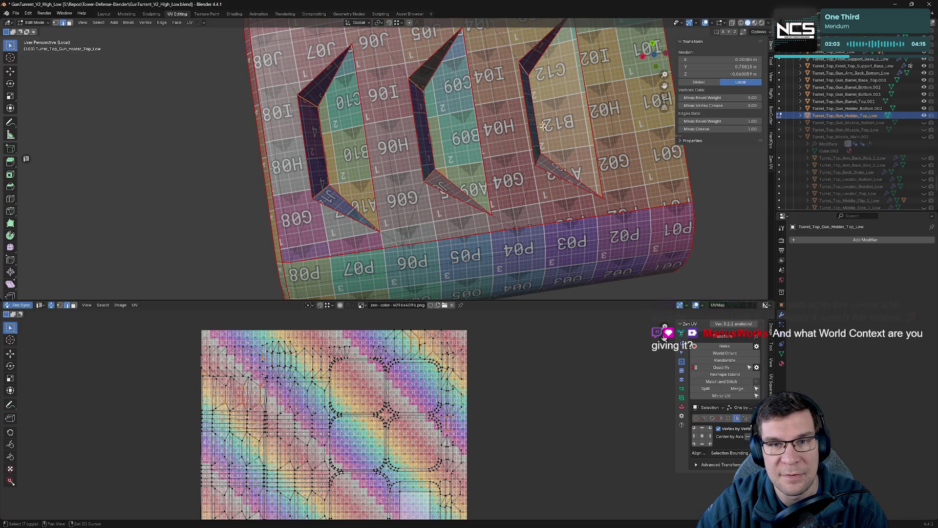
pyautogui.hotkey('ctrl', 'e')
pyautogui.click(538, 172)
pyautogui.moveTo(538, 158)
pyautogui.mouseDown(button='middle')
pyautogui.moveTo(569, 135)
pyautogui.moveTo(610, 147)
pyautogui.mouseUp(button='middle')
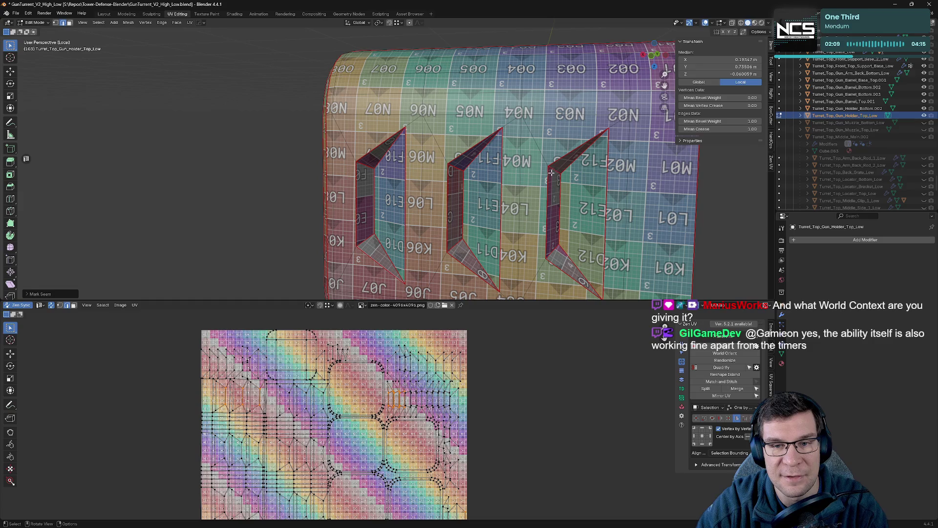
# - Mark seams on further slot and slot-corner edges, then view the whole holder
pyautogui.click(554, 171)
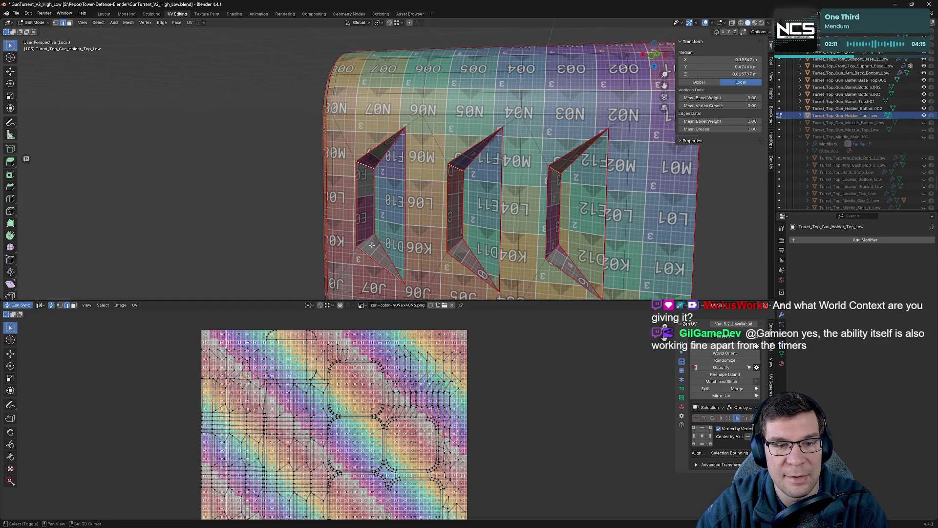
pyautogui.hotkey('ctrl', 'e')
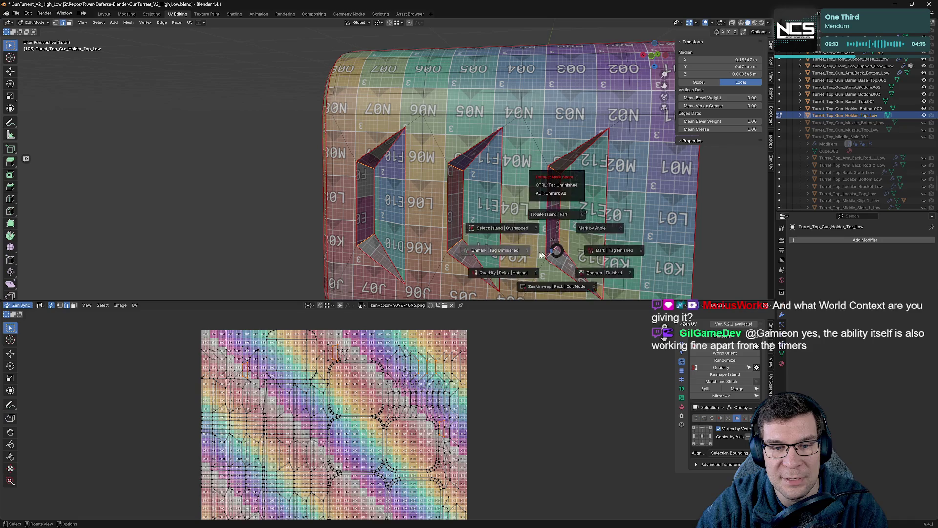
pyautogui.click(555, 184)
pyautogui.moveTo(555, 184); pyautogui.dragTo(446, 167, button='middle')
pyautogui.click(394, 170)
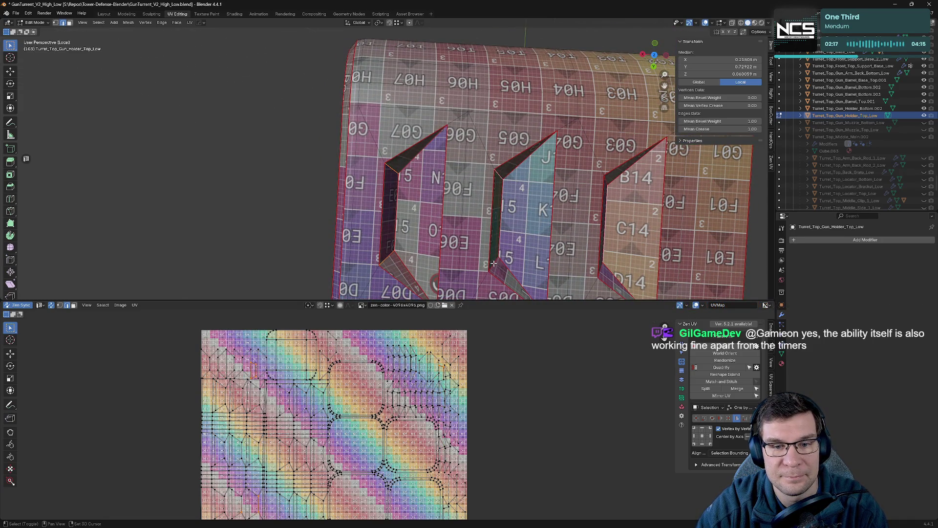
pyautogui.moveTo(493, 263); pyautogui.dragTo(634, 209, button='middle')
pyautogui.click(618, 213)
pyautogui.hotkey('ctrl', 'e')
pyautogui.click(585, 140)
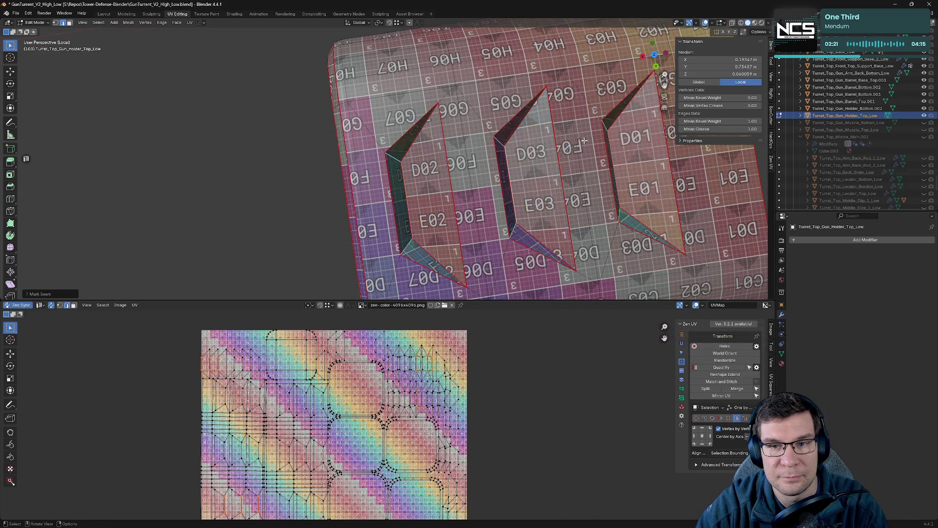
pyautogui.scroll(-5, 583, 140)
pyautogui.moveTo(584, 141)
pyautogui.mouseDown(button='middle')
pyautogui.moveTo(526, 83)
pyautogui.moveTo(591, 91)
pyautogui.moveTo(610, 291)
pyautogui.mouseUp(button='middle')
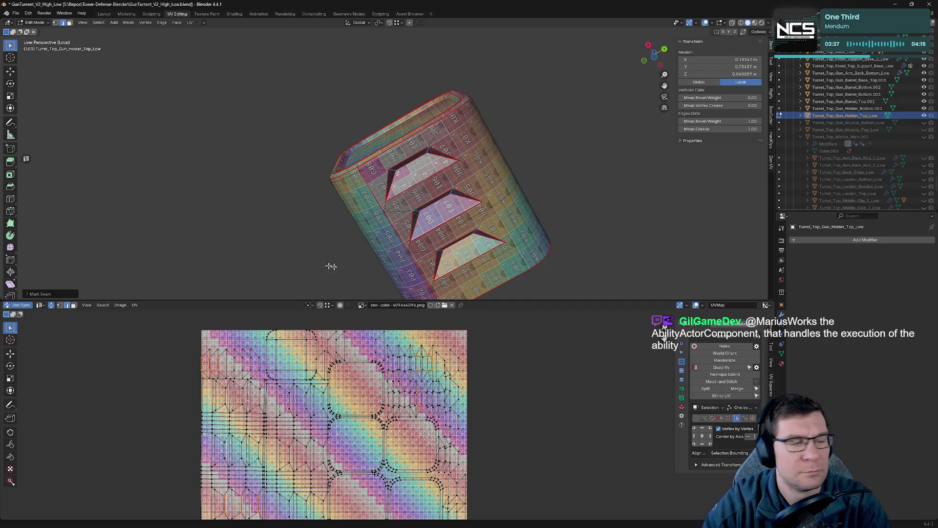
# - Inspect the holder's unwrap, leave Edit Mode and hide the gun holder top in the Outliner
pyautogui.moveTo(331, 267)
pyautogui.mouseDown(button='middle')
pyautogui.moveTo(444, 245)
pyautogui.moveTo(332, 214)
pyautogui.mouseUp(button='middle')
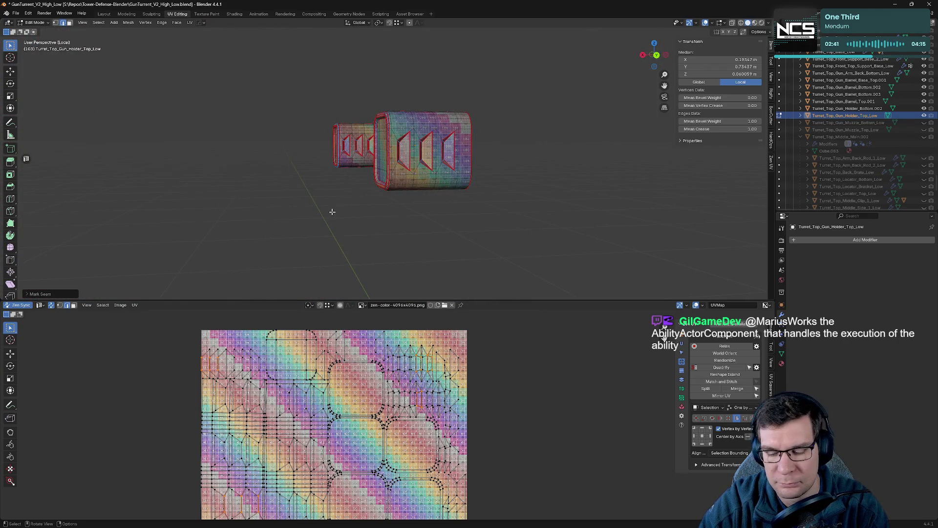
pyautogui.press('Tab')
pyautogui.press('Tab')
pyautogui.click(924, 116)
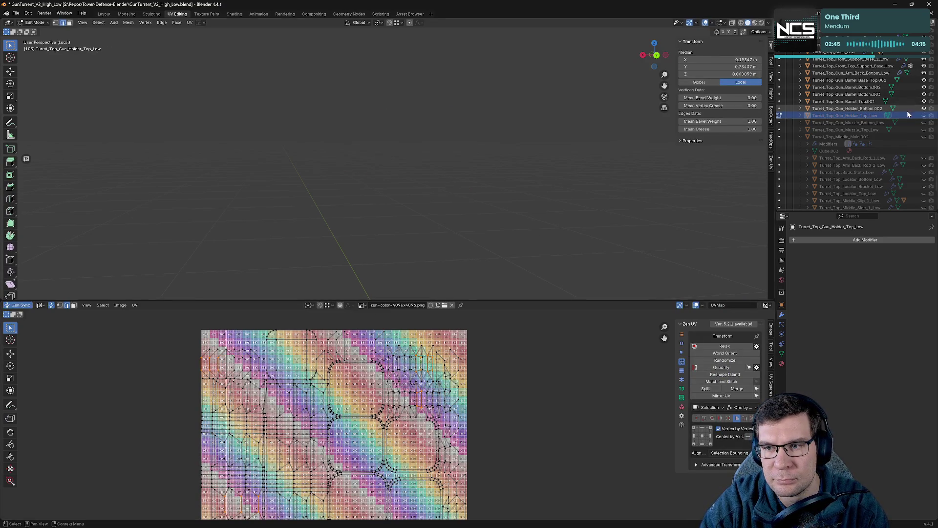
# - Isolate the holder parts and rename the bottom object to Turret_Top_Gun_Holder_Bottom_Low
pyautogui.press('KP_Divide')
pyautogui.press('Tab')
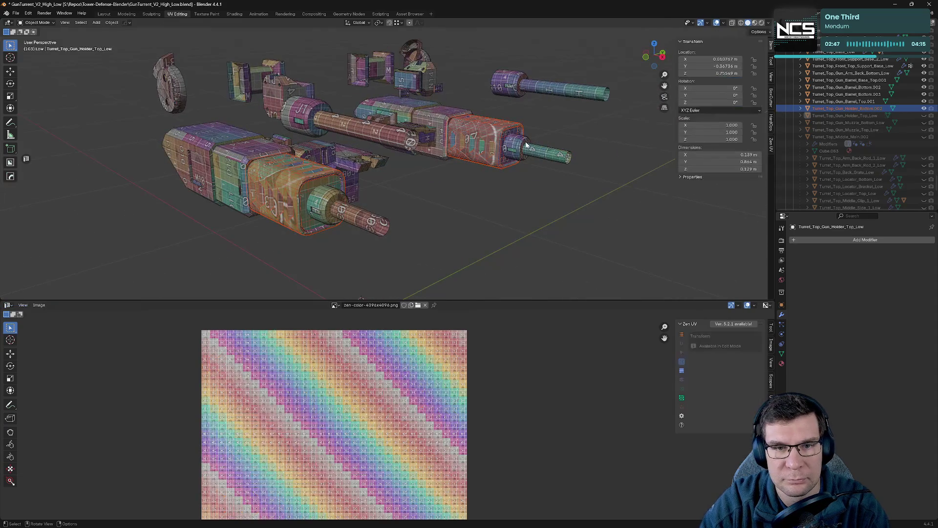
pyautogui.press('KP_Divide')
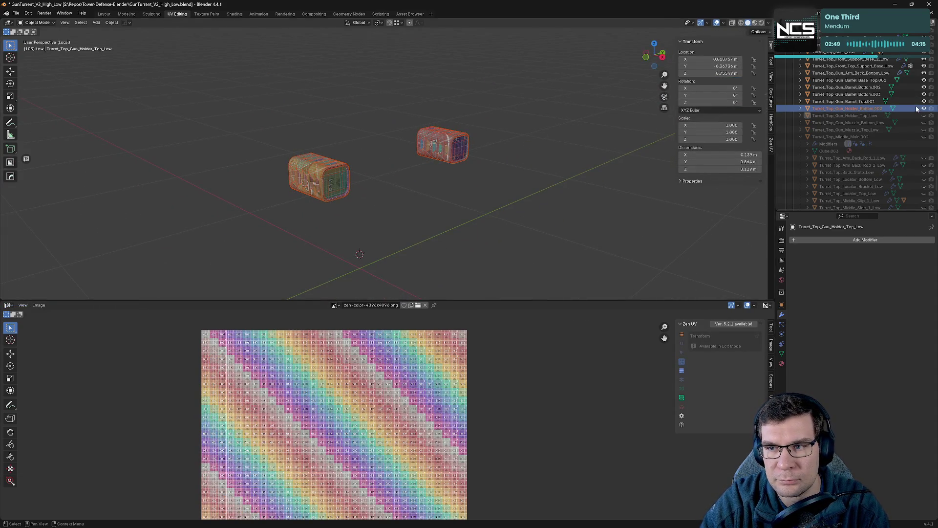
pyautogui.scroll(1, 916, 108)
pyautogui.doubleClick(884, 115)
pyautogui.press('BackSpace')
pyautogui.press('BackSpace')
pyautogui.press('BackSpace')
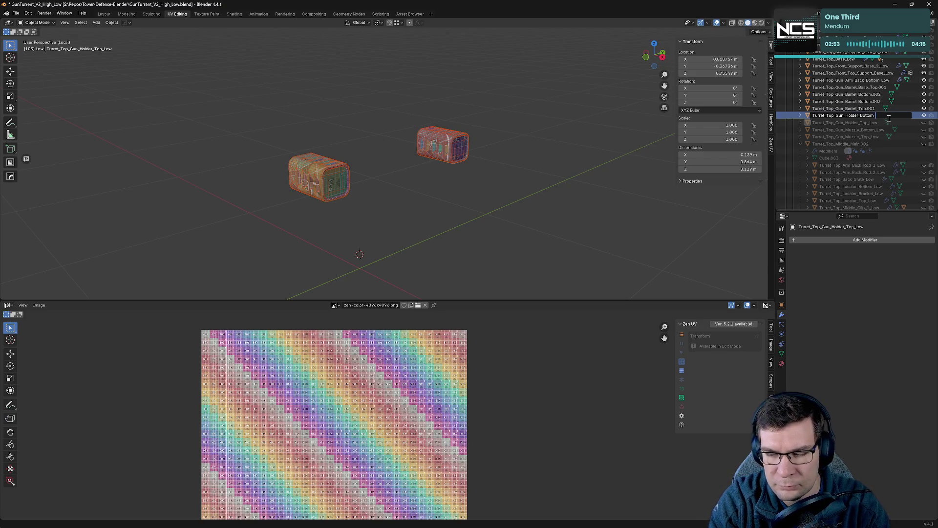
pyautogui.write('Low')
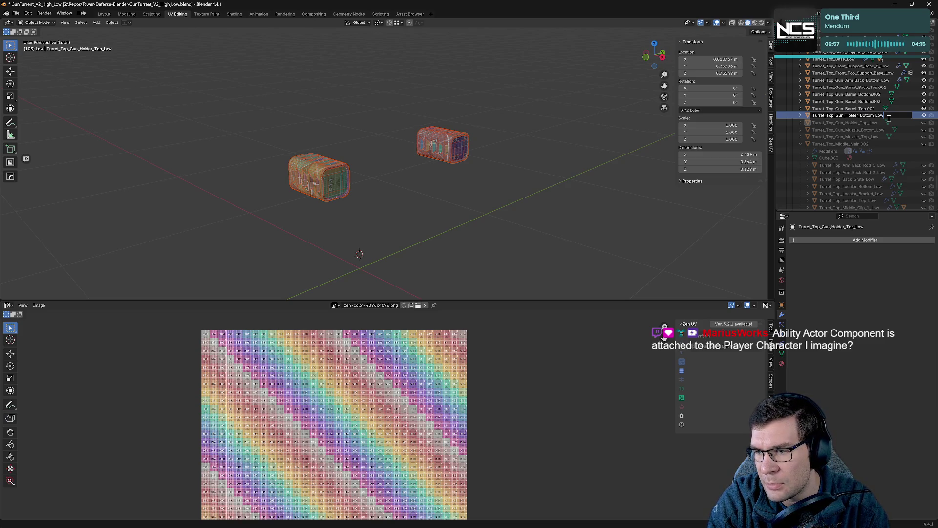
pyautogui.press('Return')
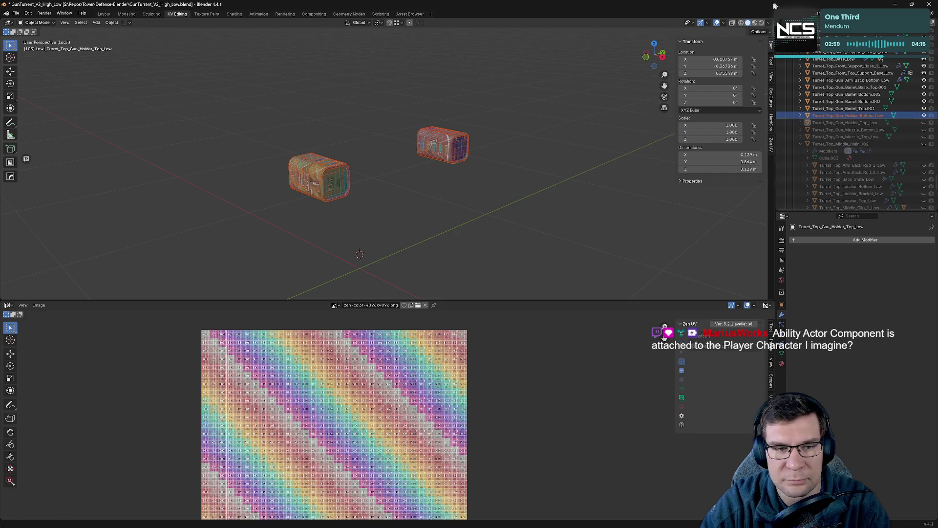
pyautogui.moveTo(381, 204)
pyautogui.mouseDown(button='middle')
pyautogui.moveTo(437, 200)
pyautogui.moveTo(384, 114)
pyautogui.mouseUp(button='middle')
pyautogui.scroll(5, 408, 200)
# - In Edit Mode, mark the box-top edge loop as a seam and unmark another loop's seam
pyautogui.press('Tab')
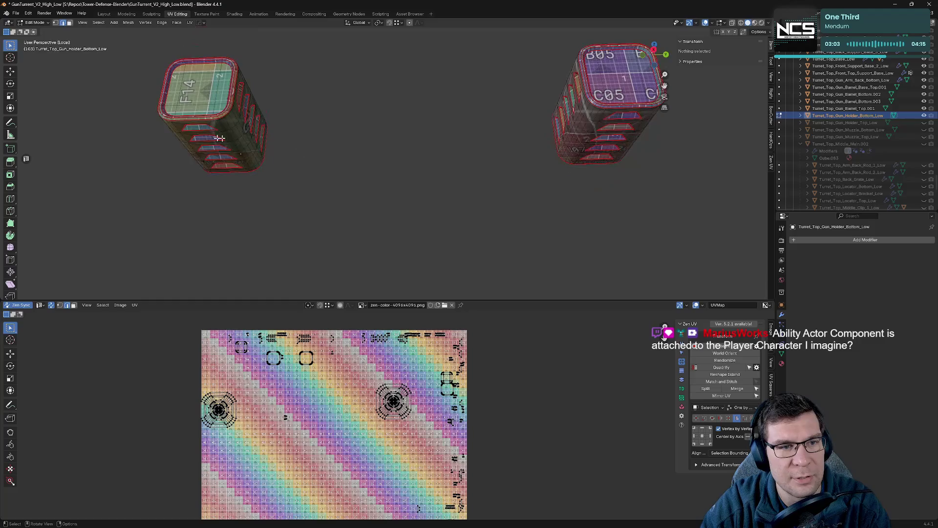
pyautogui.click(383, 98)
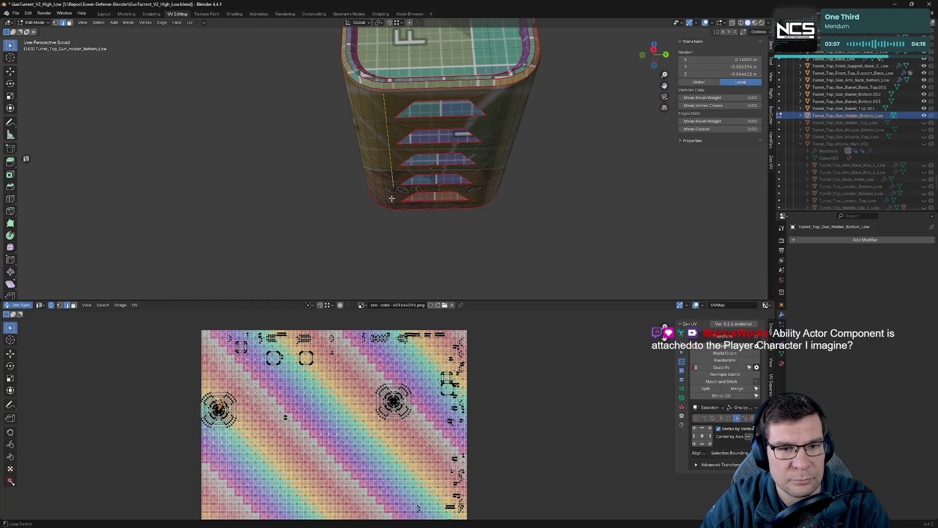
pyautogui.press('`')
pyautogui.click(395, 108)
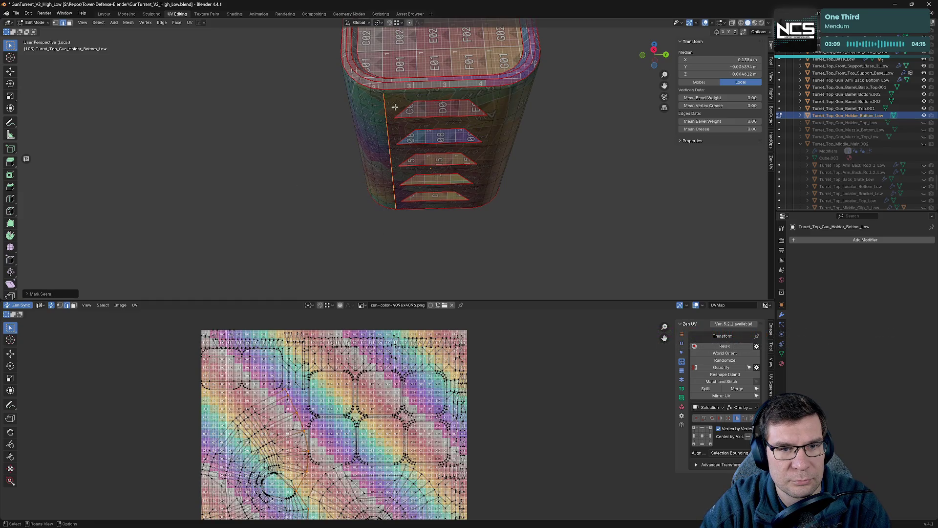
pyautogui.click(384, 89)
pyautogui.press('`')
pyautogui.click(354, 96)
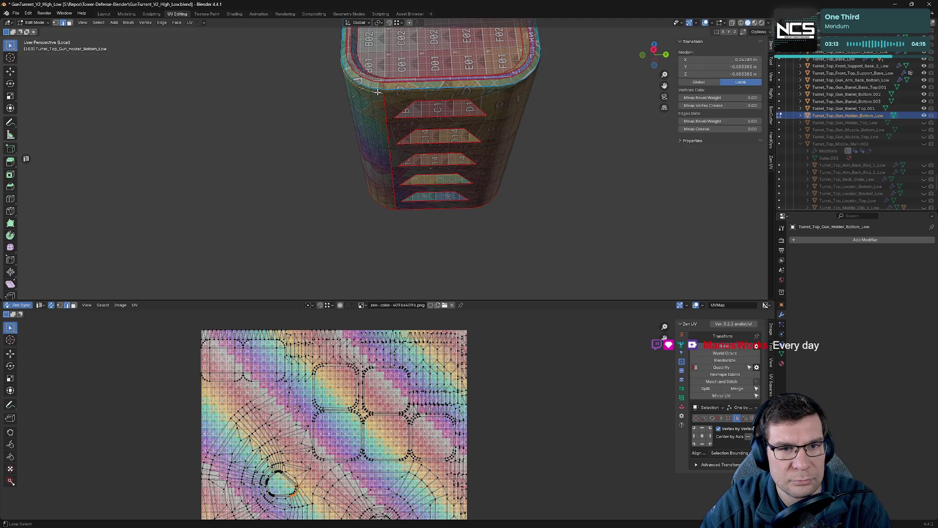
# - Inspect the box's underside and mark the side edge selection as a seam
pyautogui.moveTo(521, 95)
pyautogui.mouseDown(button='middle')
pyautogui.moveTo(275, 145)
pyautogui.moveTo(336, 116)
pyautogui.moveTo(427, 117)
pyautogui.mouseUp(button='middle')
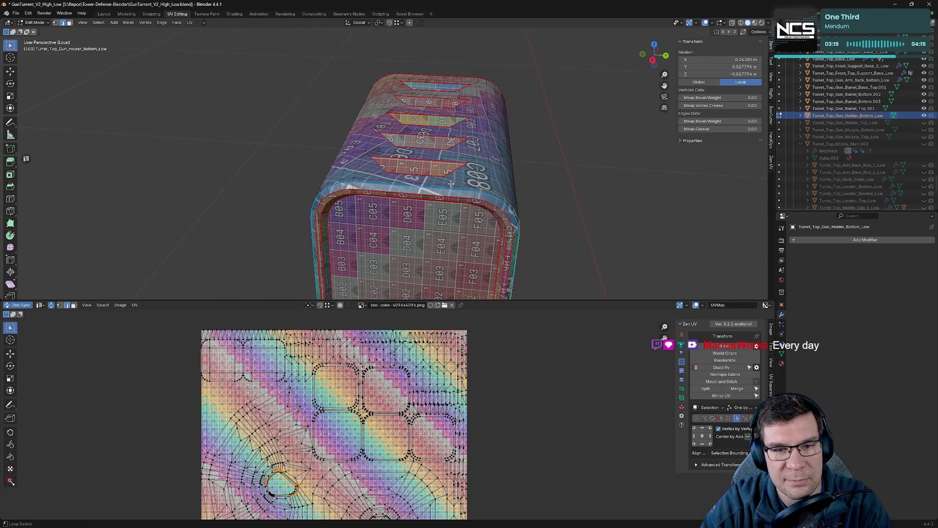
pyautogui.moveTo(451, 183); pyautogui.dragTo(491, 190, button='middle')
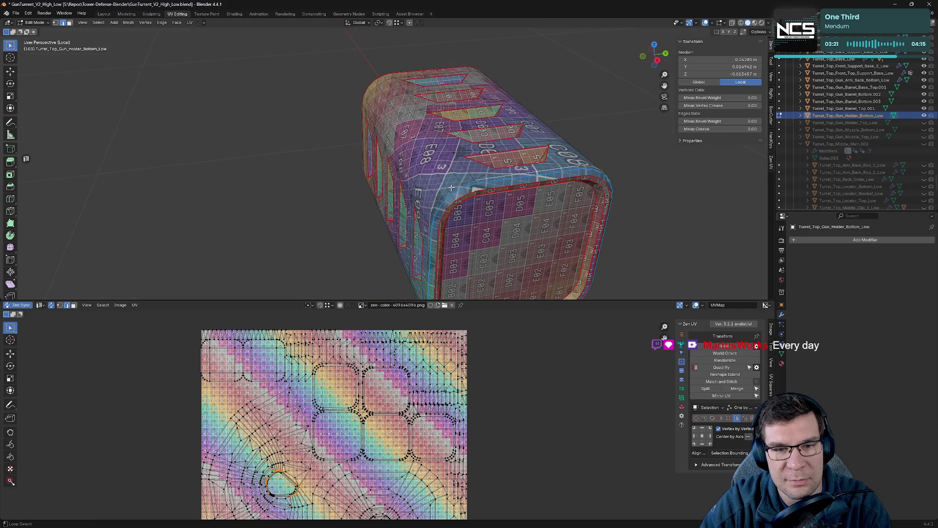
pyautogui.moveTo(442, 208); pyautogui.dragTo(554, 112, button='middle')
pyautogui.hotkey('alt', 'e')
pyautogui.click(562, 107)
pyautogui.hotkey('alt', 'e')
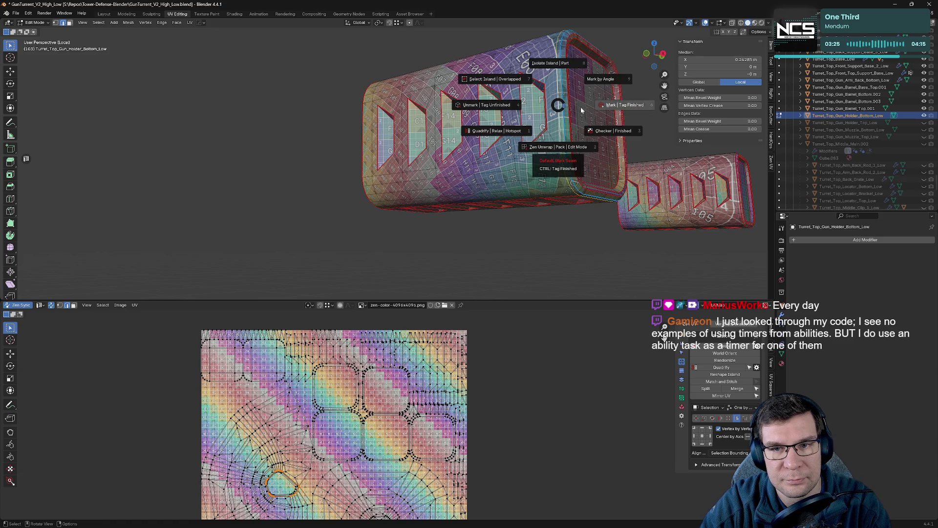
pyautogui.click(581, 108)
pyautogui.moveTo(593, 103); pyautogui.dragTo(464, 91, button='middle')
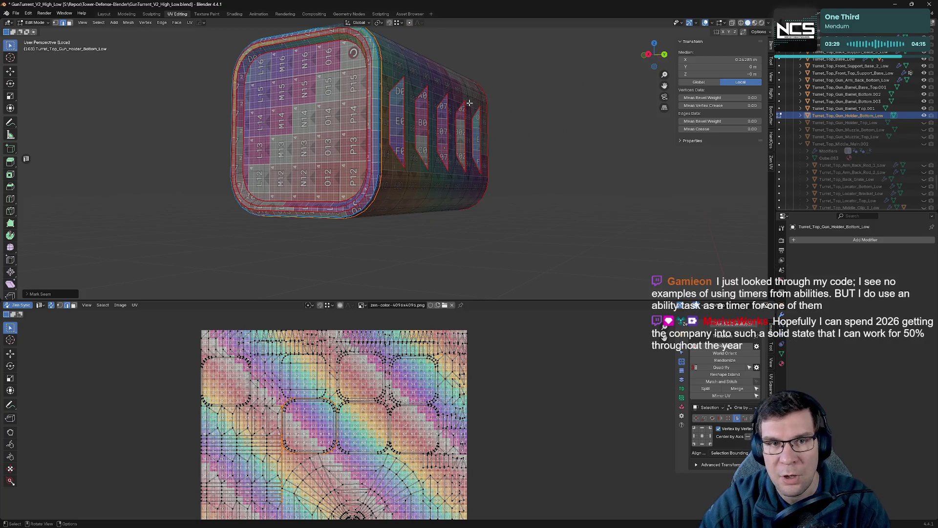
pyautogui.moveTo(382, 103)
pyautogui.mouseDown(button='middle')
pyautogui.moveTo(478, 130)
pyautogui.moveTo(548, 133)
pyautogui.mouseUp(button='middle')
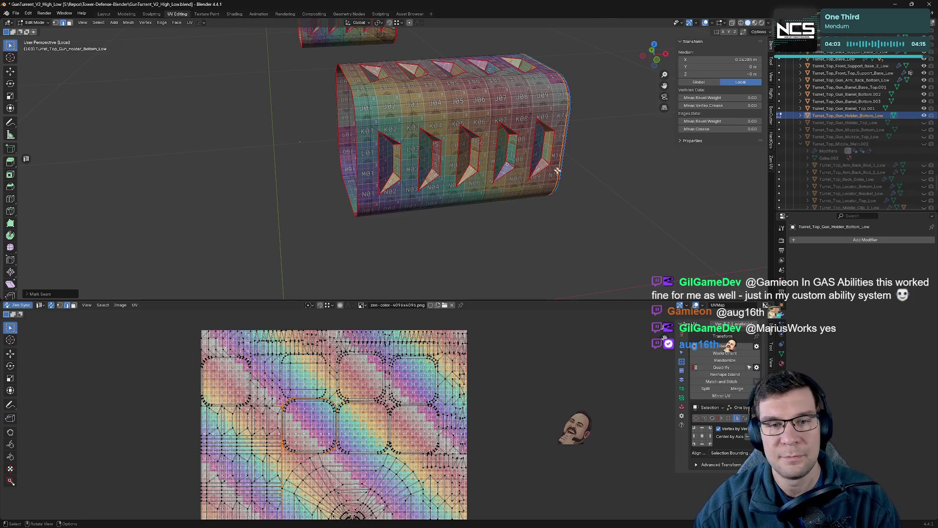
pyautogui.moveTo(558, 171); pyautogui.dragTo(585, 171, button='middle')
pyautogui.moveTo(592, 217); pyautogui.dragTo(522, 180, button='middle')
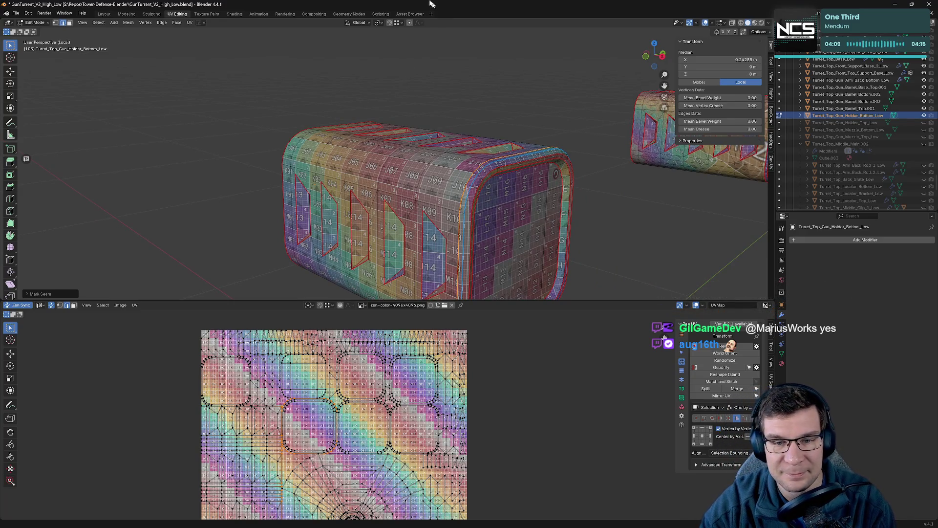
pyautogui.moveTo(538, 155)
pyautogui.mouseDown(button='middle')
pyautogui.moveTo(361, 156)
pyautogui.moveTo(453, 146)
pyautogui.mouseUp(button='middle')
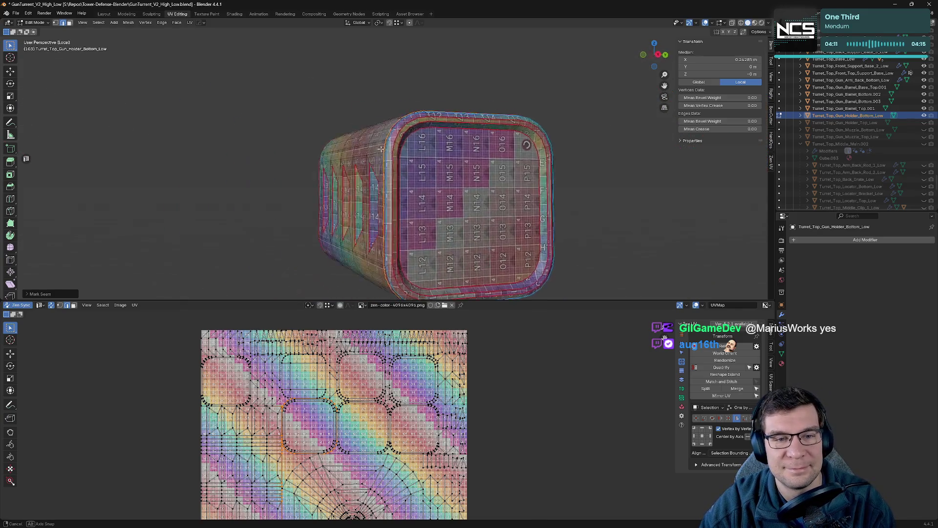
pyautogui.scroll(2, 452, 146)
pyautogui.scroll(2, 425, 154)
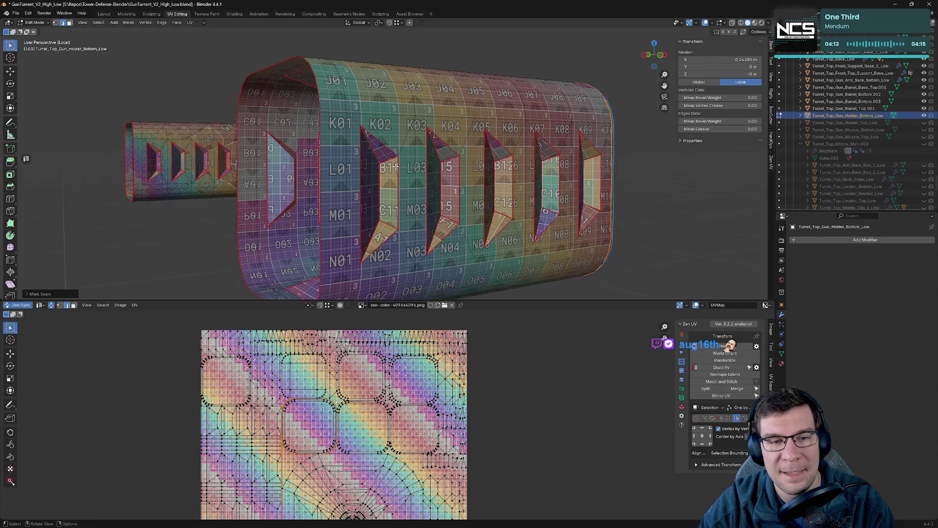
pyautogui.scroll(1, 385, 164)
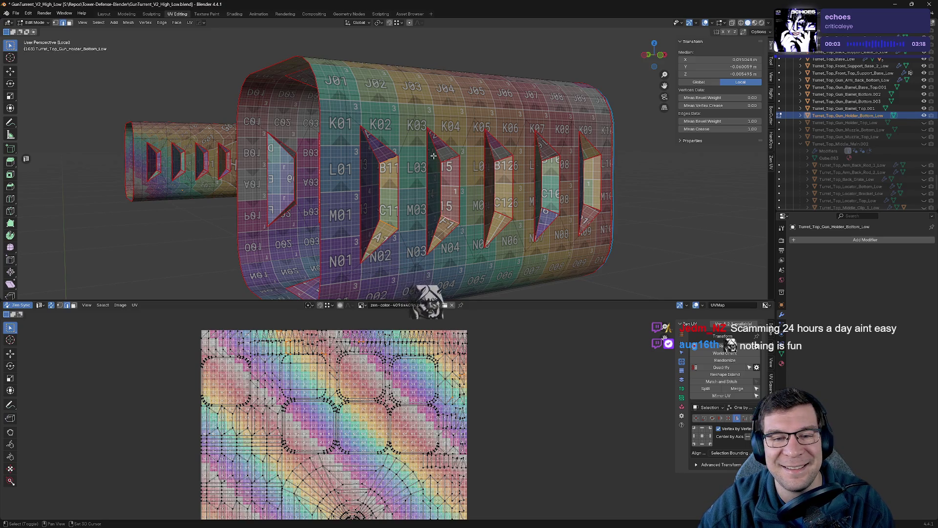
pyautogui.hotkey('alt', 'a')
# - Mark seams on the inner slot edges, including the lower slots, checking each from several angles
pyautogui.click(504, 158)
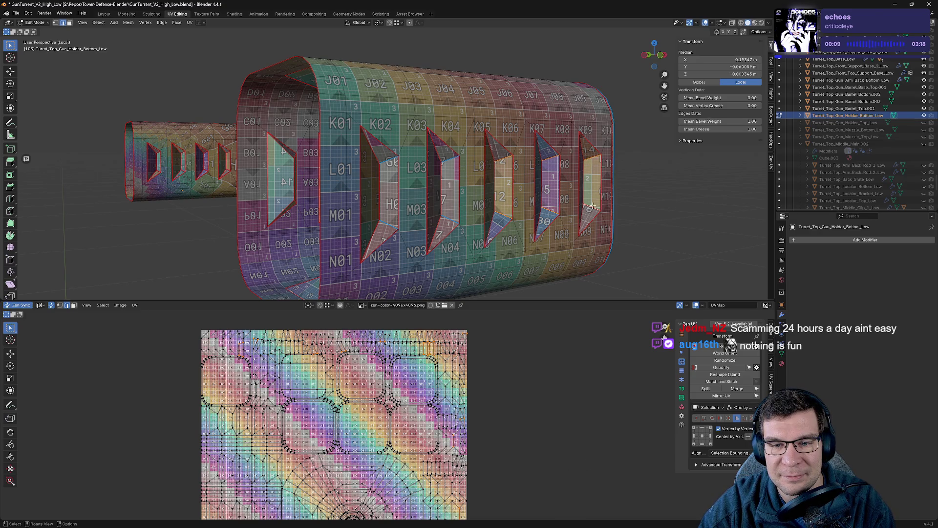
pyautogui.hotkey('alt', 'a')
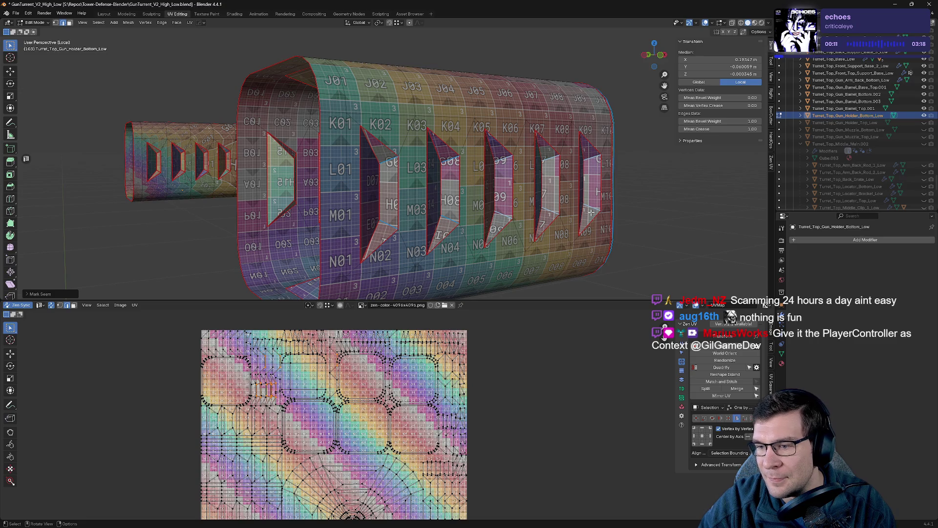
pyautogui.moveTo(567, 210)
pyautogui.mouseDown(button='middle')
pyautogui.moveTo(526, 128)
pyautogui.moveTo(524, 169)
pyautogui.moveTo(464, 157)
pyautogui.mouseUp(button='middle')
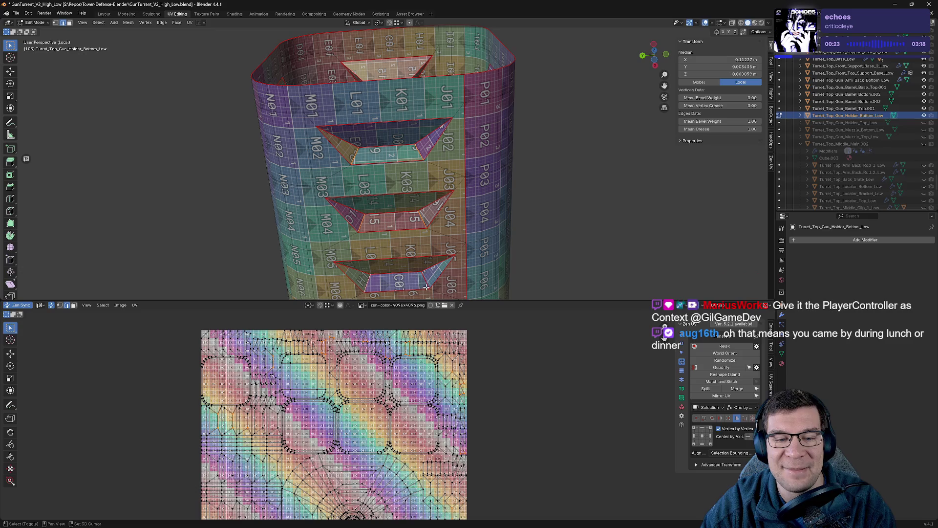
pyautogui.keyDown('shift'); pyautogui.moveTo(425, 288); pyautogui.dragTo(464, 209, button='middle'); pyautogui.keyUp('shift')
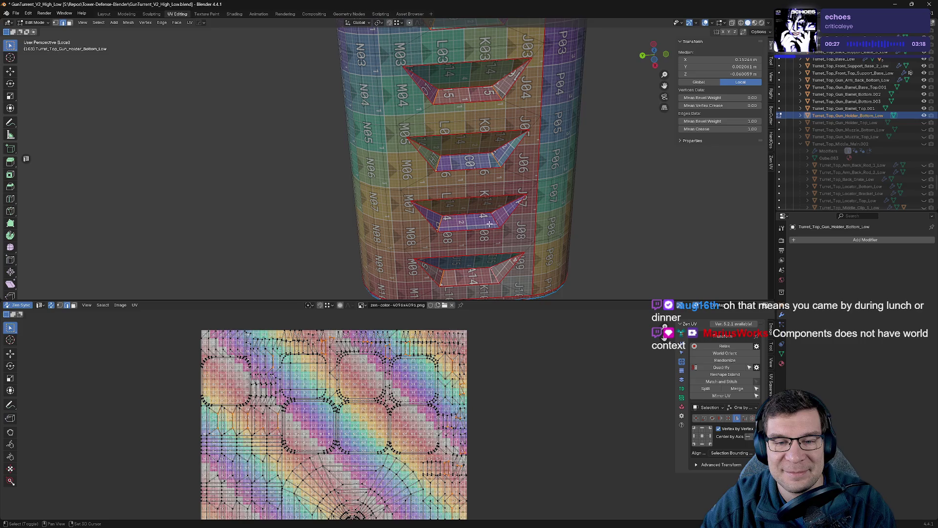
pyautogui.hotkey('alt', 'q')
pyautogui.click(482, 177)
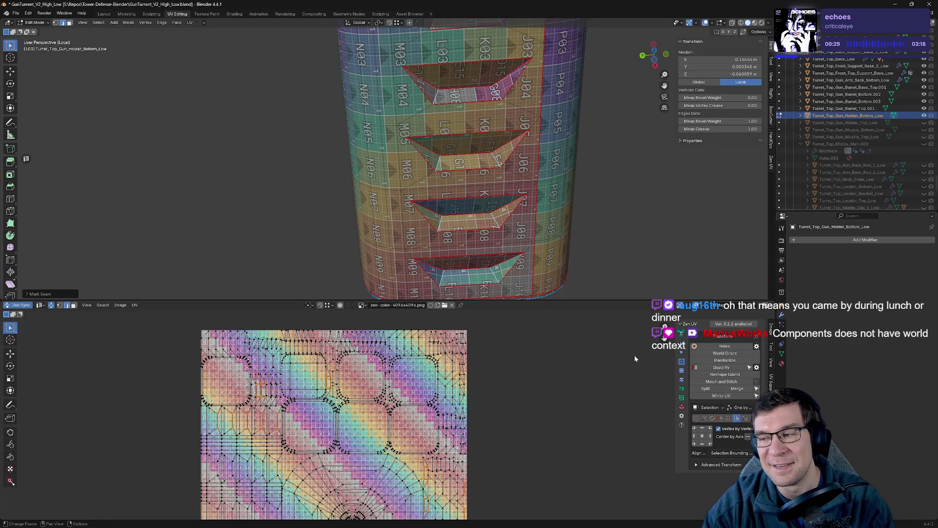
pyautogui.moveTo(611, 290)
pyautogui.mouseDown(button='middle')
pyautogui.moveTo(613, 144)
pyautogui.moveTo(565, 160)
pyautogui.mouseUp(button='middle')
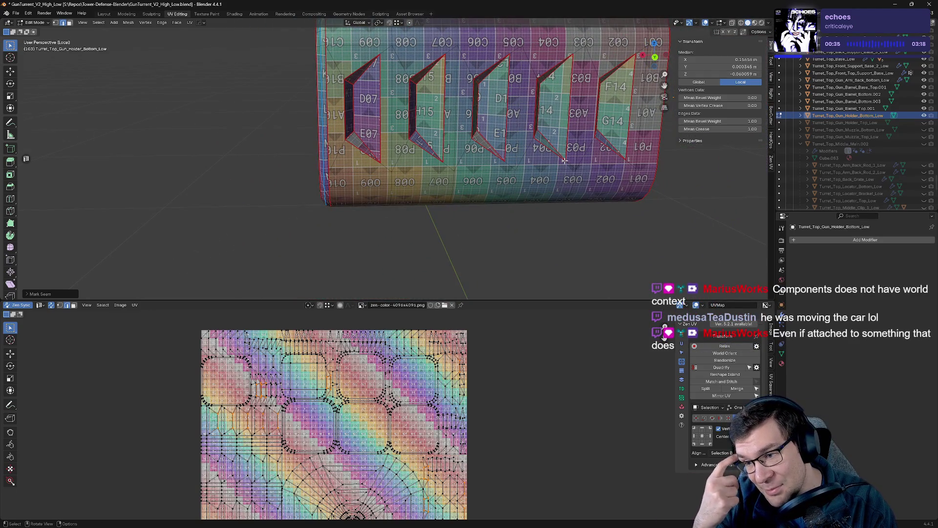
pyautogui.scroll(1, 580, 121)
pyautogui.scroll(3, 339, 173)
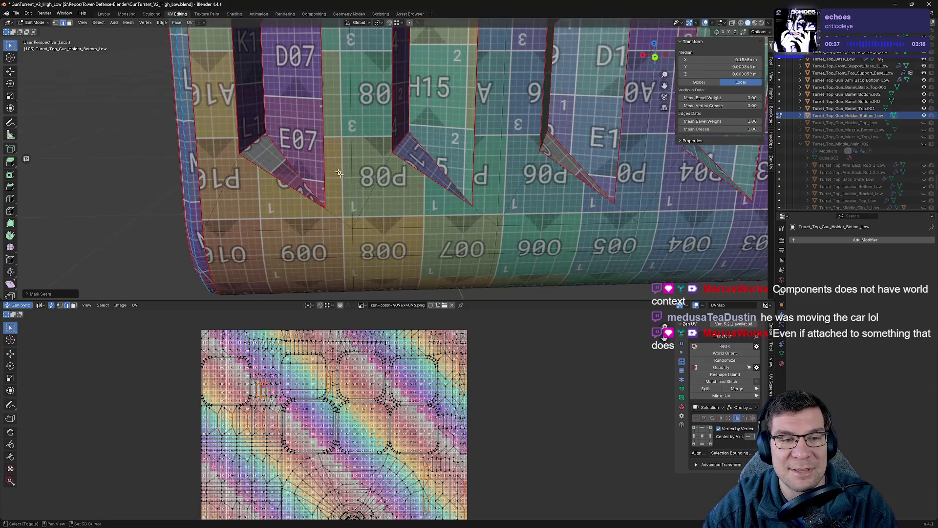
# - Select fin edges, mark them as seams and frame the whole turret model
pyautogui.moveTo(339, 173); pyautogui.dragTo(359, 216, button='middle')
pyautogui.click(342, 93)
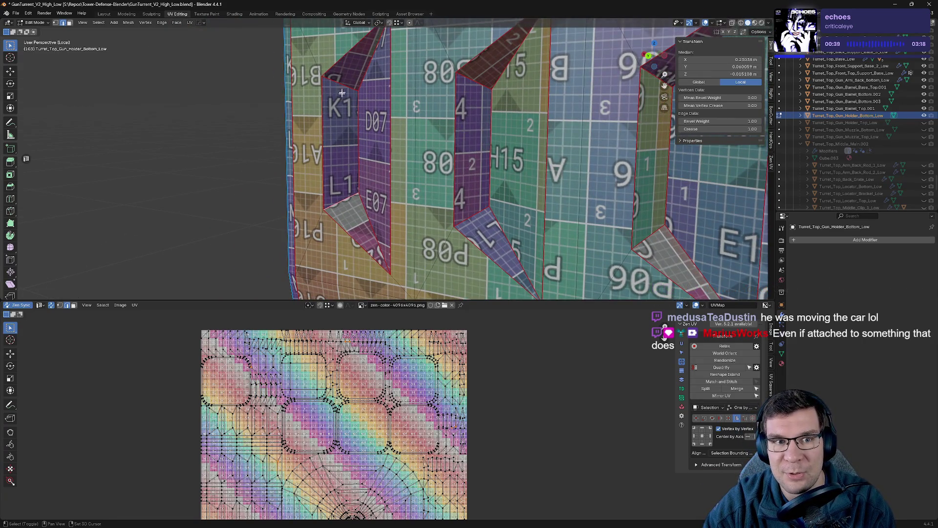
pyautogui.click(511, 277)
pyautogui.moveTo(480, 212); pyautogui.dragTo(531, 226, button='middle')
pyautogui.moveTo(563, 95); pyautogui.dragTo(536, 84, button='middle')
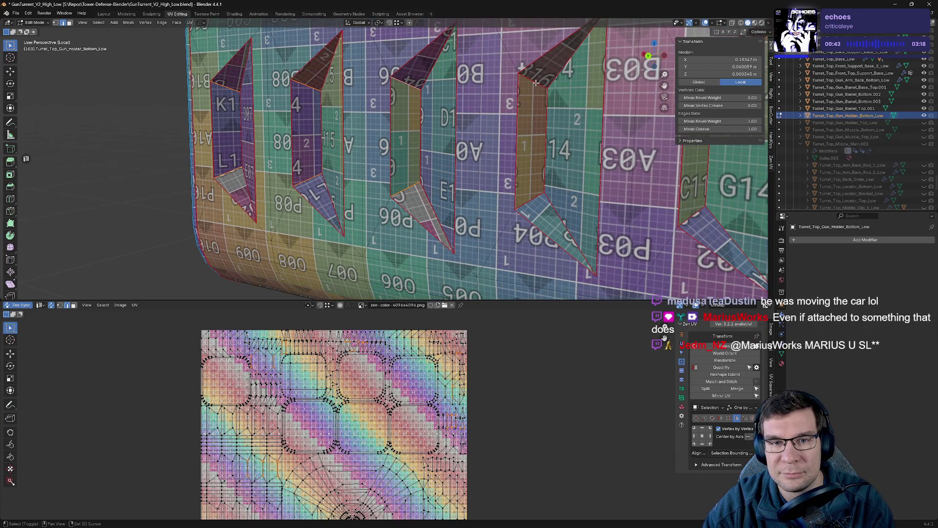
pyautogui.keyDown('shift'); pyautogui.moveTo(526, 200); pyautogui.dragTo(452, 198, button='middle'); pyautogui.keyUp('shift')
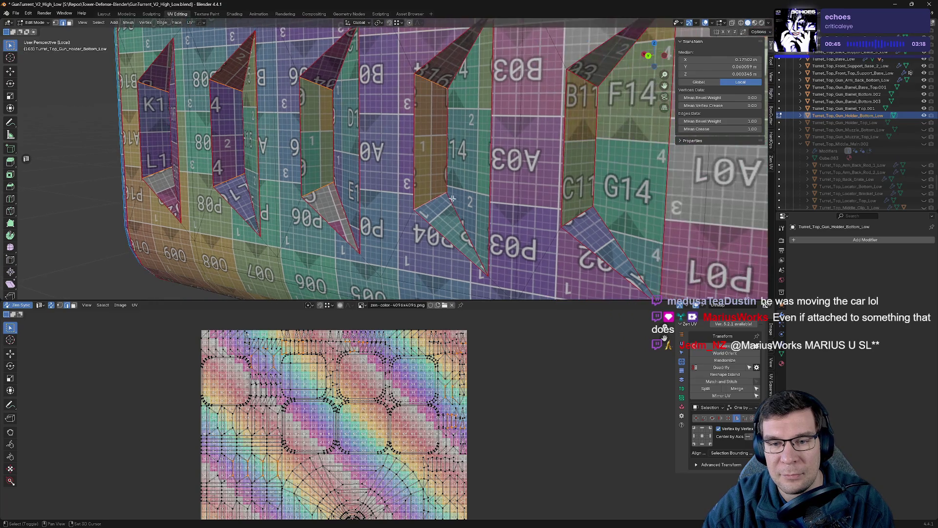
pyautogui.moveTo(600, 89); pyautogui.dragTo(561, 142, button='middle')
pyautogui.hotkey('alt', 'e')
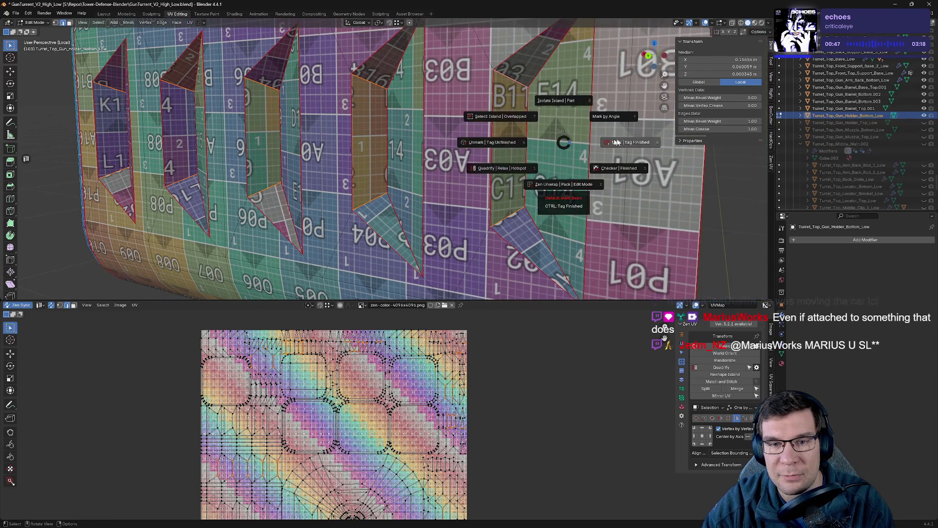
pyautogui.click(512, 146)
pyautogui.press('Home')
pyautogui.scroll(-3, 493, 155)
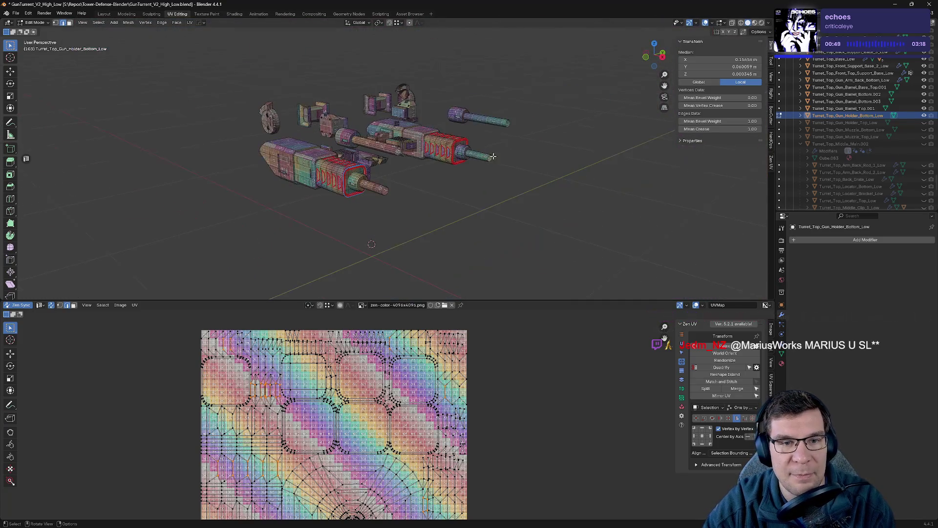
pyautogui.scroll(5, 870, 78)
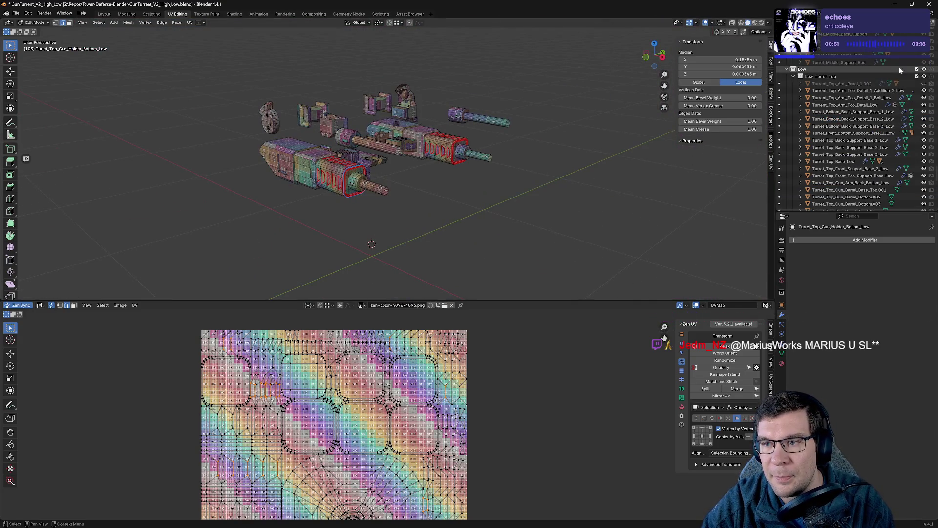
# - Hide the Low collection and show the high-poly turret with its base parts for a look around
pyautogui.click(923, 69)
pyautogui.scroll(10, 914, 61)
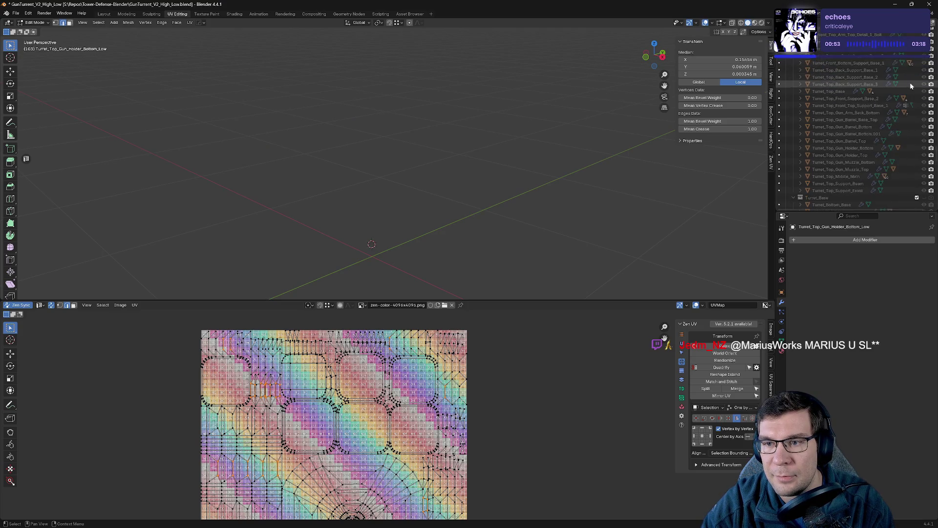
pyautogui.click(925, 72)
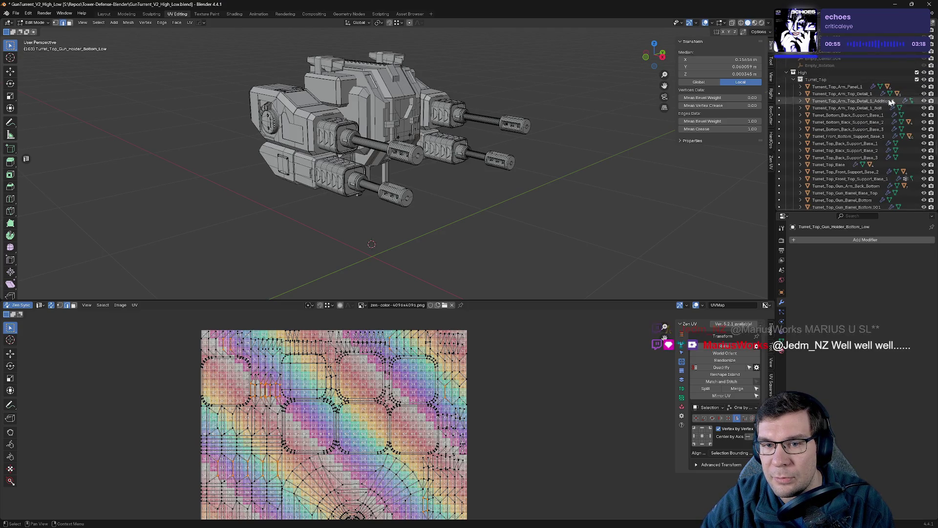
pyautogui.moveTo(555, 140); pyautogui.dragTo(600, 147, button='middle')
pyautogui.scroll(-5, 826, 108)
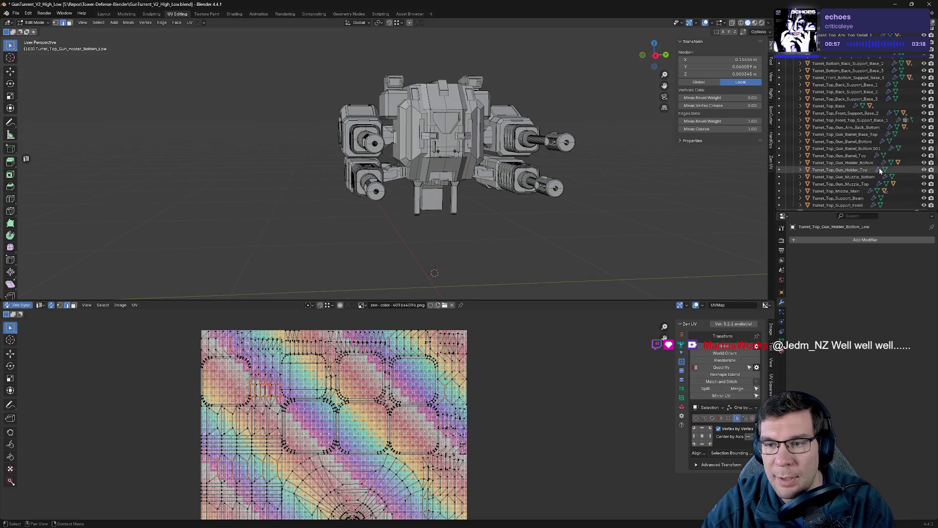
pyautogui.click(924, 182)
pyautogui.scroll(-4, 570, 222)
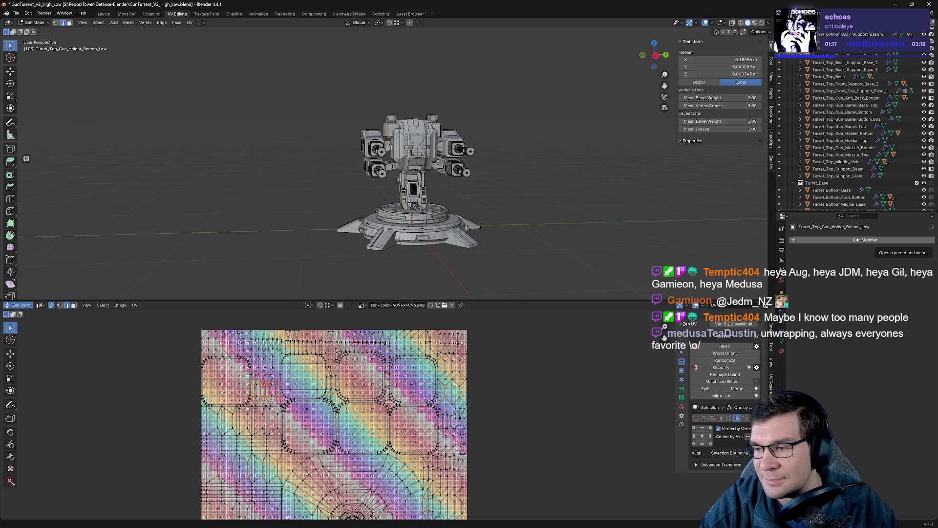
pyautogui.moveTo(465, 228); pyautogui.dragTo(492, 182, button='middle')
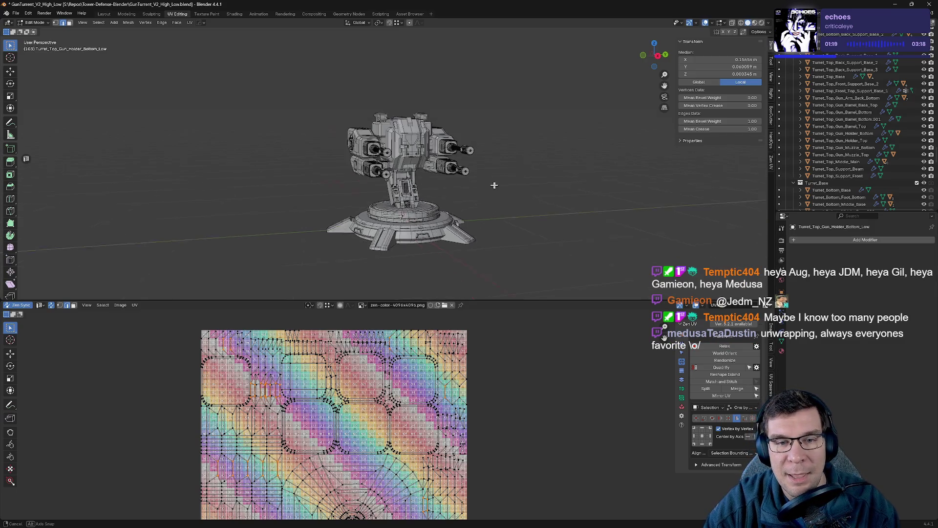
pyautogui.scroll(5, 831, 166)
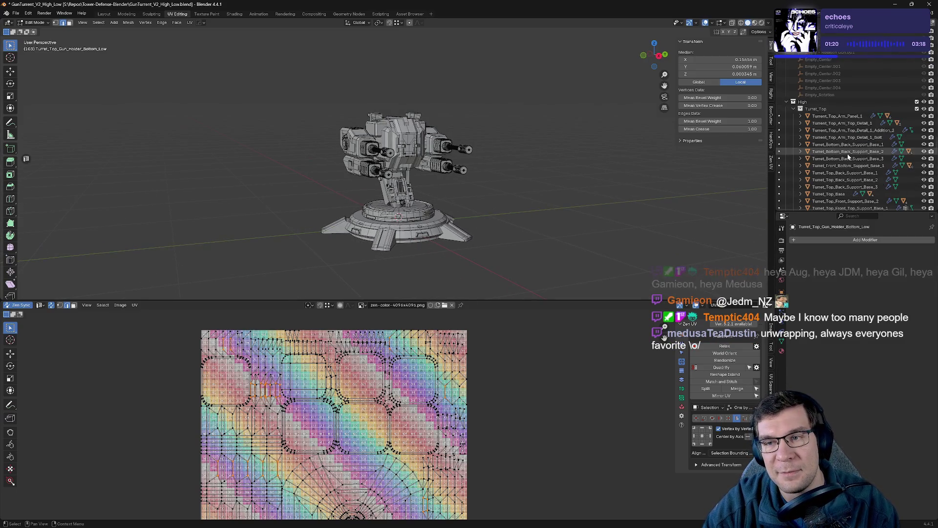
# - Hide the high-poly turret collection again and show the low-poly turret collection instead
pyautogui.click(923, 102)
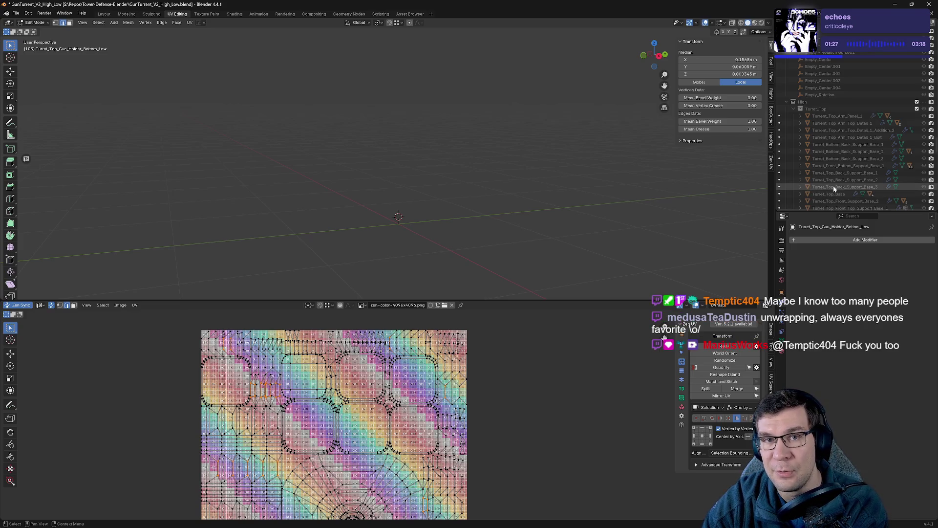
pyautogui.scroll(-5, 861, 155)
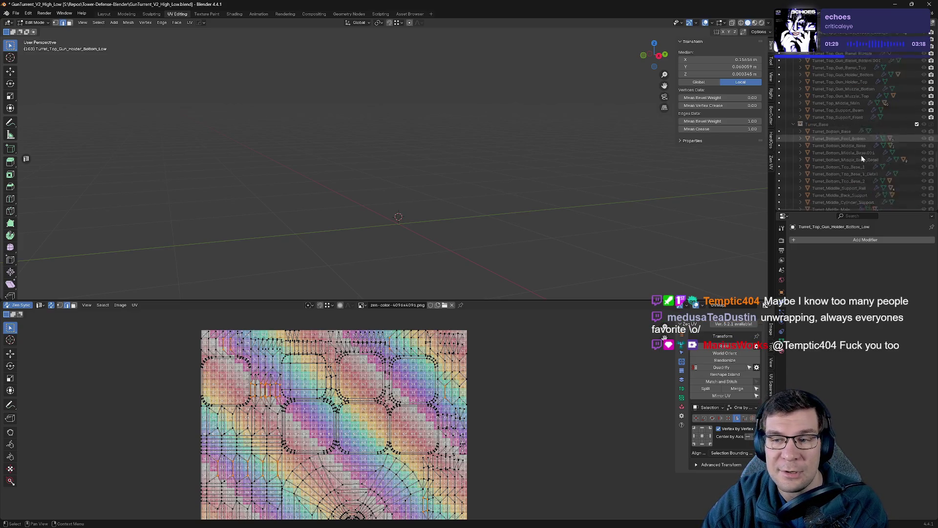
pyautogui.scroll(5, 887, 125)
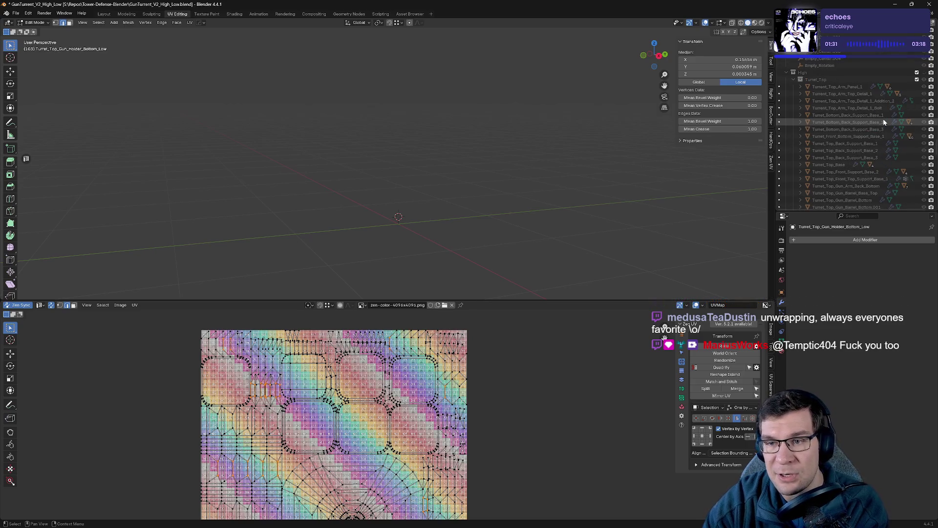
pyautogui.scroll(-3, 879, 132)
pyautogui.scroll(-3, 872, 157)
pyautogui.click(924, 158)
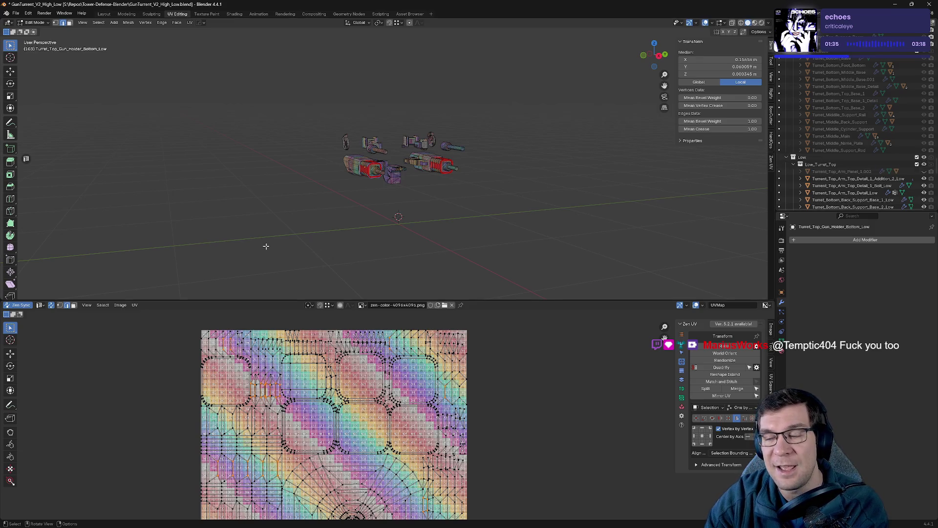
pyautogui.scroll(2, 380, 174)
pyautogui.scroll(2, 380, 174)
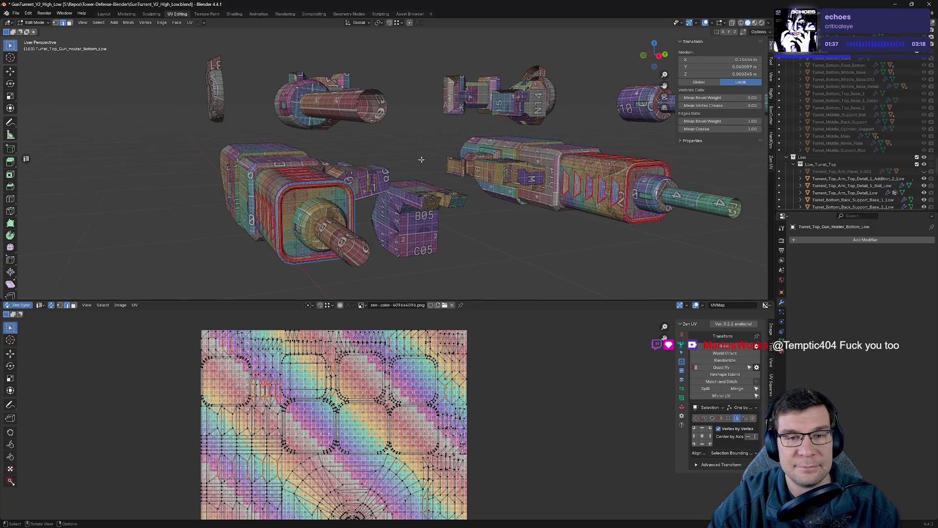
pyautogui.scroll(3, 379, 174)
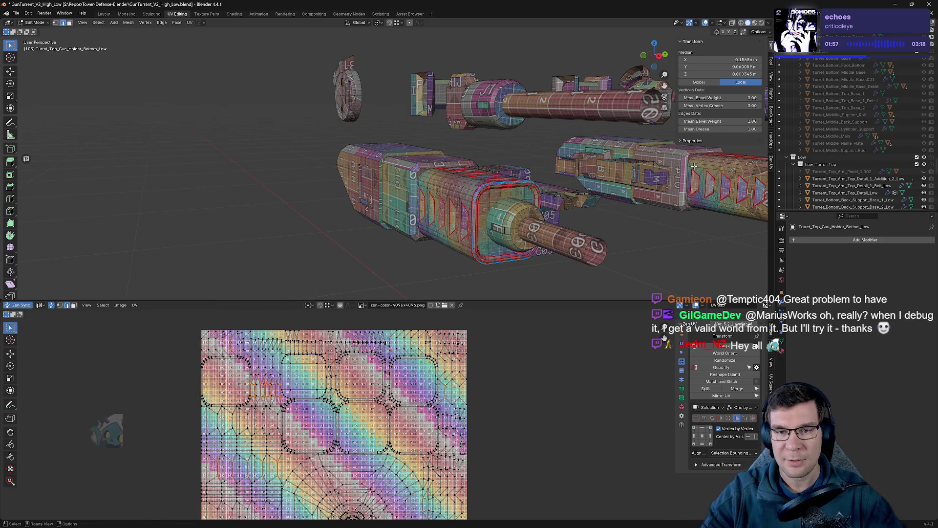
pyautogui.scroll(5, 524, 218)
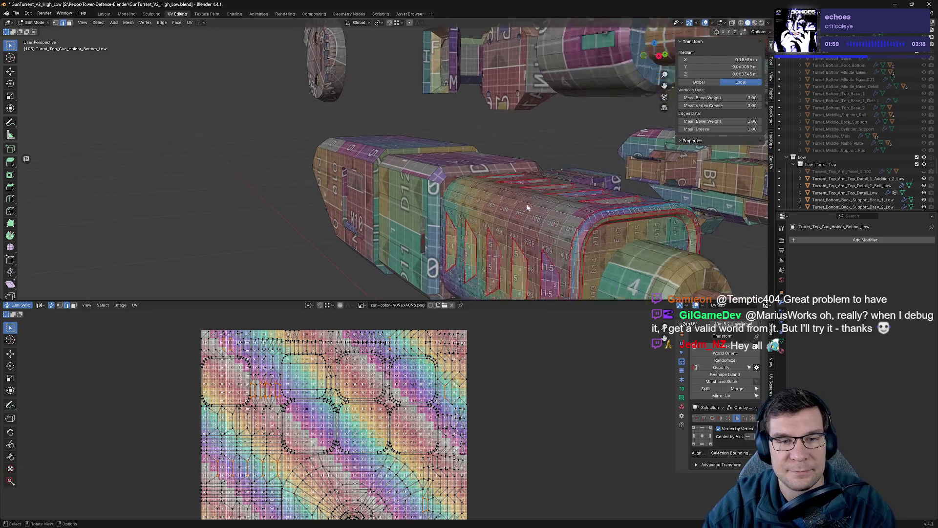
# - Isolate the slotted gun barrel in Local view and go back to editing its mesh
pyautogui.moveTo(512, 190)
pyautogui.mouseDown(button='middle')
pyautogui.moveTo(332, 155)
pyautogui.moveTo(687, 167)
pyautogui.mouseUp(button='middle')
pyautogui.scroll(3, 573, 178)
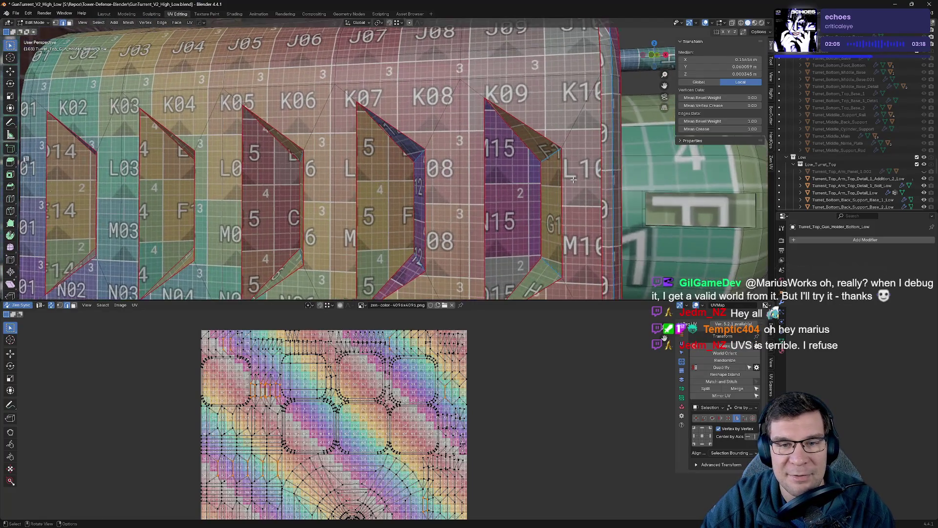
pyautogui.scroll(-3, 522, 189)
pyautogui.scroll(-3, 498, 179)
pyautogui.scroll(-3, 459, 168)
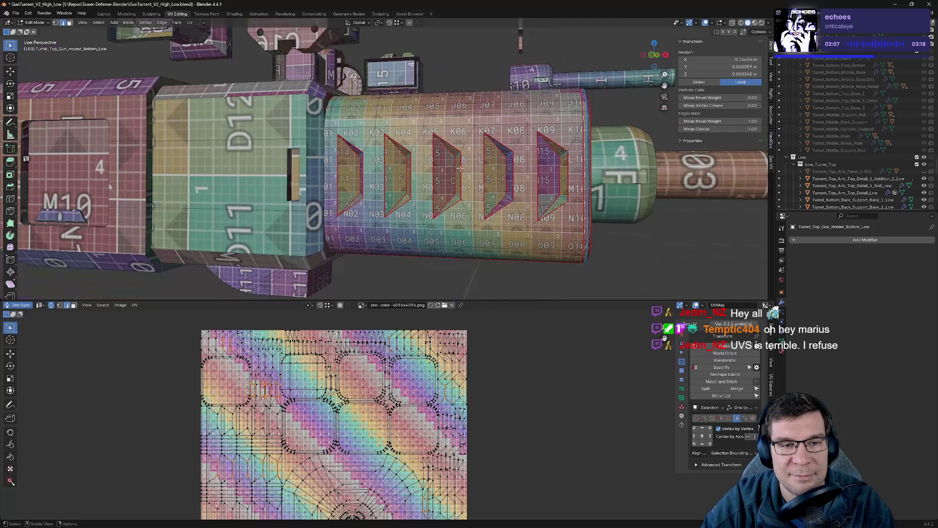
pyautogui.press('Tab')
pyautogui.press('KP_Divide')
pyautogui.press('Tab')
pyautogui.scroll(5, 458, 171)
pyautogui.scroll(-5, 458, 170)
pyautogui.moveTo(386, 145)
pyautogui.mouseDown(button='middle')
pyautogui.moveTo(344, 149)
pyautogui.moveTo(493, 184)
pyautogui.moveTo(462, 226)
pyautogui.moveTo(392, 241)
pyautogui.moveTo(382, 220)
pyautogui.moveTo(392, 230)
pyautogui.moveTo(323, 191)
pyautogui.moveTo(392, 189)
pyautogui.moveTo(438, 103)
pyautogui.mouseUp(button='middle')
pyautogui.scroll(3, 352, 187)
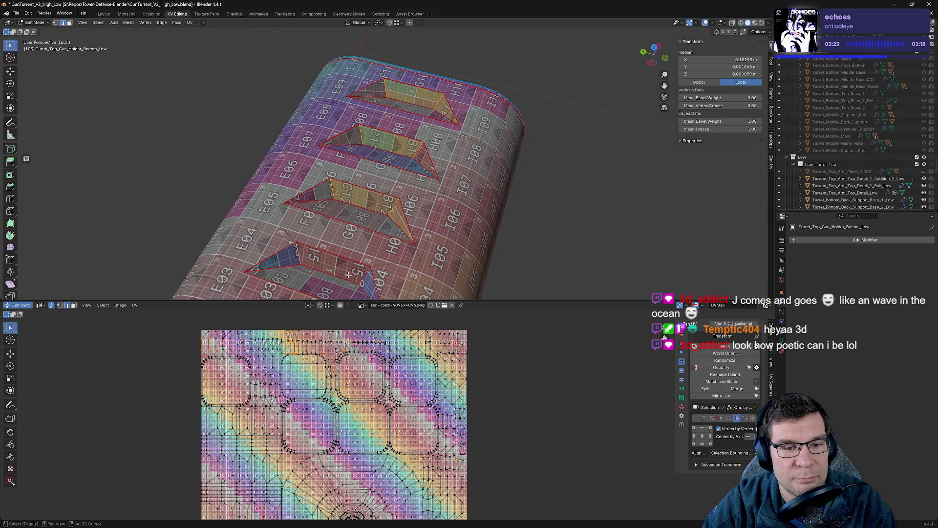
# - Re-unwrap the selected slot faces of the barrel from the UV pie menu and review the result
pyautogui.moveTo(361, 274); pyautogui.dragTo(433, 198, button='middle')
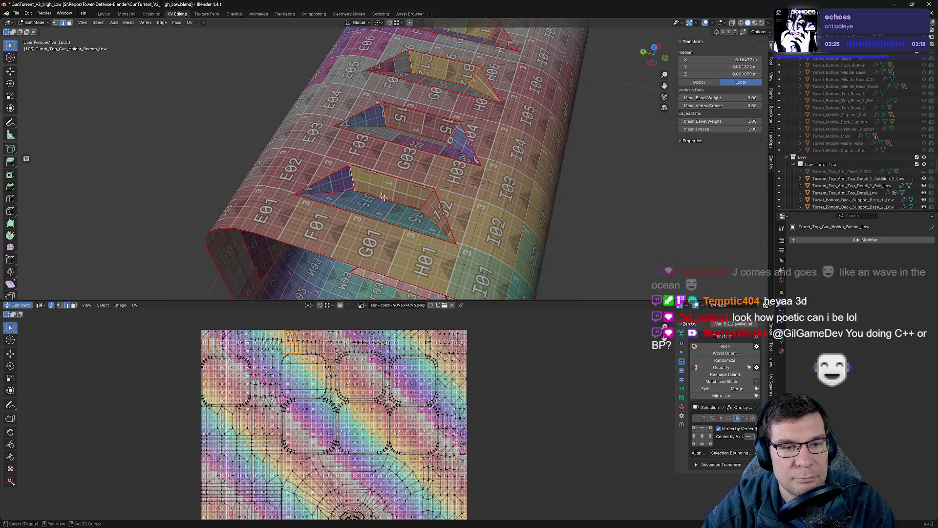
pyautogui.hotkey('alt', '`')
pyautogui.click(498, 210)
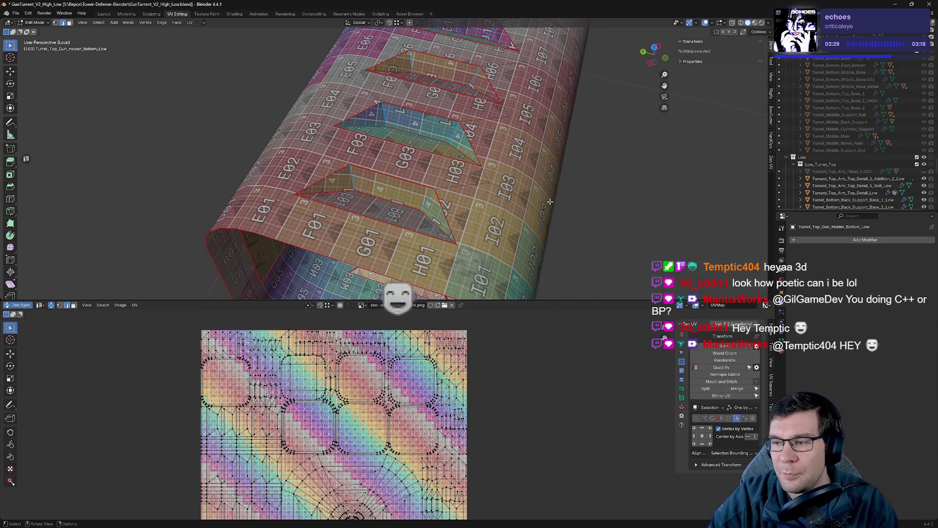
pyautogui.scroll(-3, 511, 152)
pyautogui.moveTo(496, 139)
pyautogui.mouseDown(button='middle')
pyautogui.moveTo(572, 116)
pyautogui.moveTo(512, 154)
pyautogui.mouseUp(button='middle')
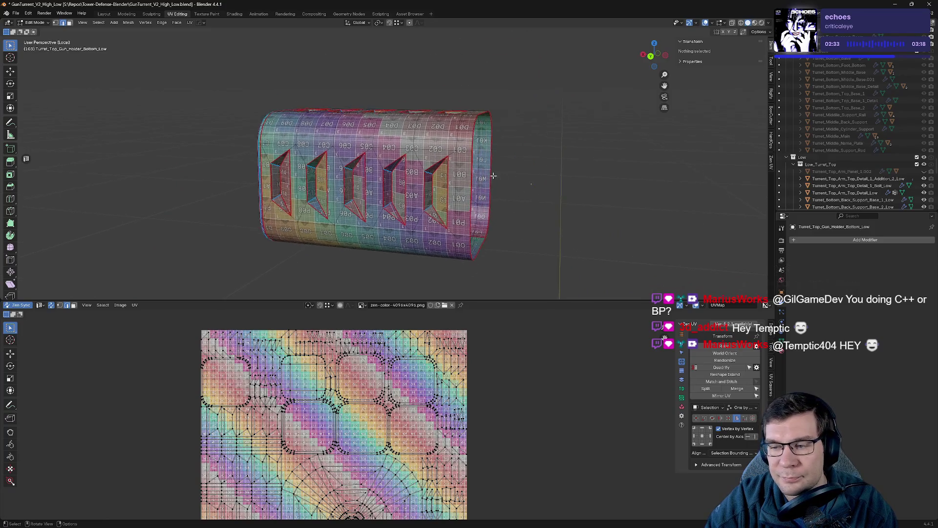
pyautogui.scroll(4, 474, 180)
pyautogui.scroll(-3, 474, 179)
# - Leave Local view so the rest of the low-poly turret returns around the barrel
pyautogui.moveTo(475, 178)
pyautogui.mouseDown(button='middle')
pyautogui.moveTo(447, 190)
pyautogui.moveTo(536, 170)
pyautogui.moveTo(514, 193)
pyautogui.mouseUp(button='middle')
pyautogui.scroll(2, 447, 190)
pyautogui.scroll(-2, 447, 190)
pyautogui.scroll(2, 537, 171)
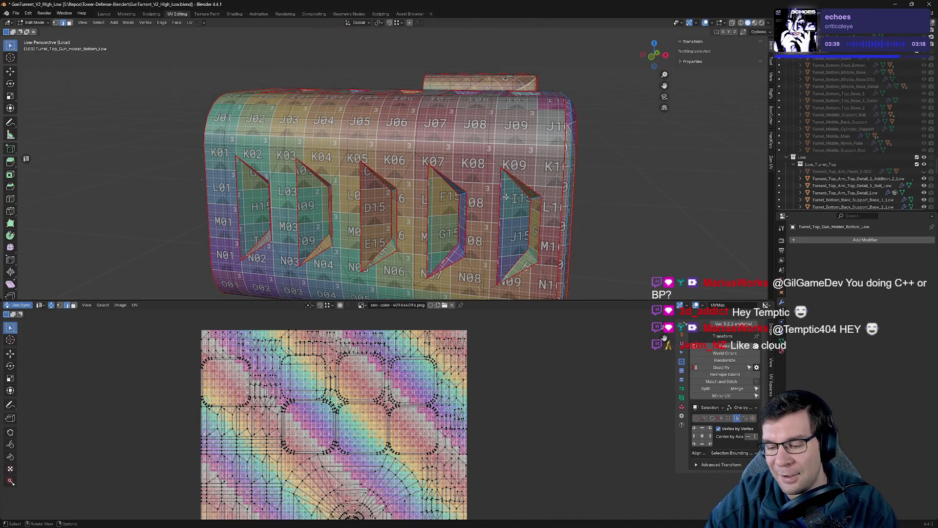
pyautogui.press('KP_Divide')
pyautogui.press('Tab')
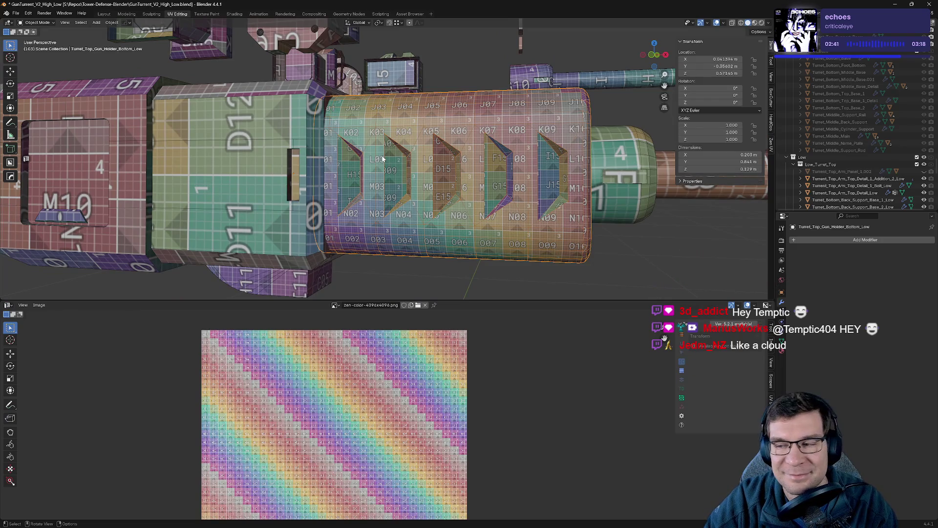
pyautogui.press('Tab')
# - Orbit around the barrel to inspect its checker texture in context, then return to object mode
pyautogui.moveTo(383, 160); pyautogui.dragTo(426, 131, button='middle')
pyautogui.moveTo(527, 147); pyautogui.dragTo(317, 145, button='middle')
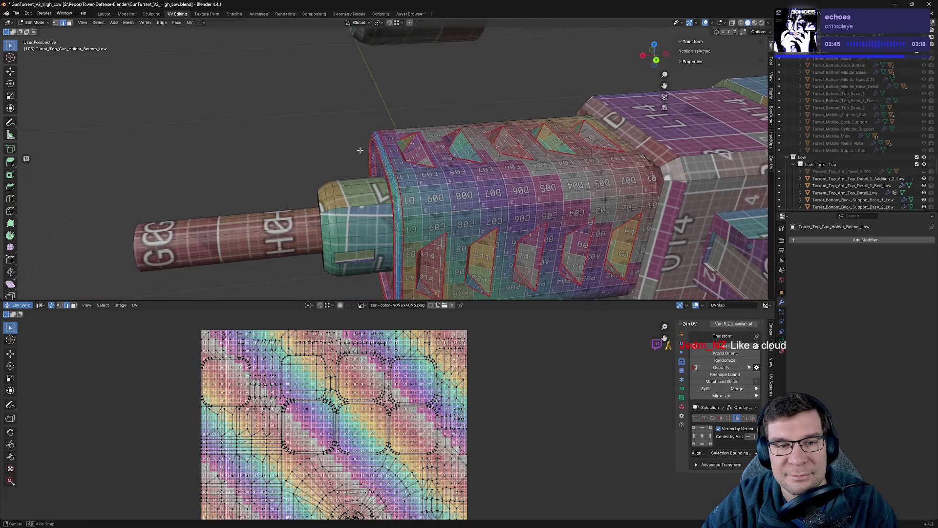
pyautogui.moveTo(316, 145)
pyautogui.mouseDown(button='middle')
pyautogui.moveTo(382, 161)
pyautogui.moveTo(739, 144)
pyautogui.mouseUp(button='middle')
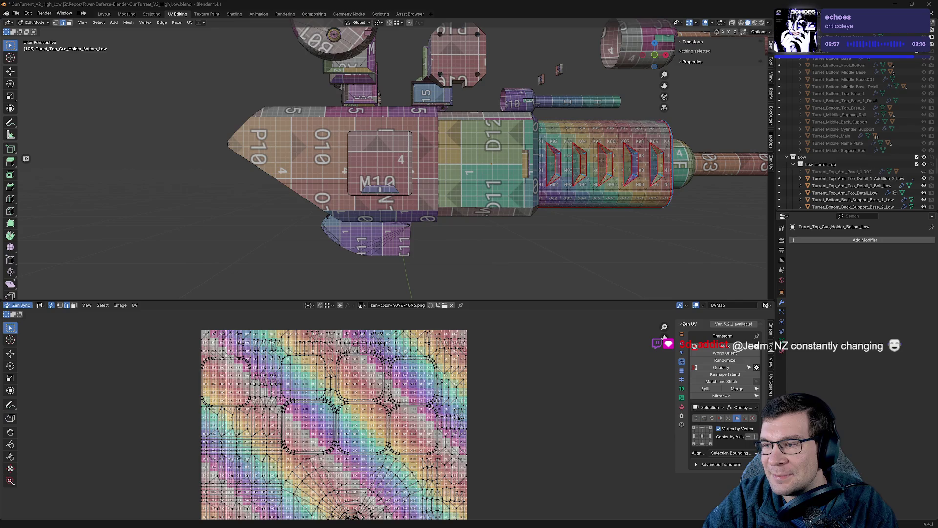
pyautogui.moveTo(439, 184); pyautogui.dragTo(402, 202, button='middle')
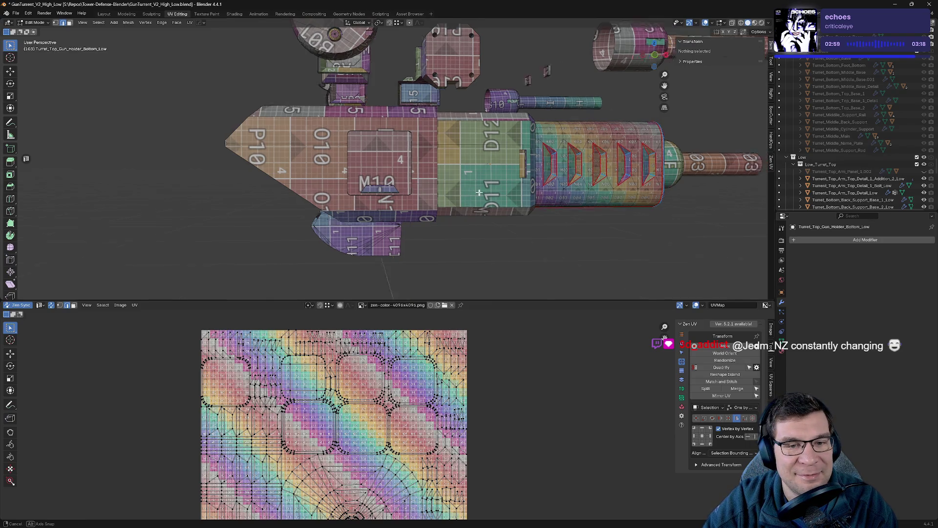
pyautogui.press('Tab')
pyautogui.press('Tab')
pyautogui.press('Tab')
pyautogui.press('Tab')
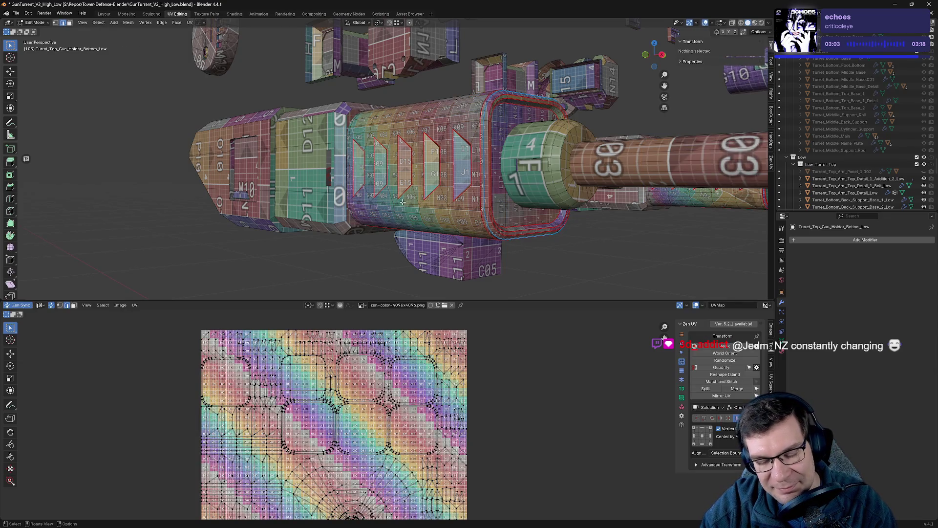
pyautogui.scroll(-3, 851, 170)
pyautogui.scroll(-3, 851, 169)
pyautogui.scroll(-3, 851, 170)
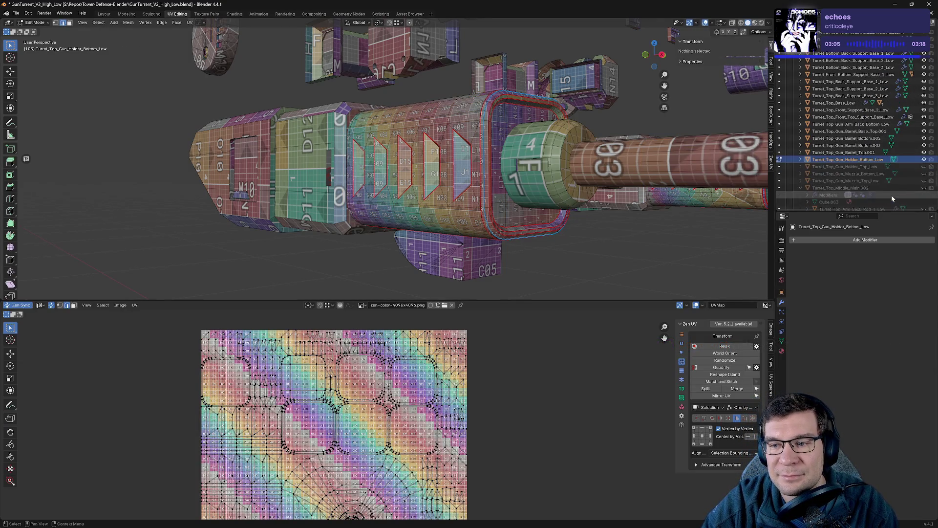
# - Hide the gun holder bottom mesh, select the two upper gun barrels, isolate them and start mesh editing
pyautogui.click(924, 160)
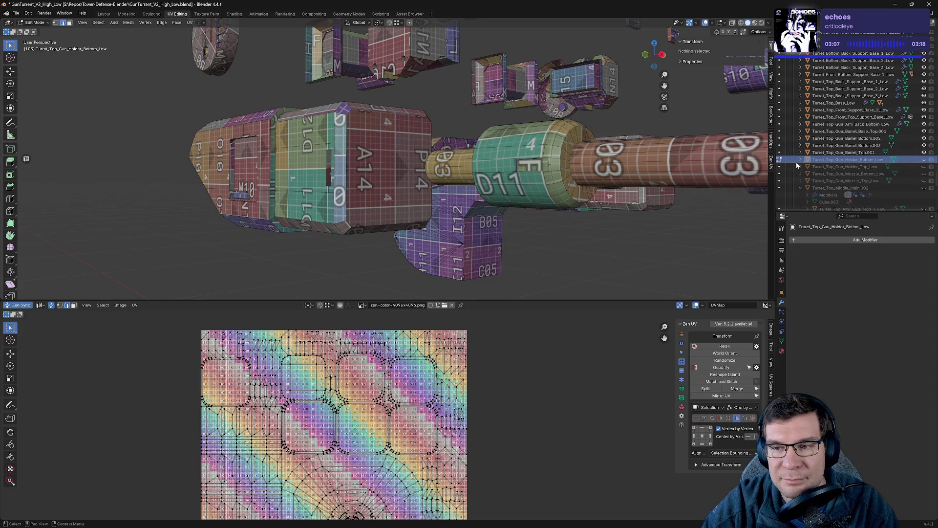
pyautogui.click(850, 153)
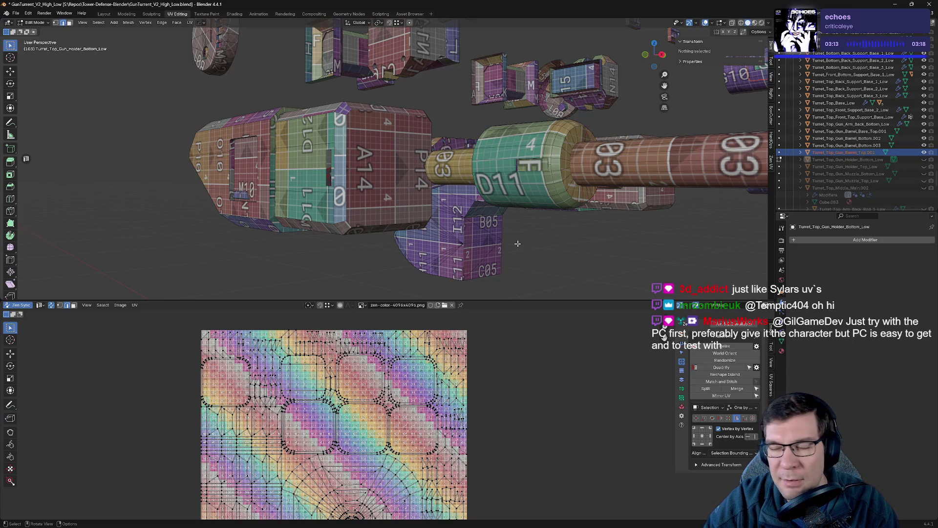
pyautogui.press('Tab')
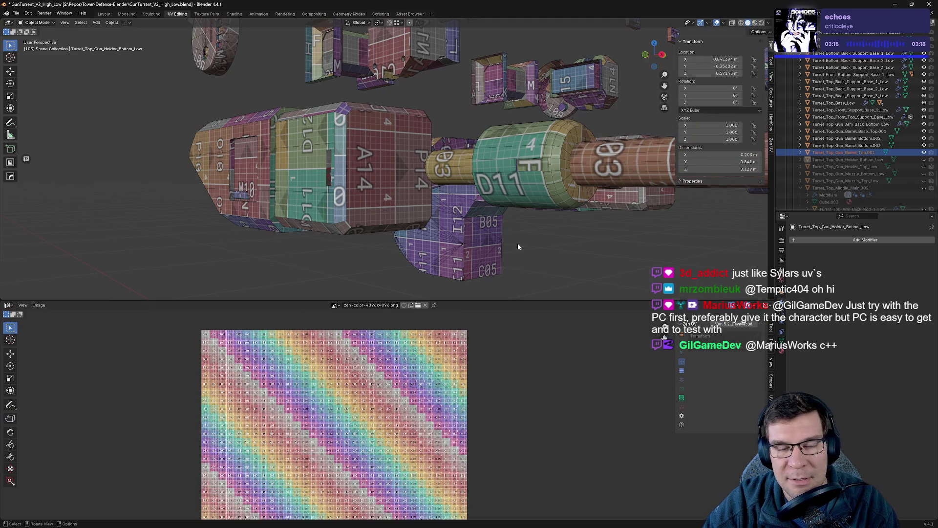
pyautogui.click(870, 151)
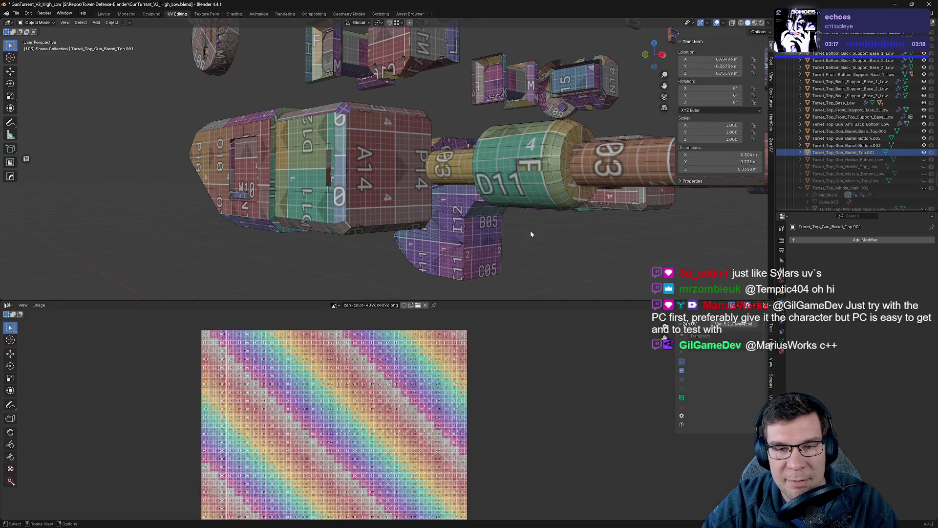
pyautogui.press('KP_Divide')
pyautogui.press('Tab')
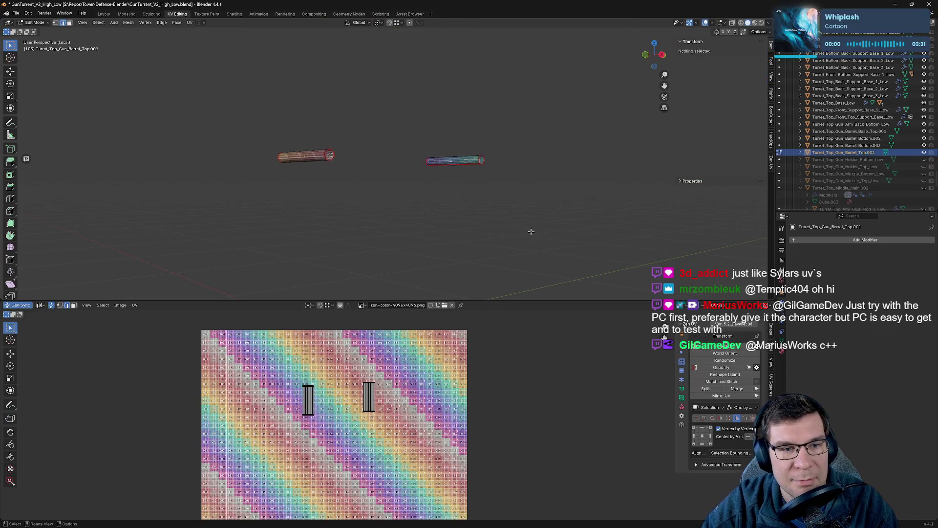
pyautogui.scroll(5, 231, 177)
# - Mark the selected upper-barrel edge loop as a seam via the Zen UV pie and check the unwrap, then switch to Discord
pyautogui.moveTo(231, 177); pyautogui.dragTo(518, 125, button='middle')
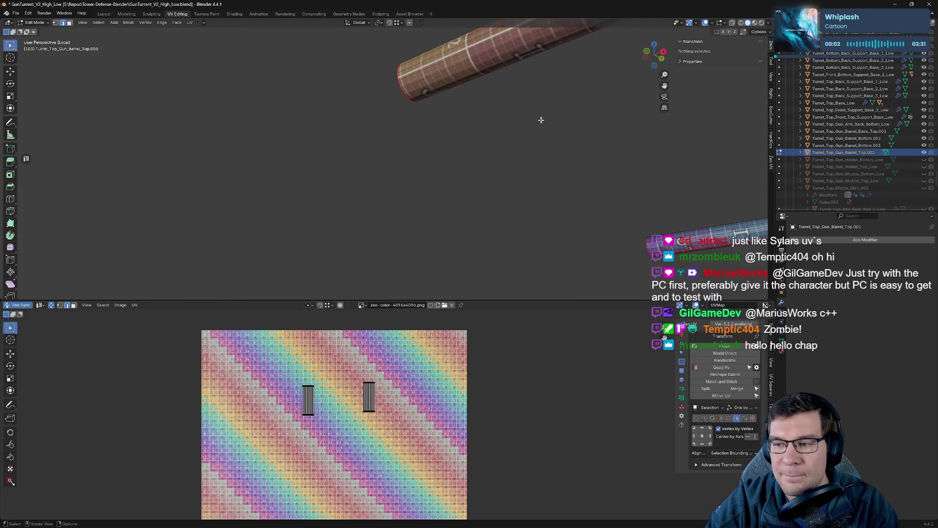
pyautogui.click(525, 108)
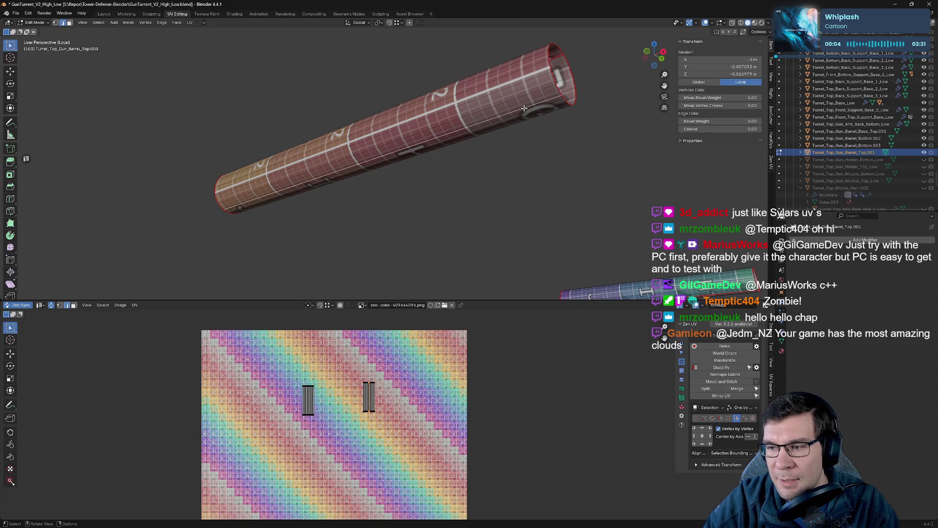
pyautogui.hotkey('alt', 'q')
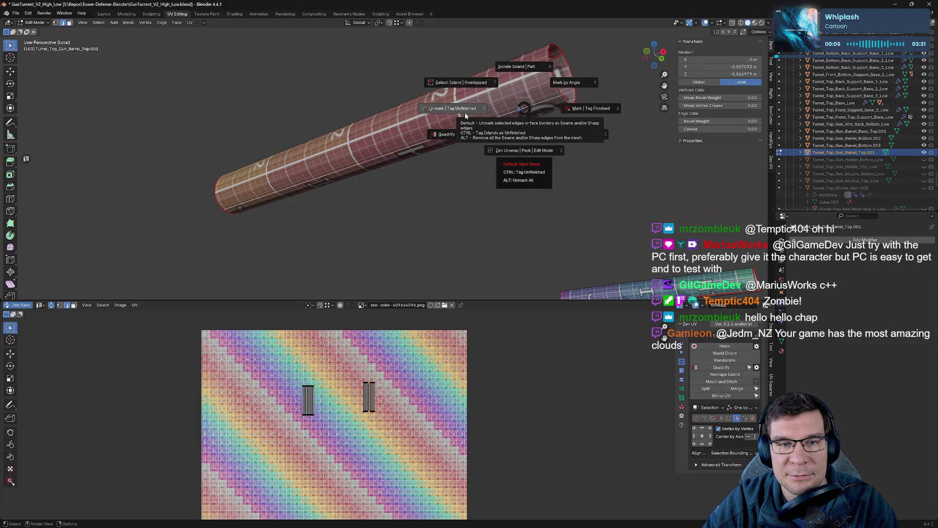
pyautogui.click(598, 108)
pyautogui.scroll(-5, 582, 120)
pyautogui.moveTo(252, 98); pyautogui.dragTo(448, 210, button='middle')
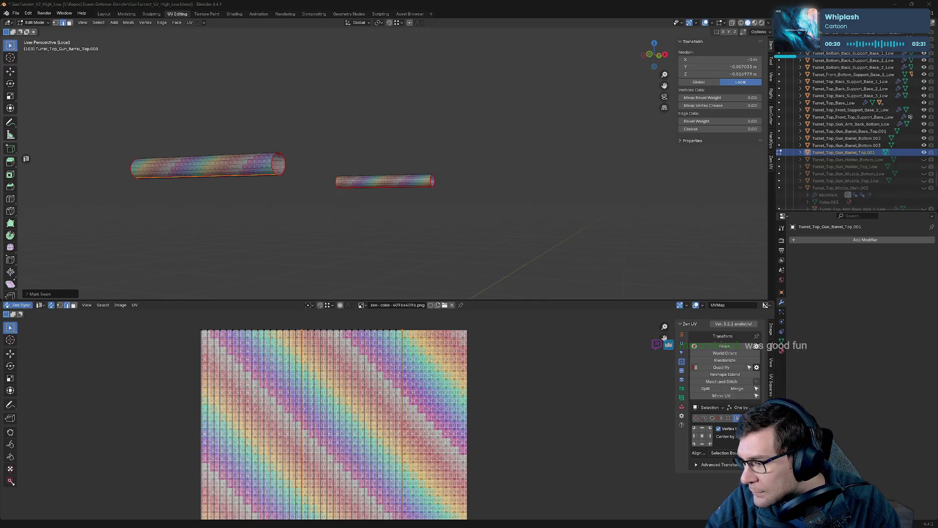
pyautogui.hotkey('alt', 'Tab')
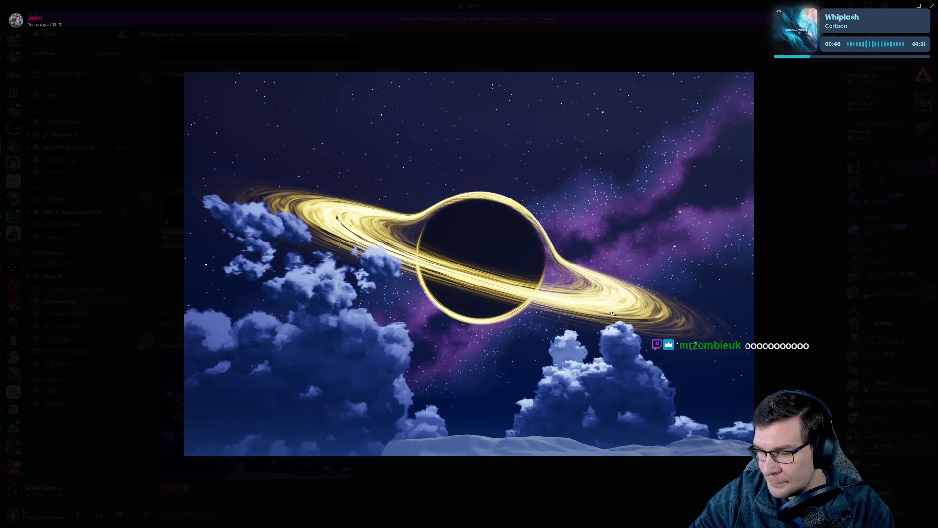
# - Close the enlarged ringed planet image, browse the stream-dump channel, and enlarge the image again
pyautogui.click(780, 228)
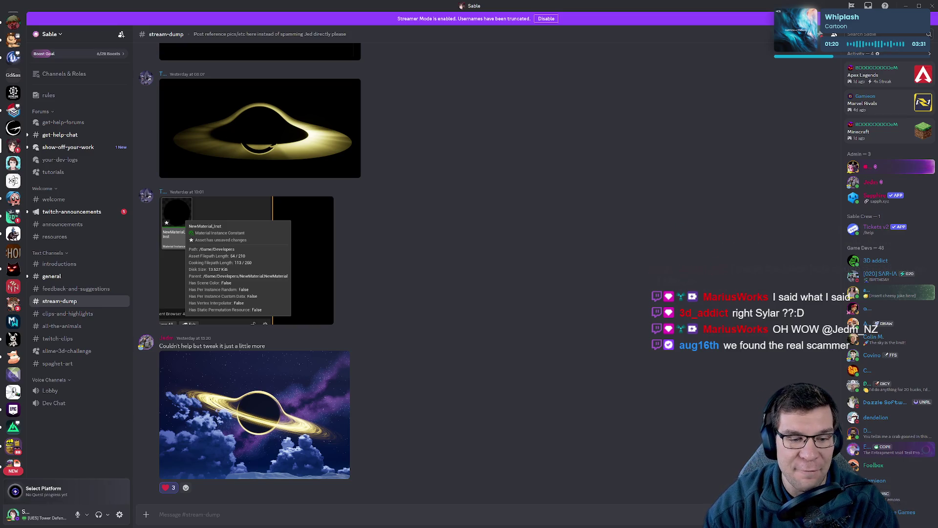
pyautogui.click(244, 423)
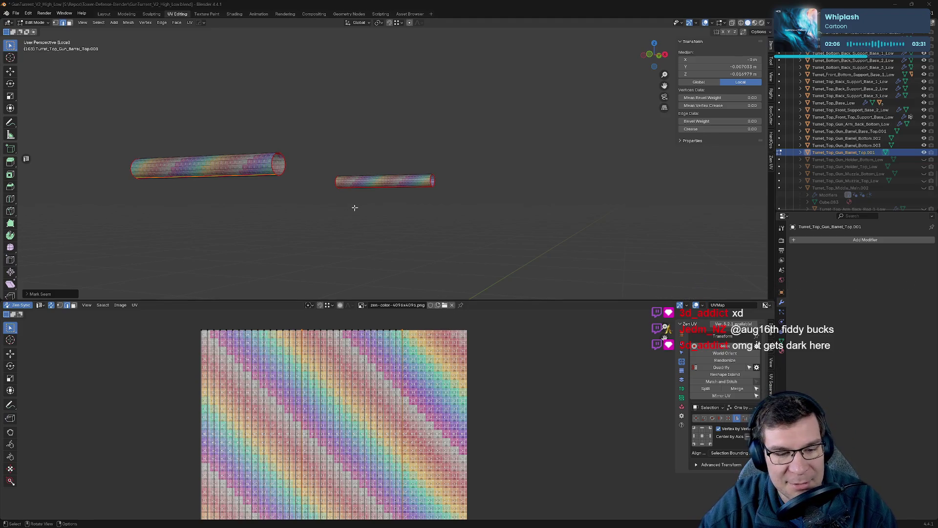
# - Deselect the barrel geometry, exit Local view to the full turret scene and return to object mode
pyautogui.hotkey('alt', 'a')
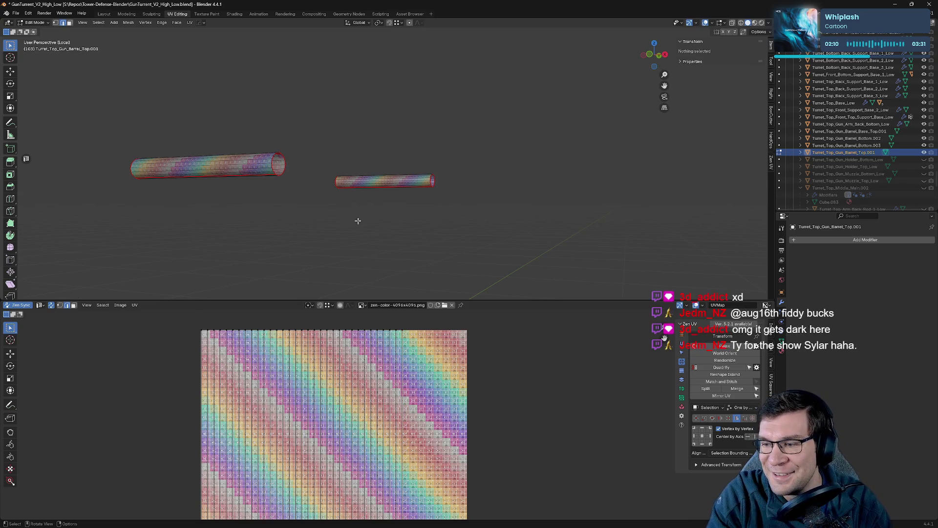
pyautogui.press('KP_Divide')
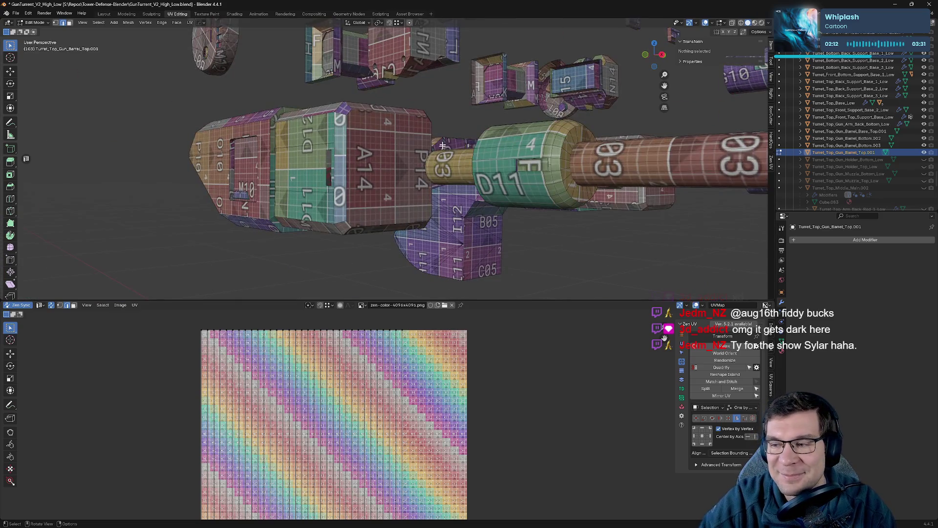
pyautogui.scroll(-3, 358, 221)
pyautogui.moveTo(357, 221)
pyautogui.mouseDown(button='middle')
pyautogui.moveTo(302, 191)
pyautogui.moveTo(351, 191)
pyautogui.mouseUp(button='middle')
pyautogui.press('Tab')
pyautogui.scroll(3, 351, 190)
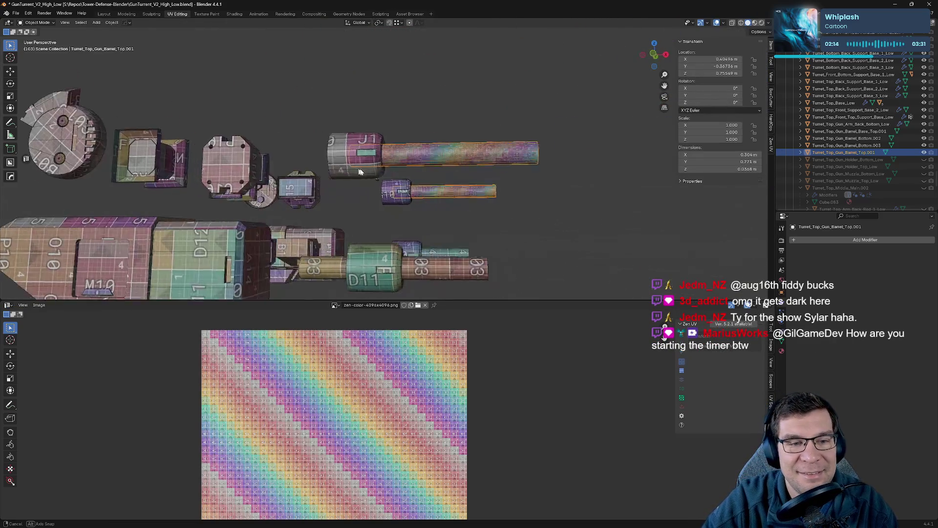
pyautogui.scroll(2, 382, 191)
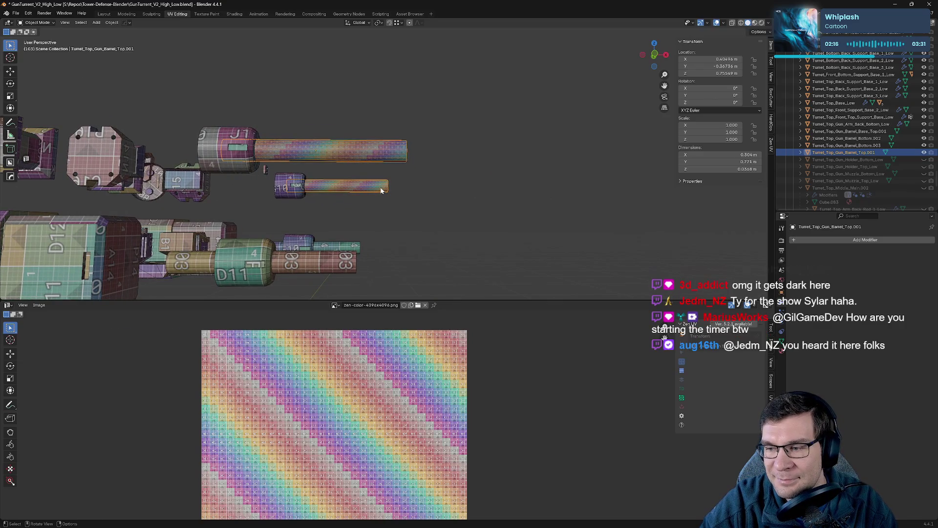
pyautogui.moveTo(381, 189); pyautogui.dragTo(475, 167, button='middle')
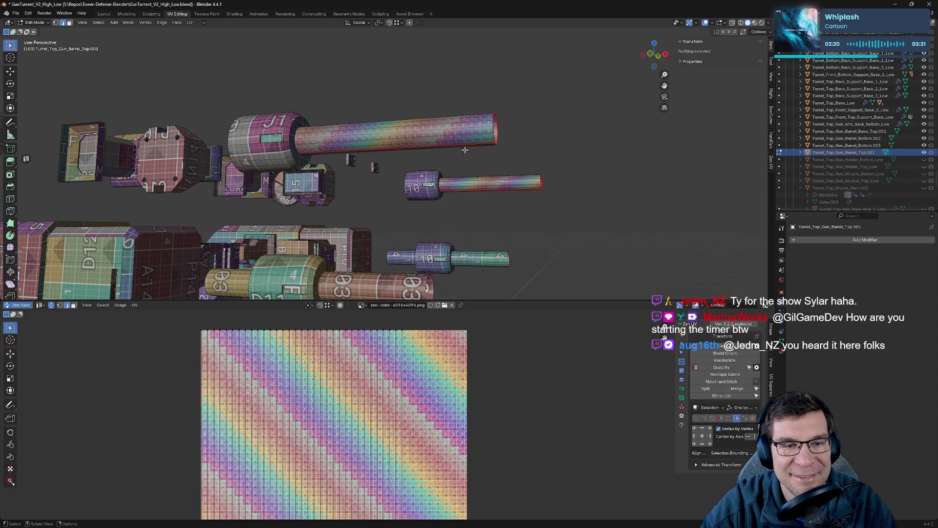
pyautogui.press('KP_Divide')
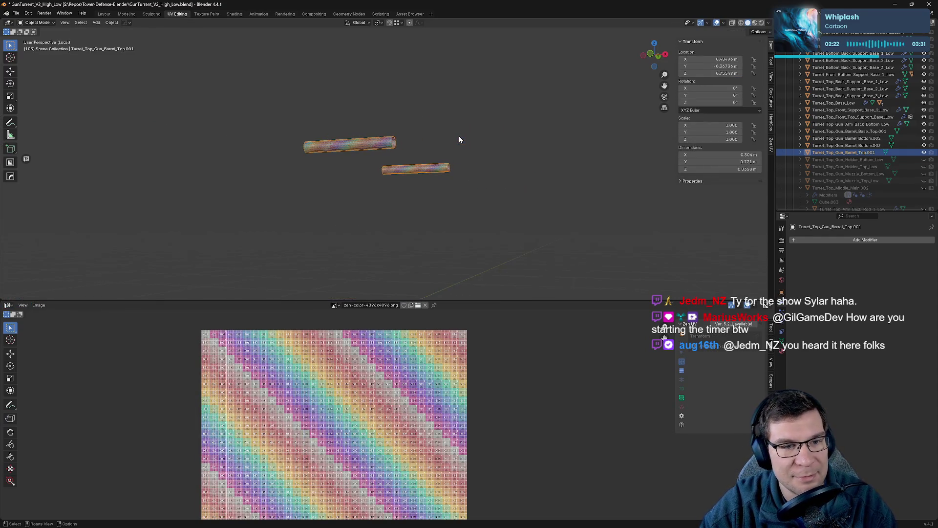
pyautogui.press('KP_Divide')
# - Rename the upper barrel to Turret_Top_Gun_Barrel_Top_Low and hide the selected barrels
pyautogui.doubleClick(869, 154)
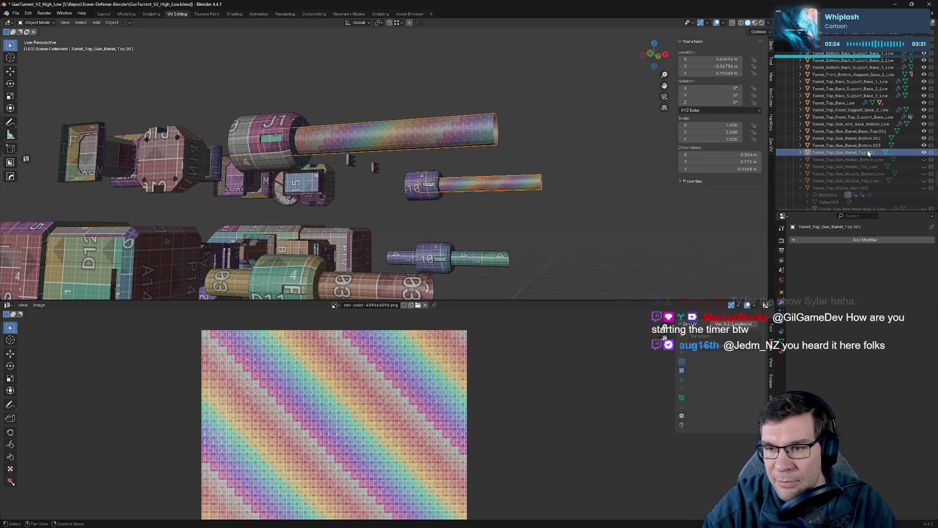
pyautogui.scroll(-2, 869, 156)
pyautogui.press('BackSpace')
pyautogui.press('BackSpace')
pyautogui.press('BackSpace')
pyautogui.press('BackSpace')
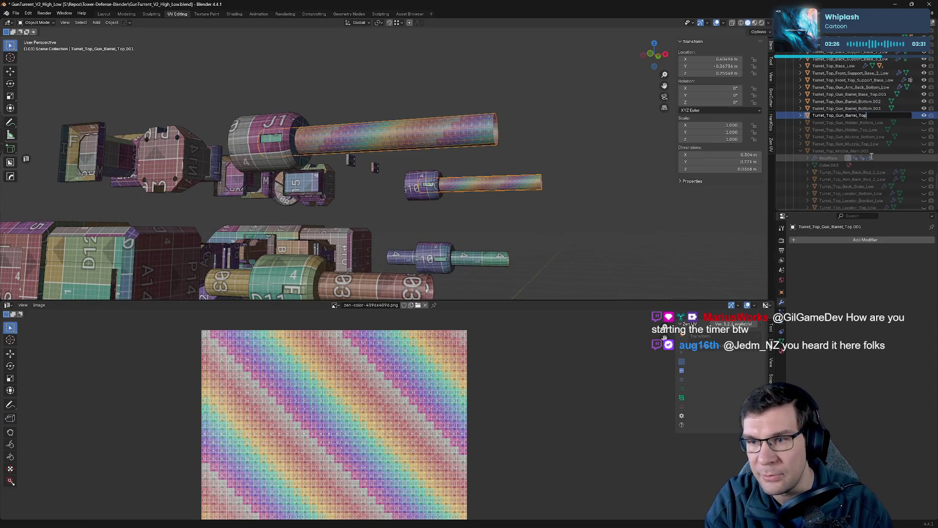
pyautogui.write('_Low')
pyautogui.press('Return')
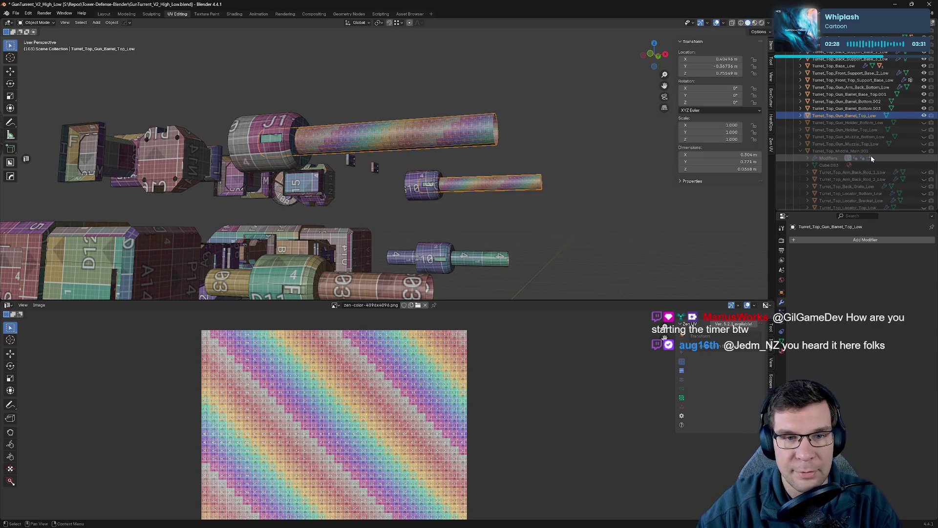
pyautogui.click(616, 143)
pyautogui.click(439, 134)
pyautogui.press('h')
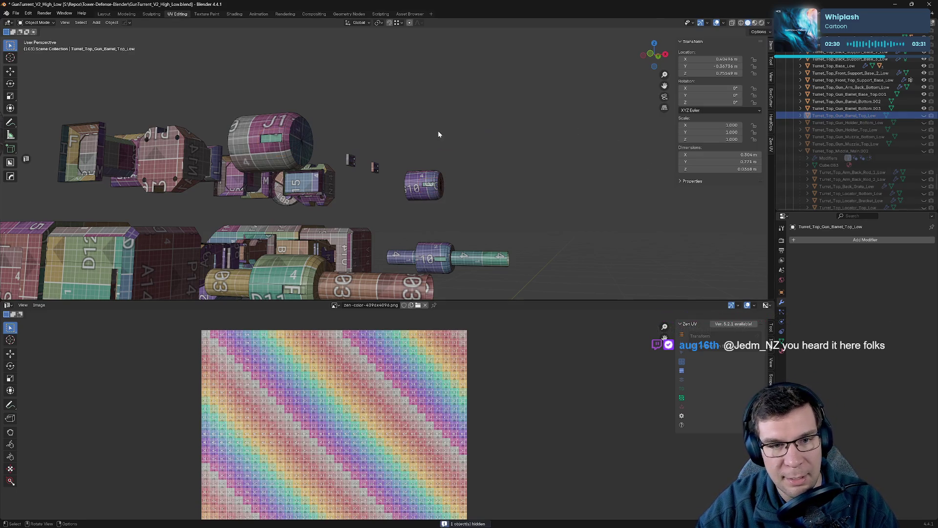
# - Select the J1 barrel base cylinder and start editing its mesh
pyautogui.click(314, 143)
pyautogui.moveTo(318, 142); pyautogui.dragTo(471, 185, button='middle')
pyautogui.scroll(2, 472, 186)
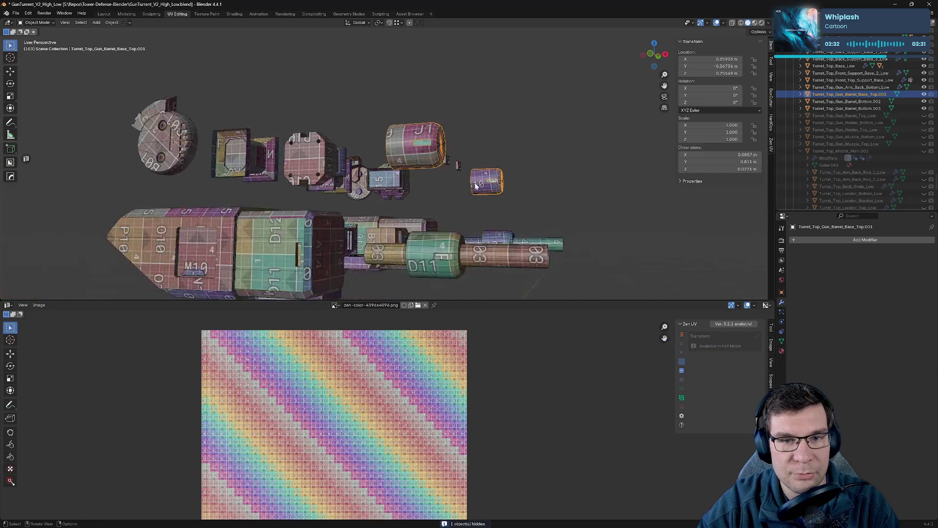
pyautogui.scroll(1, 475, 177)
pyautogui.press('Tab')
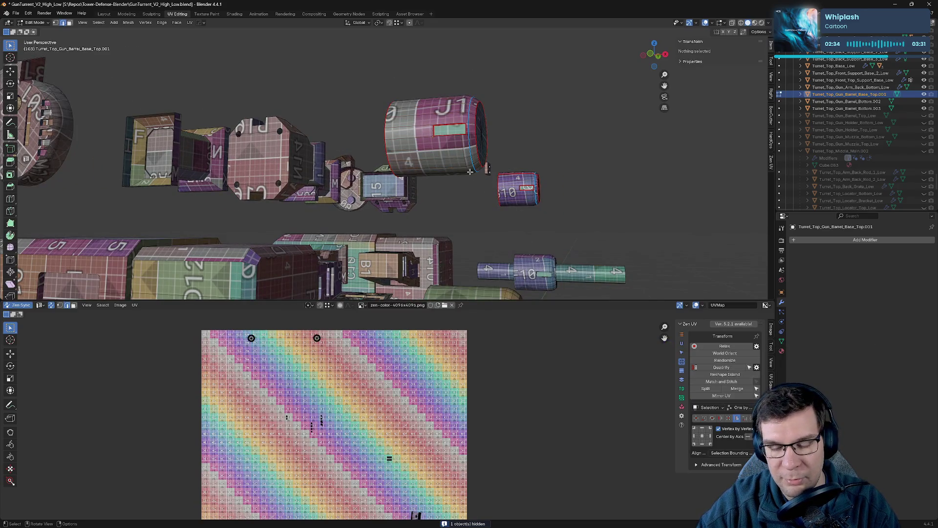
# - Isolate the J1 cylinder and mark a cap edge as a seam with re-unwrap from the Zen UV pie
pyautogui.press('KP_Divide')
pyautogui.moveTo(298, 96); pyautogui.dragTo(270, 237, button='middle')
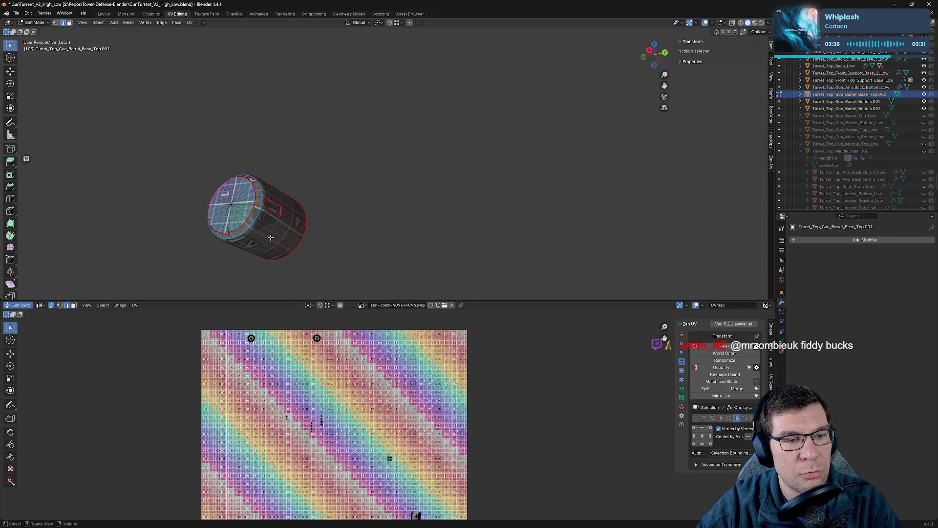
pyautogui.click(244, 244)
pyautogui.moveTo(244, 245); pyautogui.dragTo(237, 179, button='middle')
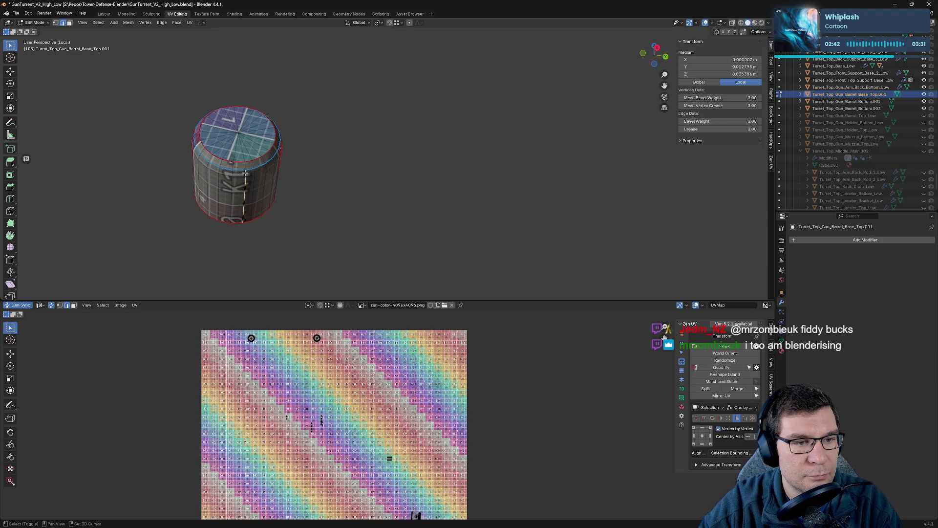
pyautogui.hotkey('alt', 'e')
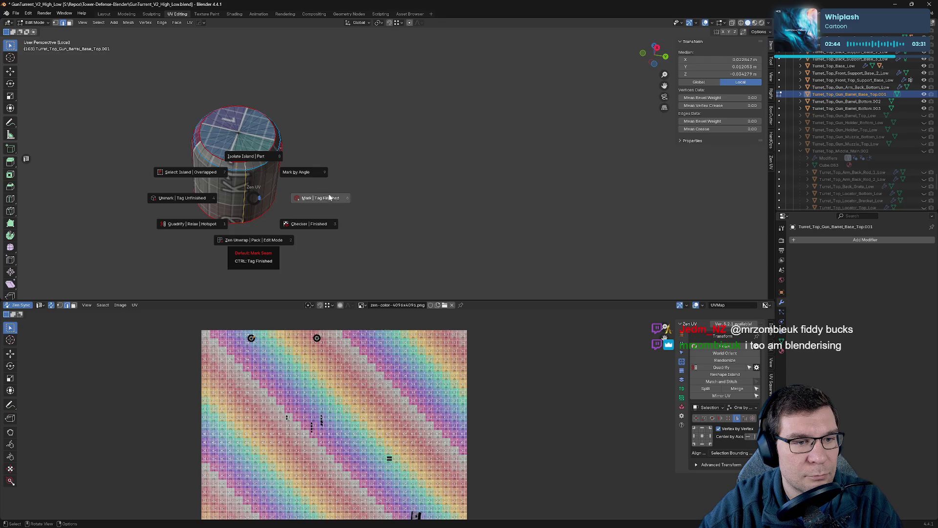
pyautogui.click(468, 195)
# - Mark further side edges of the cylinder as seams and inspect the resulting unwrap
pyautogui.moveTo(468, 194)
pyautogui.mouseDown(button='middle')
pyautogui.moveTo(480, 222)
pyautogui.moveTo(406, 208)
pyautogui.moveTo(325, 212)
pyautogui.moveTo(576, 231)
pyautogui.moveTo(396, 227)
pyautogui.mouseUp(button='middle')
pyautogui.keyDown('shift'); pyautogui.click(357, 199); pyautogui.keyUp('shift')
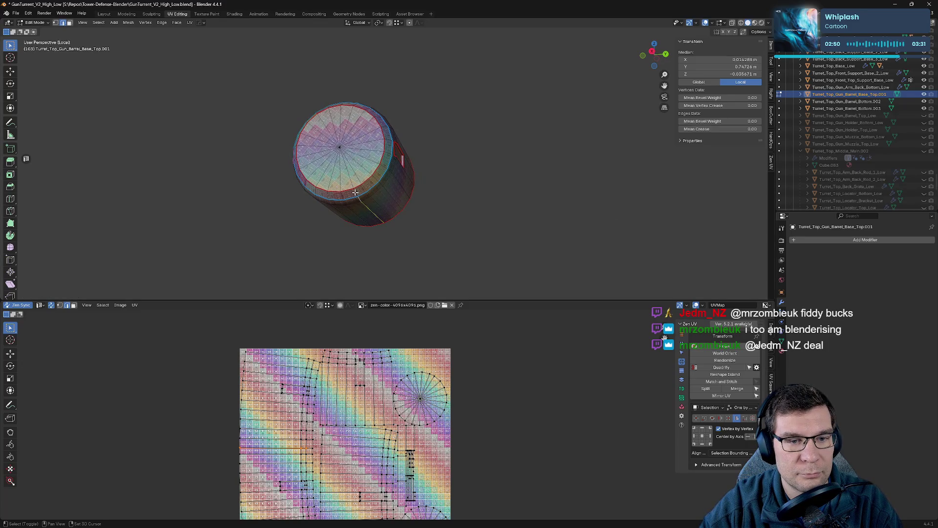
pyautogui.keyDown('shift'); pyautogui.click(375, 212); pyautogui.keyUp('shift')
pyautogui.hotkey('alt', 'q')
pyautogui.click(309, 216)
pyautogui.moveTo(427, 212)
pyautogui.mouseDown(button='middle')
pyautogui.moveTo(342, 230)
pyautogui.moveTo(164, 216)
pyautogui.mouseUp(button='middle')
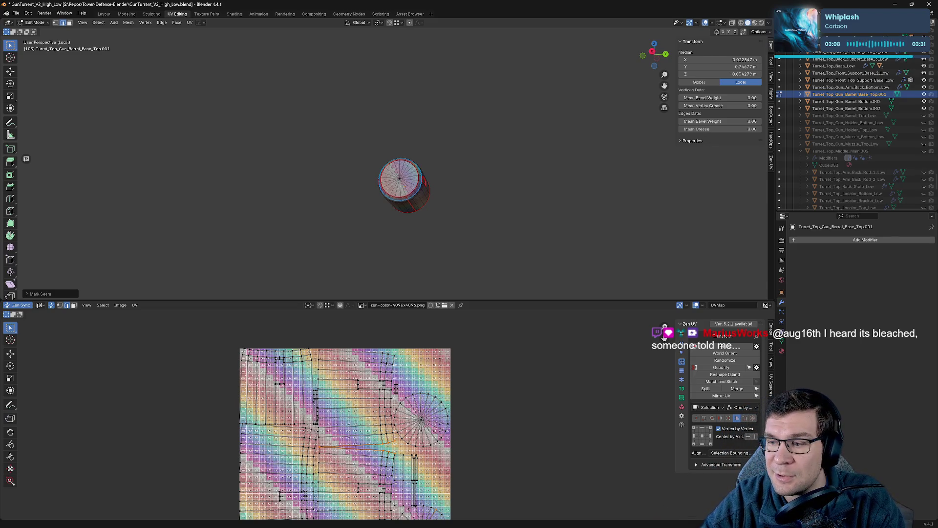
pyautogui.moveTo(496, 231)
pyautogui.mouseDown(button='middle')
pyautogui.moveTo(471, 223)
pyautogui.moveTo(544, 231)
pyautogui.mouseUp(button='middle')
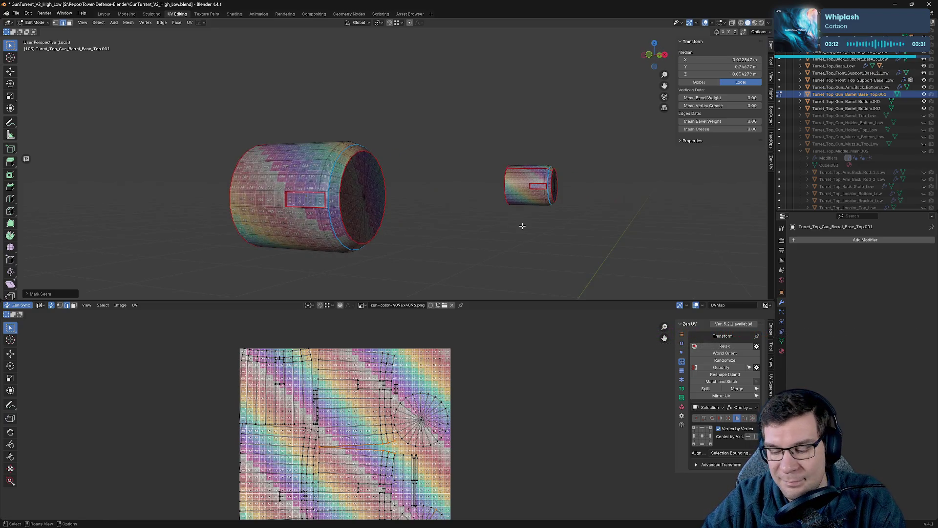
# - Bring the other turret parts back into view and return to object mode
pyautogui.press('KP_Divide')
pyautogui.press('Tab')
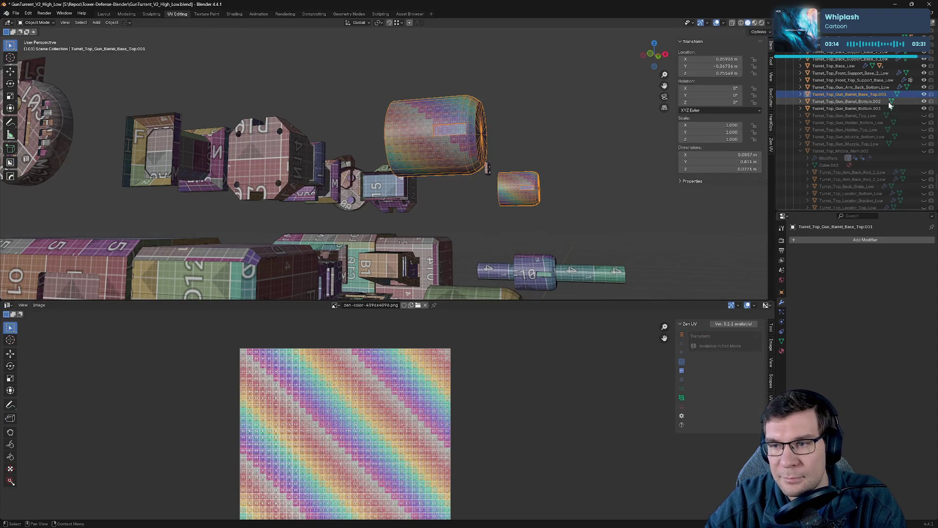
# - Enter mesh editing on the barrel base top cylinder and select all its geometry to show the full UV layout
pyautogui.moveTo(446, 195)
pyautogui.mouseDown(button='middle')
pyautogui.moveTo(471, 166)
pyautogui.moveTo(508, 161)
pyautogui.mouseUp(button='middle')
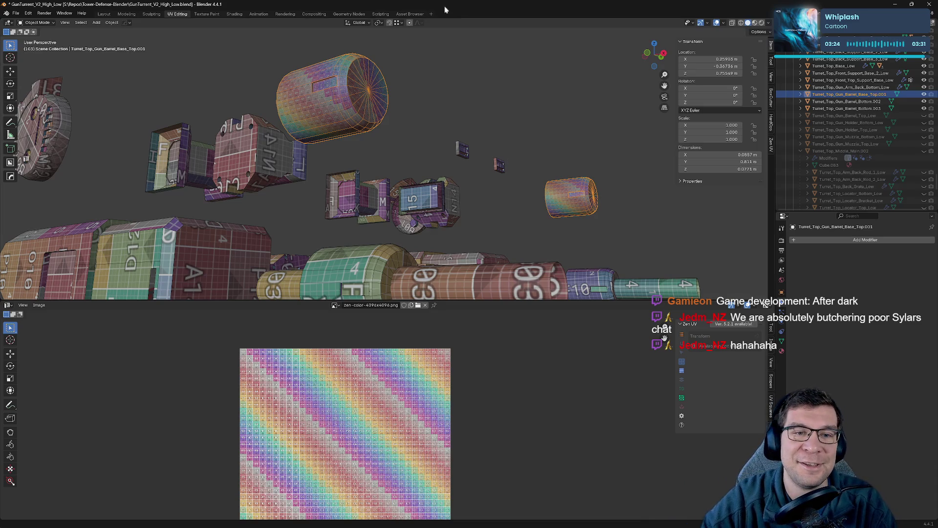
pyautogui.press('Tab')
pyautogui.scroll(5, 449, 138)
pyautogui.scroll(-3, 454, 134)
pyautogui.scroll(-2, 453, 134)
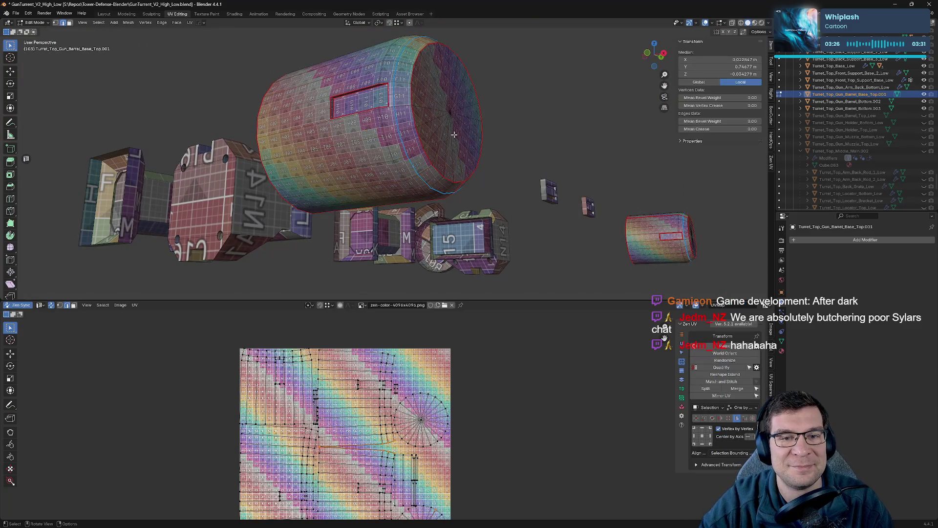
pyautogui.scroll(-2, 453, 133)
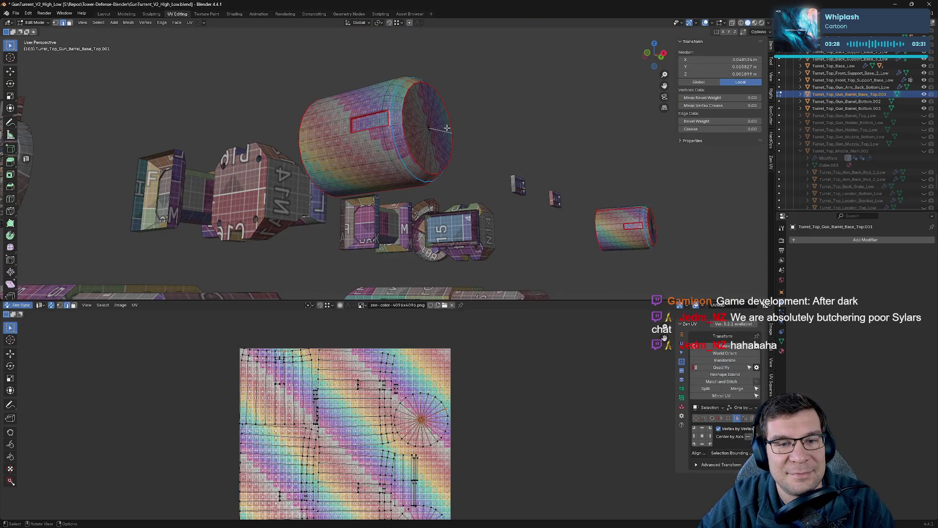
pyautogui.press('a')
pyautogui.scroll(1, 878, 95)
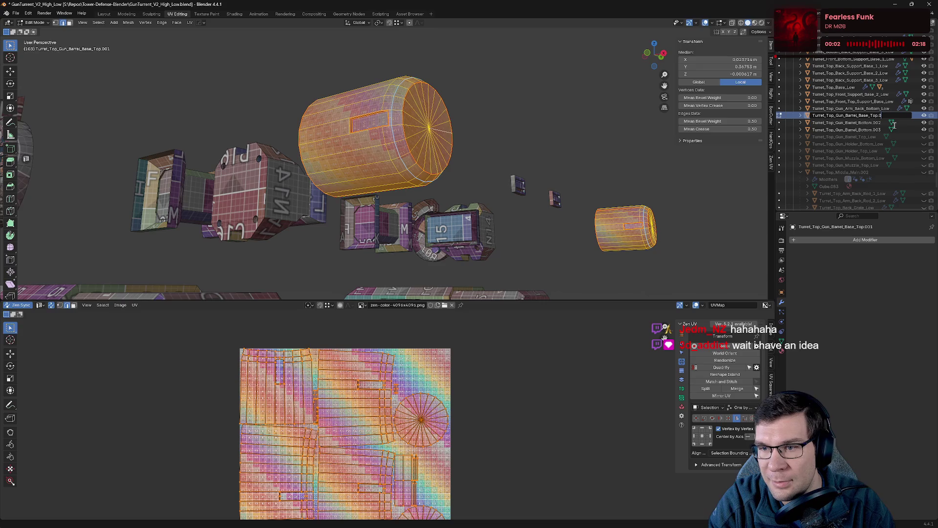
pyautogui.click(862, 115)
pyautogui.write('_Low')
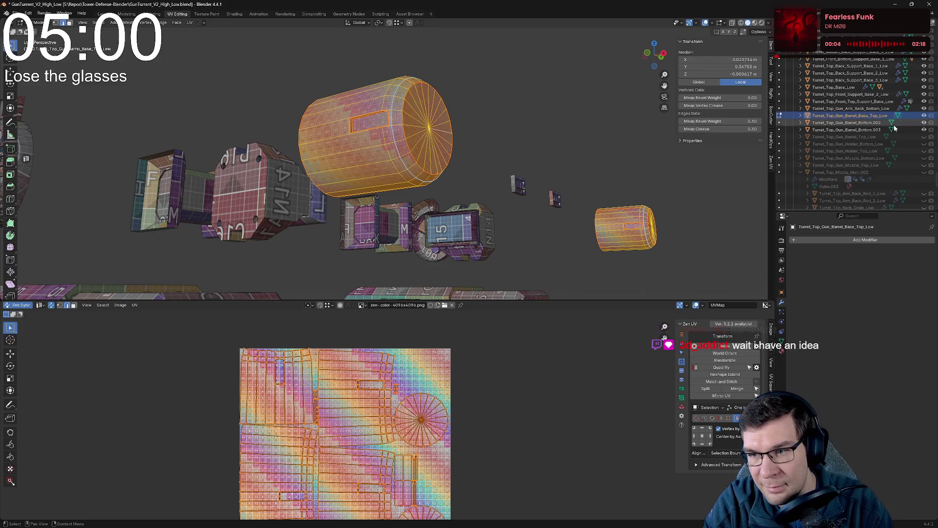
# - Confirm the name Turret_Top_Gun_Barrel_Base_Top_Low, recheck the full selection, and return to object mode
pyautogui.press('Return')
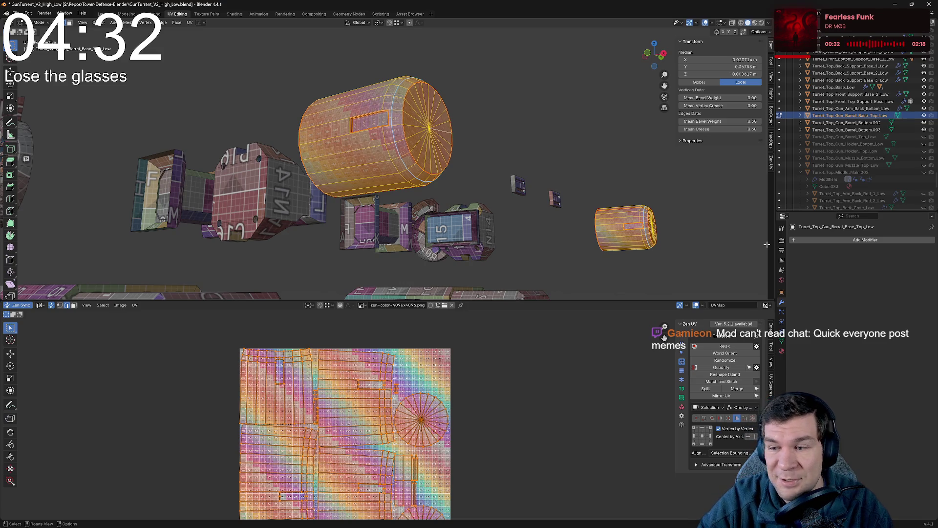
pyautogui.moveTo(380, 272)
pyautogui.mouseDown(button='middle')
pyautogui.moveTo(481, 128)
pyautogui.moveTo(435, 145)
pyautogui.mouseUp(button='middle')
pyautogui.hotkey('alt', 'a')
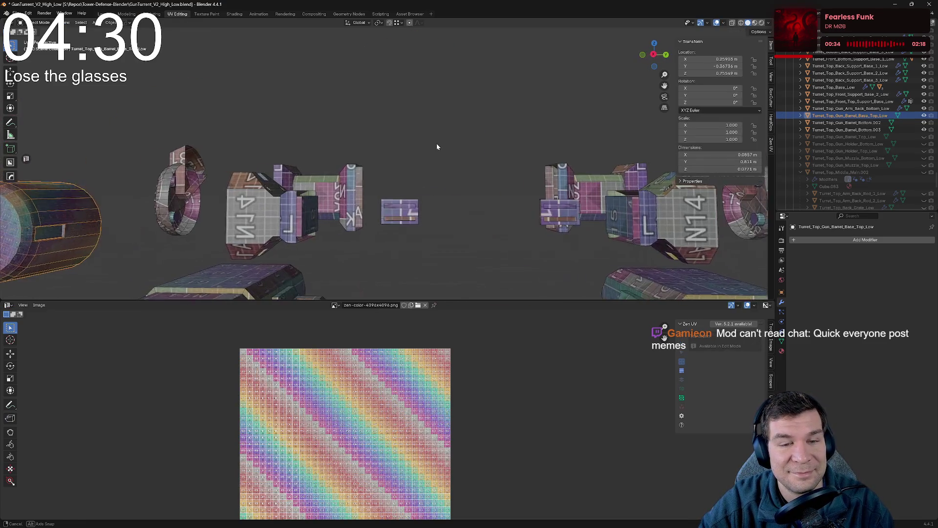
pyautogui.press('a')
pyautogui.moveTo(365, 181); pyautogui.dragTo(414, 234, button='middle')
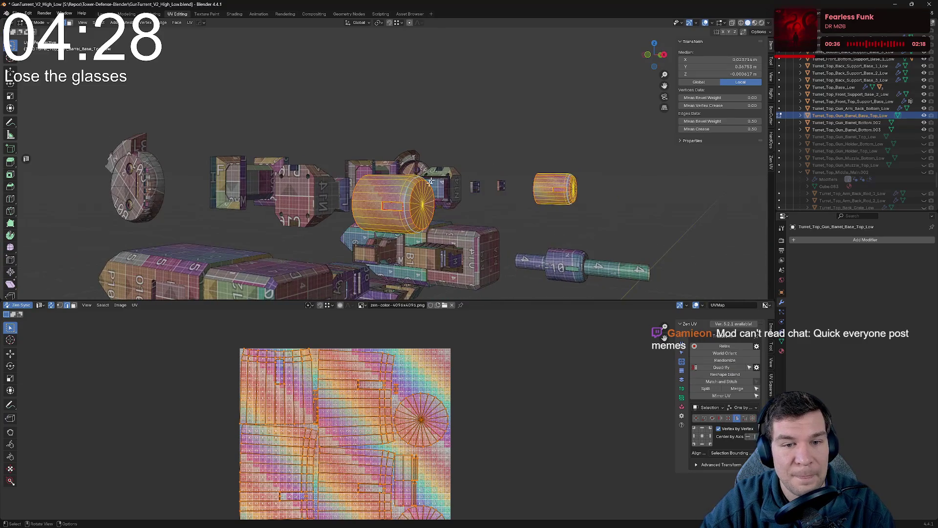
pyautogui.press('Tab')
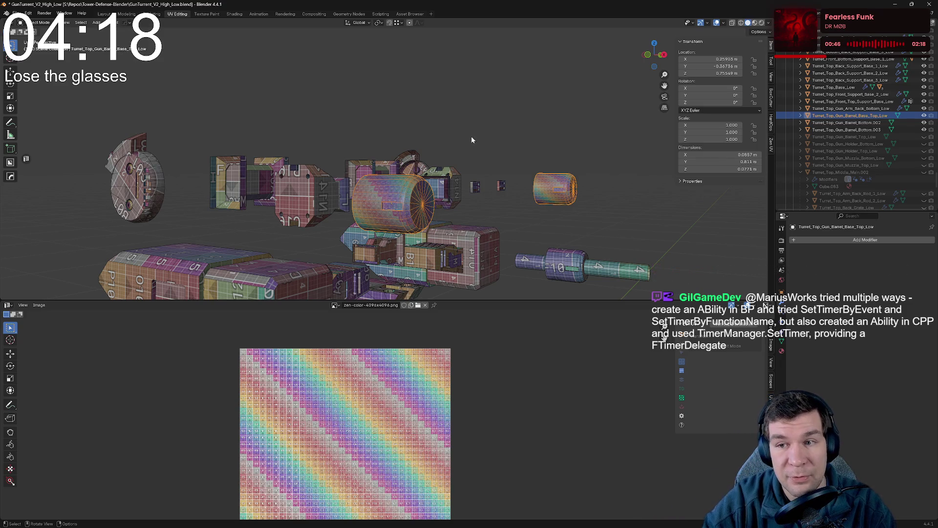
pyautogui.scroll(3, 471, 140)
pyautogui.keyDown('shift'); pyautogui.scroll(-2, 515, 150); pyautogui.keyUp('shift')
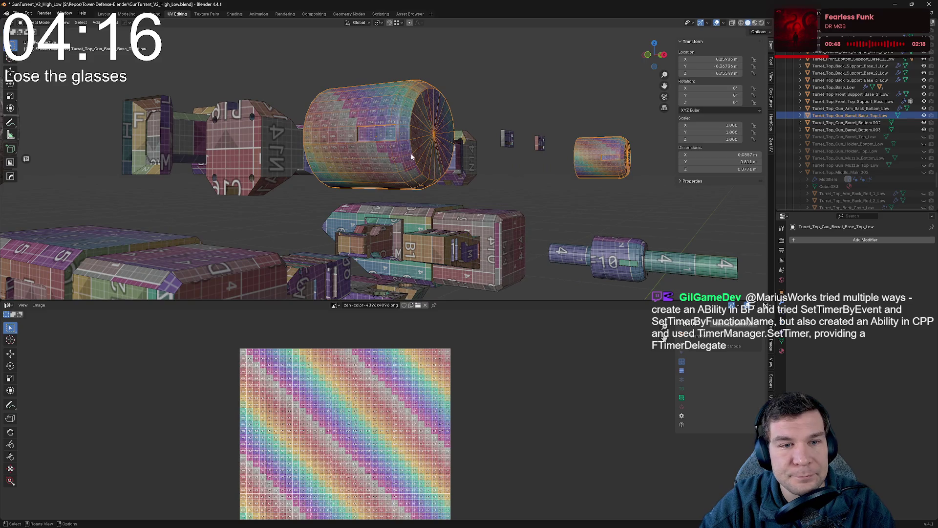
# - Hide the barrel base top cylinder and select the long Turret_Top_Gun_Barrel_Bottom.003 piece
pyautogui.press('Tab')
pyautogui.press('Tab')
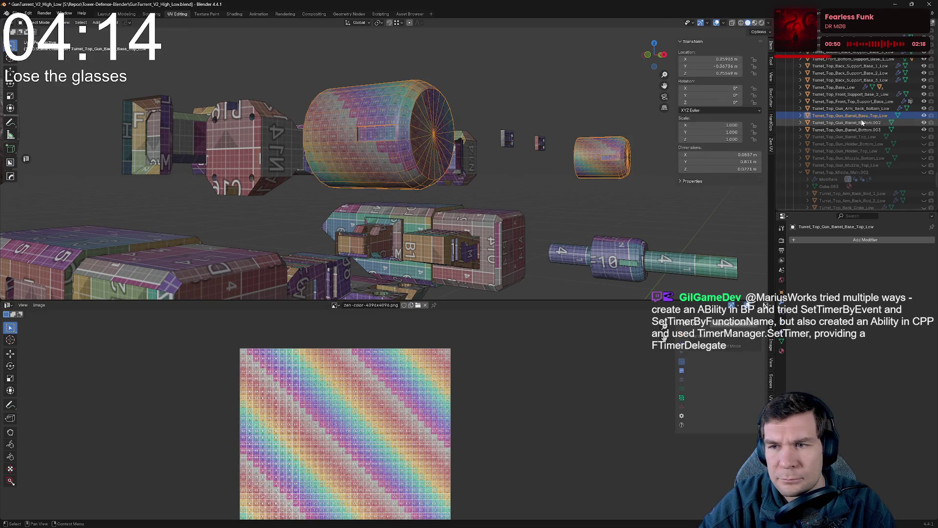
pyautogui.click(923, 116)
pyautogui.click(850, 129)
pyautogui.moveTo(571, 186)
pyautogui.mouseDown(button='middle')
pyautogui.moveTo(609, 110)
pyautogui.moveTo(453, 169)
pyautogui.mouseUp(button='middle')
pyautogui.press('Tab')
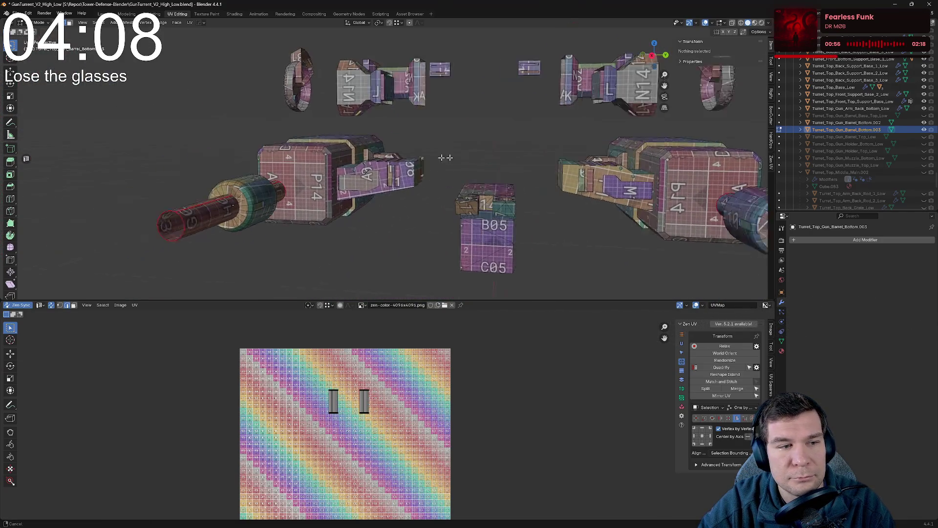
# - Rename the long barrel piece to Turret_Top_Gun_Barrel_Bottom_Low
pyautogui.doubleClick(883, 130)
pyautogui.scroll(-1, 884, 129)
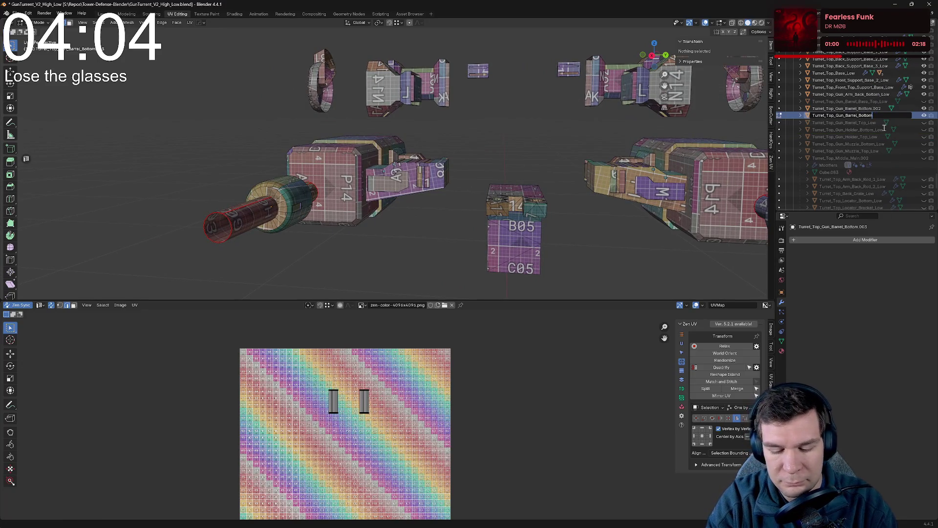
pyautogui.write('_Low')
pyautogui.press('Return')
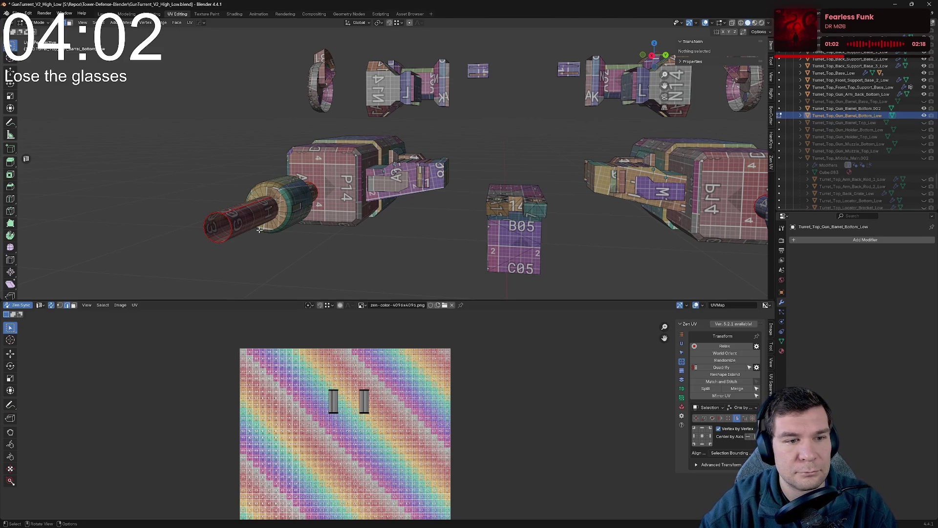
pyautogui.scroll(-3, 381, 183)
pyautogui.moveTo(440, 198); pyautogui.dragTo(311, 199, button='middle')
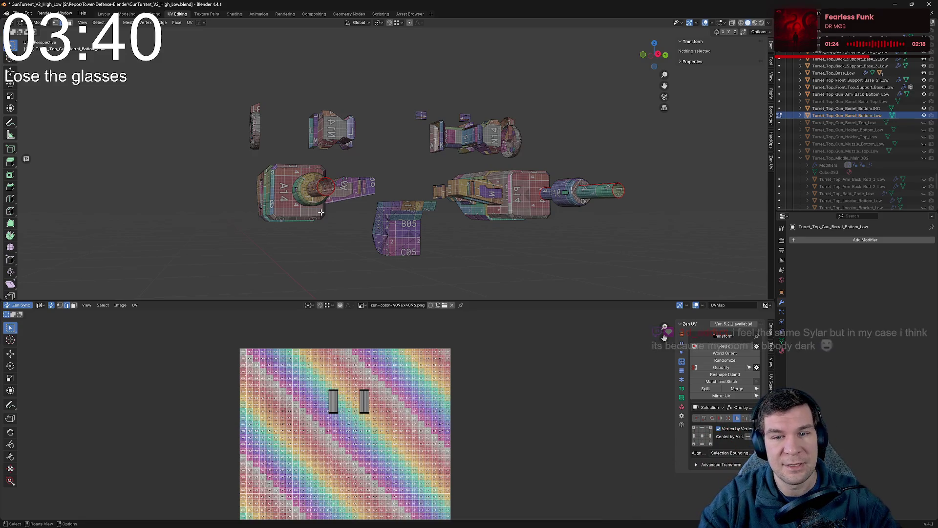
# - Orbit around the lower barrel to check its test texture from several angles, then switch to Discord
pyautogui.moveTo(320, 212)
pyautogui.mouseDown(button='middle')
pyautogui.moveTo(352, 197)
pyautogui.moveTo(398, 216)
pyautogui.moveTo(415, 138)
pyautogui.mouseUp(button='middle')
pyautogui.scroll(5, 398, 215)
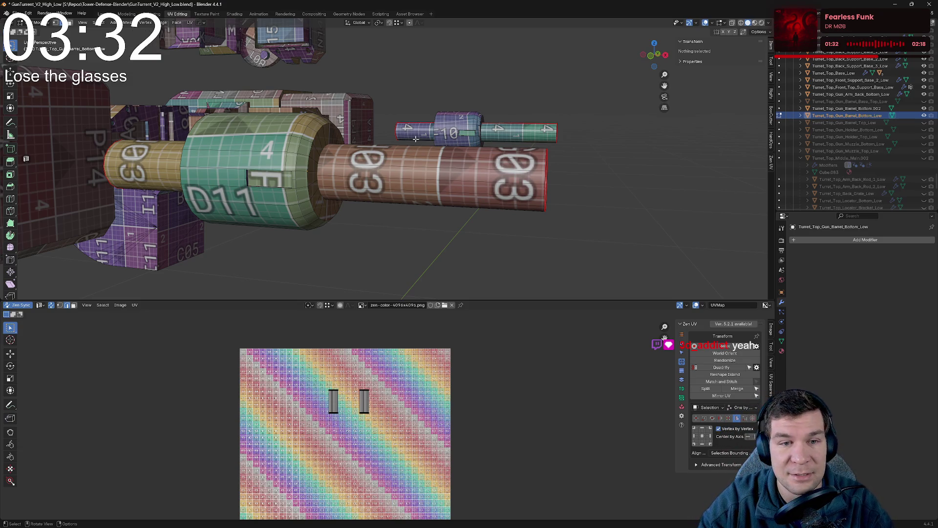
pyautogui.scroll(-4, 497, 174)
pyautogui.moveTo(497, 174); pyautogui.dragTo(579, 191, button='middle')
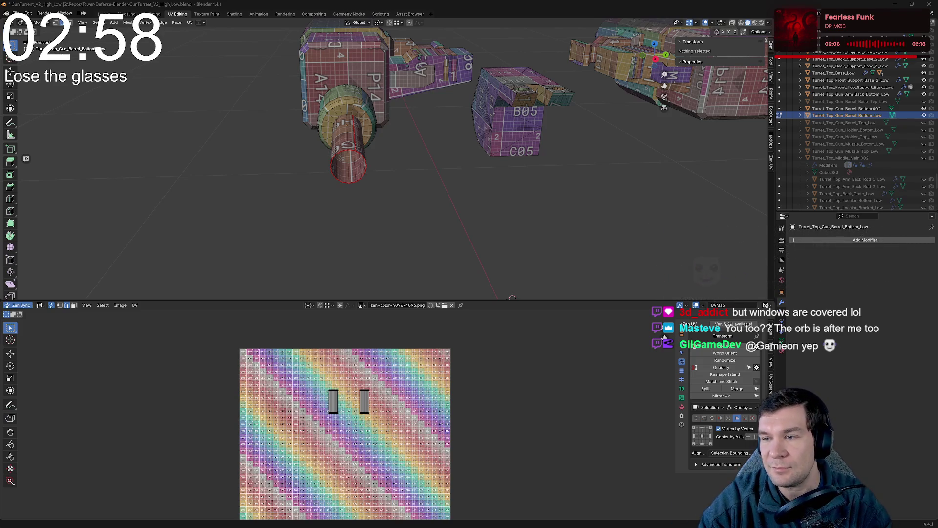
pyautogui.moveTo(402, 142)
pyautogui.mouseDown(button='middle')
pyautogui.moveTo(530, 117)
pyautogui.moveTo(455, 149)
pyautogui.mouseUp(button='middle')
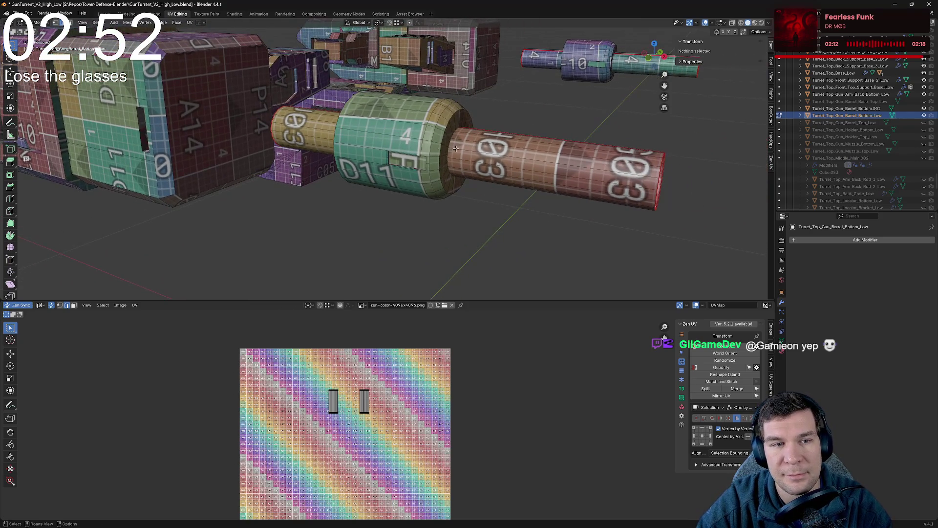
pyautogui.scroll(-4, 478, 156)
pyautogui.moveTo(517, 144); pyautogui.dragTo(491, 144, button='middle')
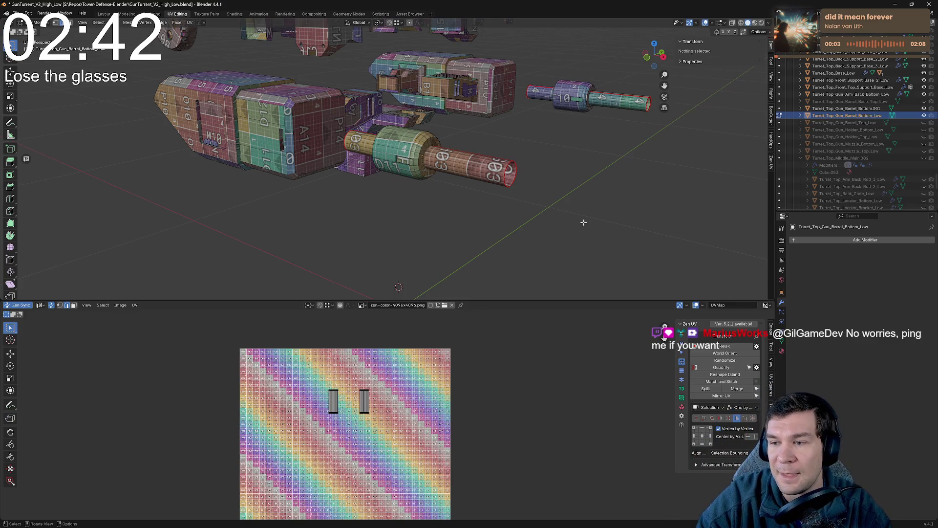
pyautogui.scroll(5, 583, 221)
pyautogui.scroll(2, 594, 189)
pyautogui.moveTo(627, 199); pyautogui.dragTo(286, 216, button='middle')
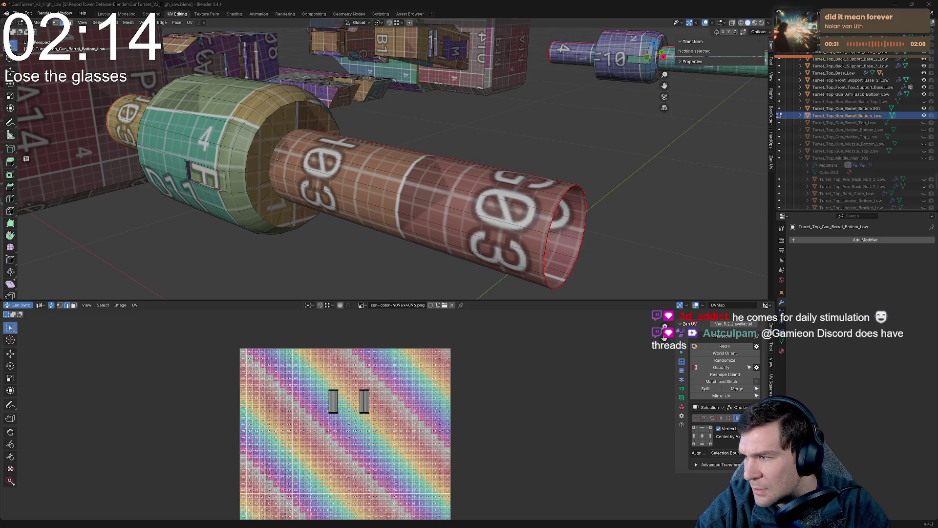
pyautogui.hotkey('alt', 'Tab')
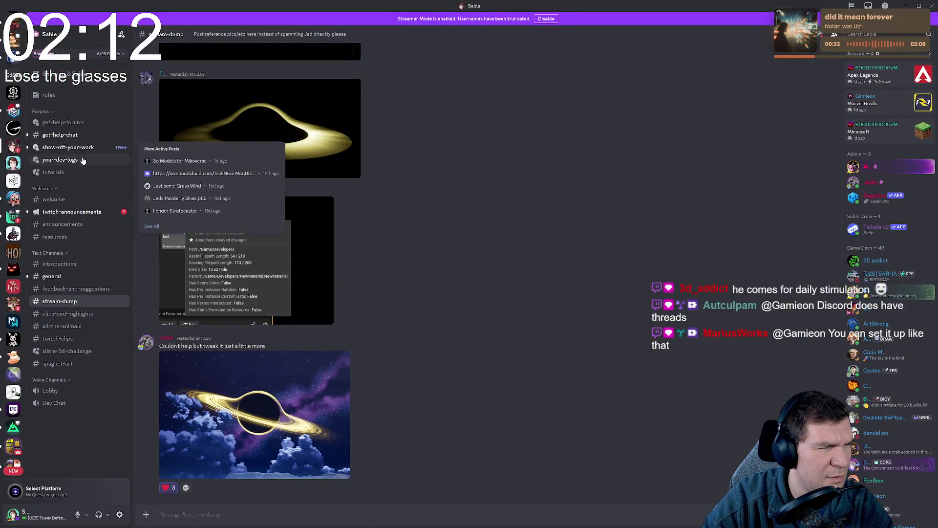
# - Browse the show-off-your-work forum, then open the discussions channel on the other community server
pyautogui.click(86, 148)
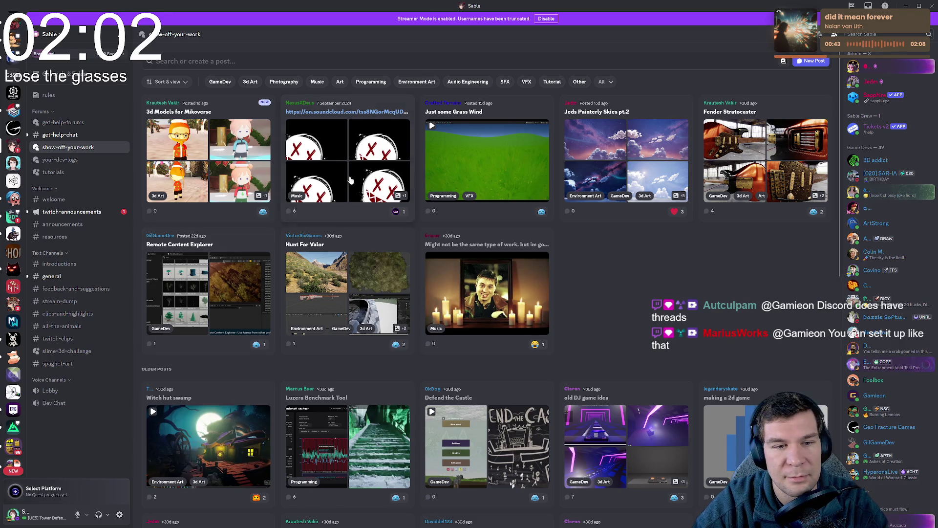
pyautogui.scroll(-8, 351, 163)
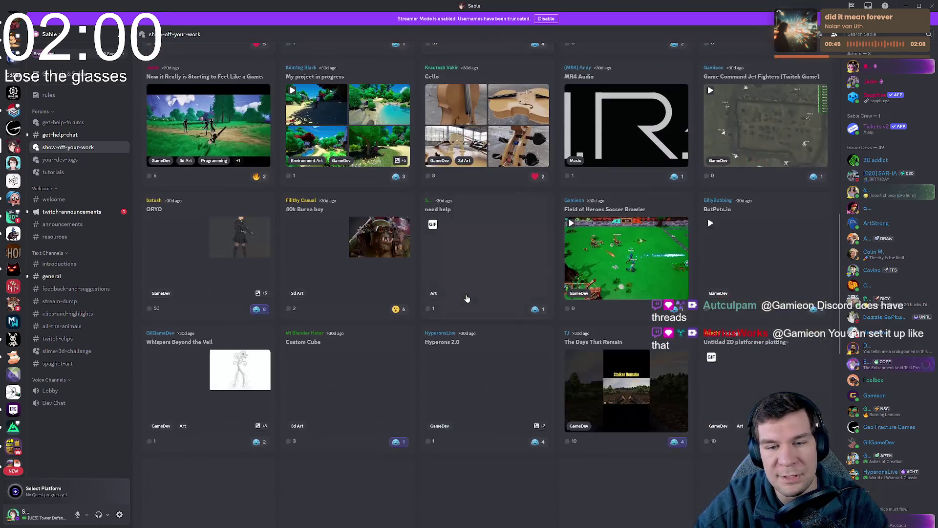
pyautogui.scroll(4, 219, 176)
pyautogui.scroll(4, 154, 187)
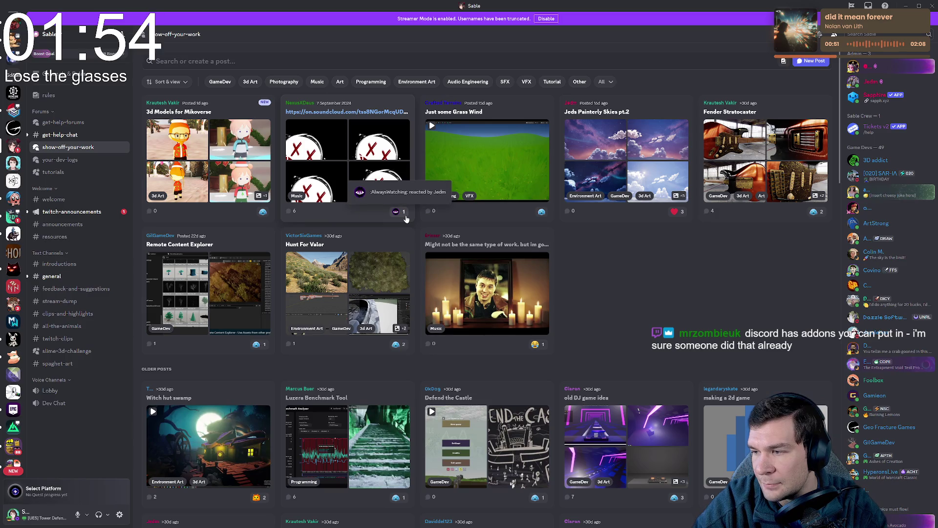
pyautogui.hotkey('alt', 'Tab')
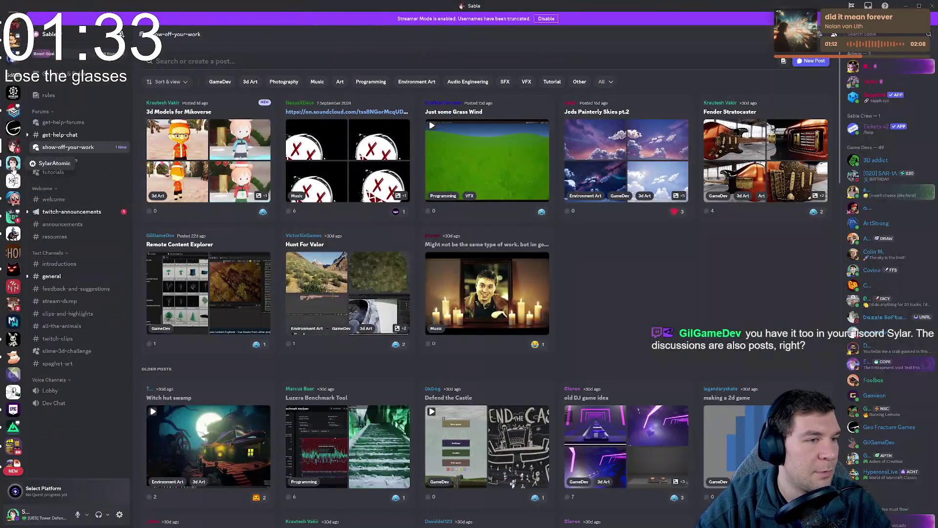
pyautogui.click(13, 181)
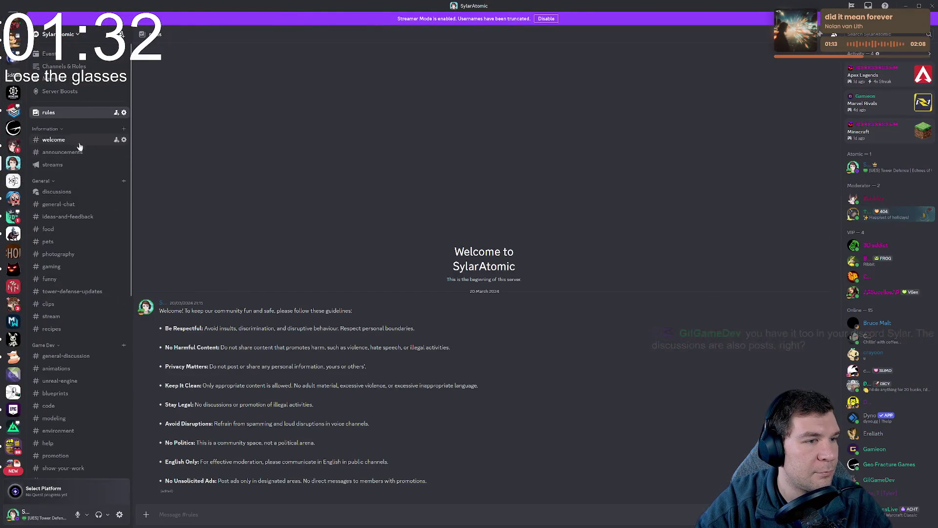
pyautogui.click(56, 191)
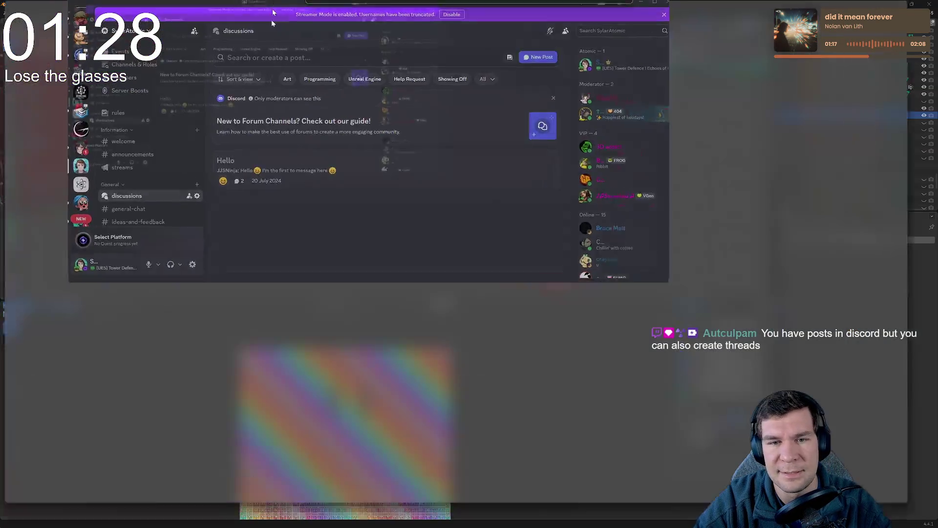
# - Restore and minimize Discord to bring the Blender UV workspace back in front
pyautogui.moveTo(196, 4); pyautogui.dragTo(196, 4)
pyautogui.click(906, 5)
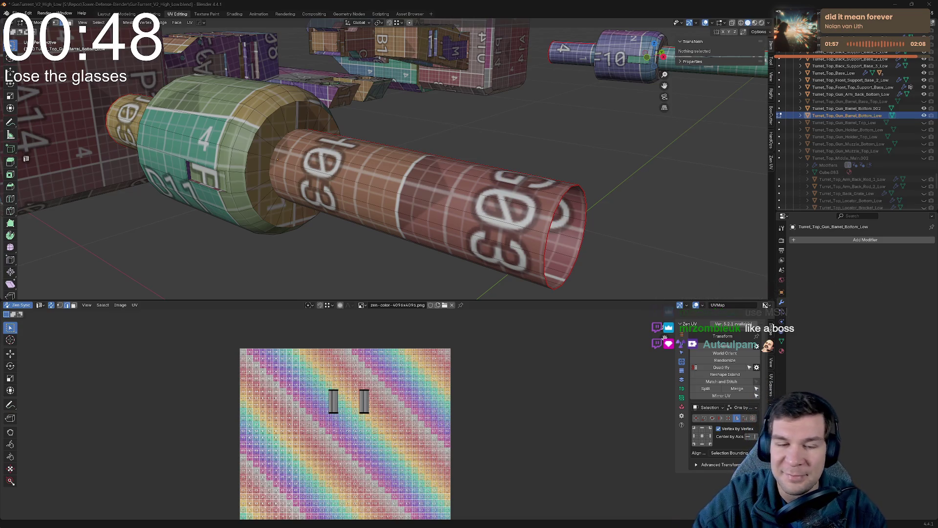
pyautogui.moveTo(651, 250)
pyautogui.mouseDown(button='middle')
pyautogui.moveTo(519, 105)
pyautogui.moveTo(608, 165)
pyautogui.moveTo(506, 203)
pyautogui.moveTo(394, 166)
pyautogui.moveTo(555, 220)
pyautogui.moveTo(548, 218)
pyautogui.mouseUp(button='middle')
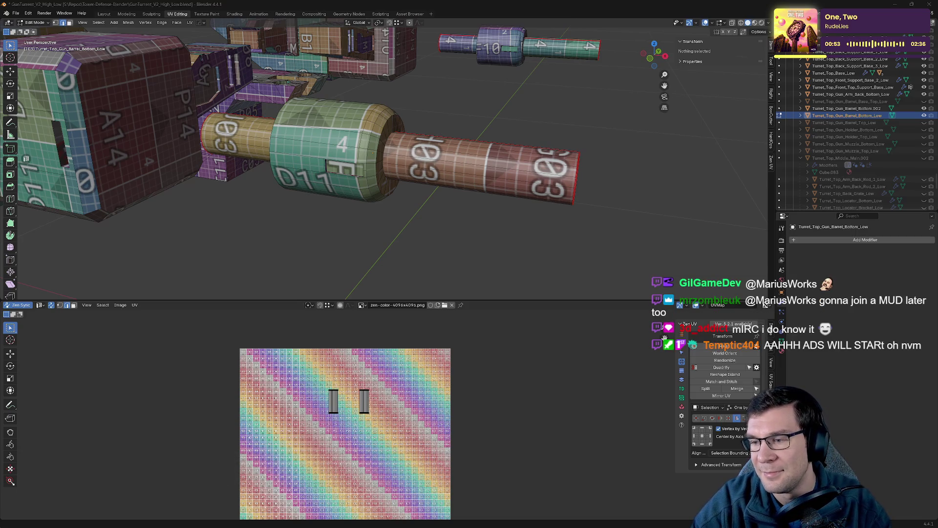
pyautogui.press('Tab')
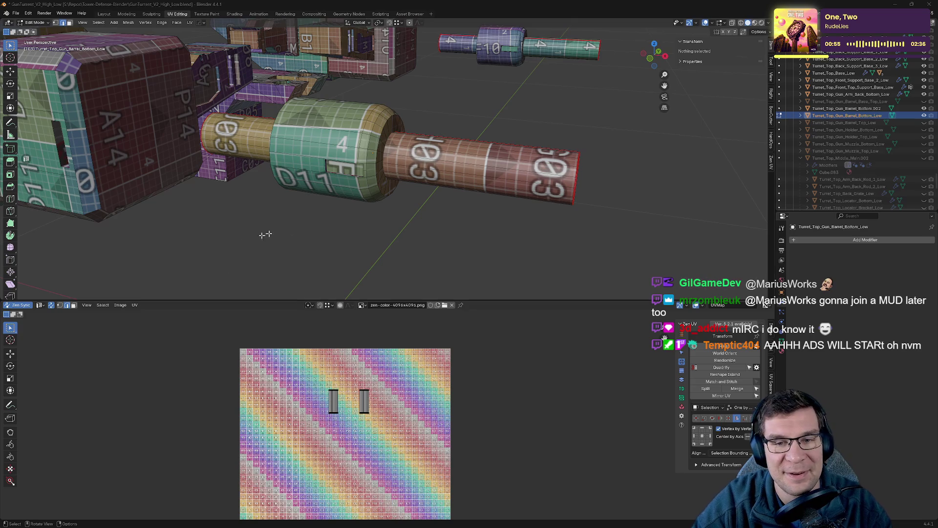
# - Hide the long barrel and select the short green Turret_Top_Gun_Barrel_Bottom.002 piece
pyautogui.moveTo(339, 210); pyautogui.dragTo(447, 218, button='middle')
pyautogui.press('Tab')
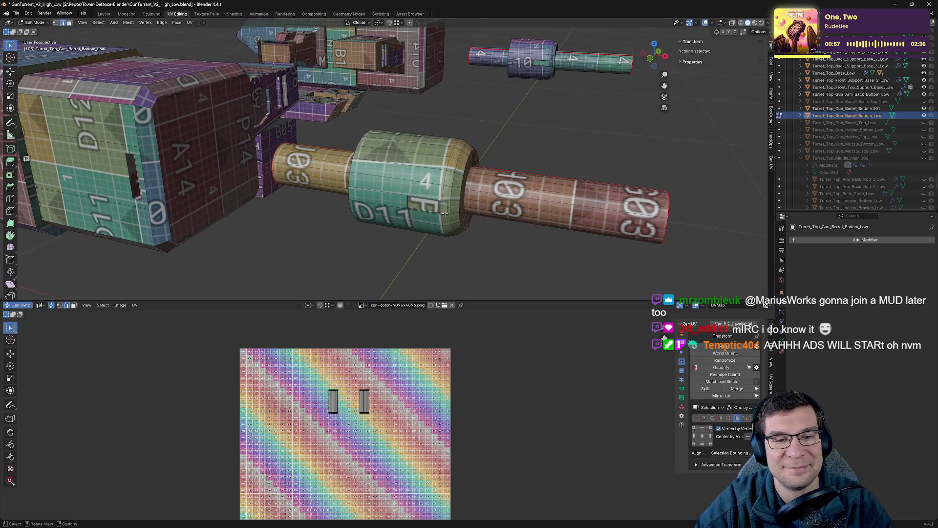
pyautogui.press('Tab')
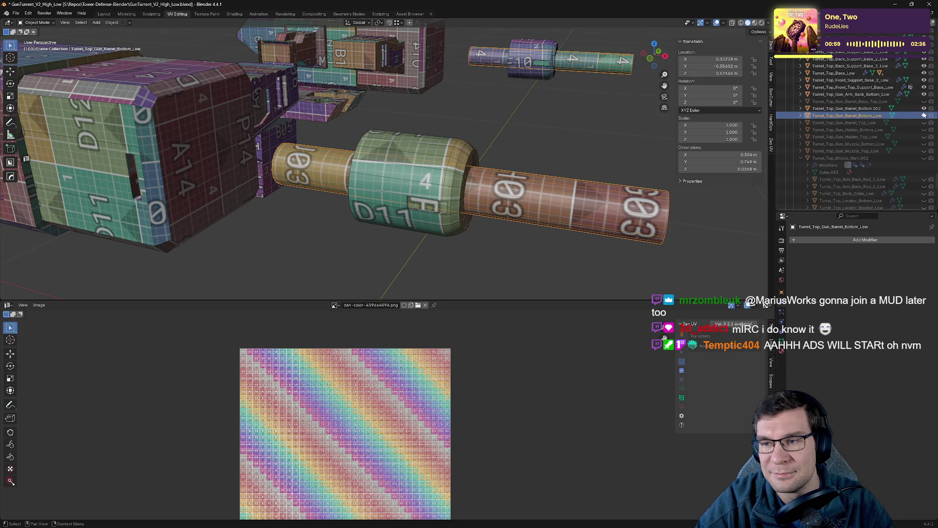
pyautogui.click(923, 115)
pyautogui.click(879, 109)
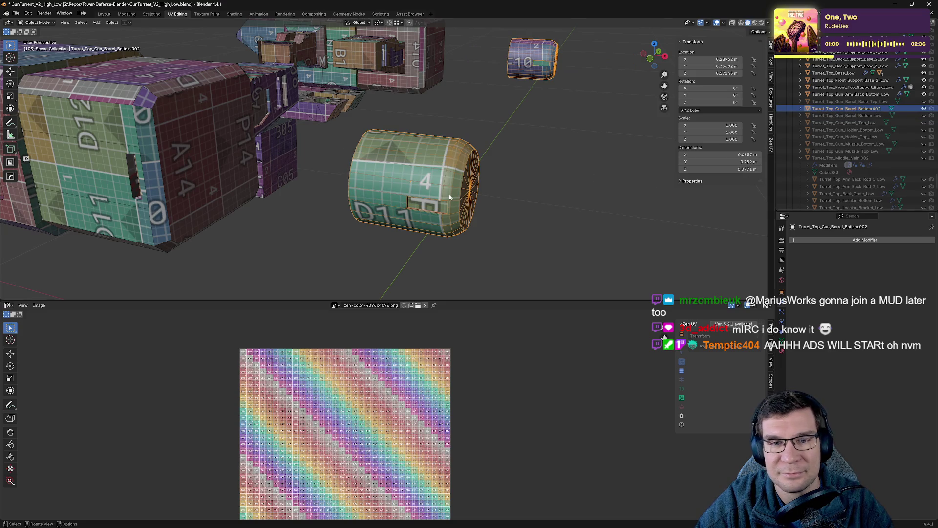
# - Rename the short barrel piece to Turret_Top_Gun_Barrel_Bottom_Low.001
pyautogui.doubleClick(879, 115)
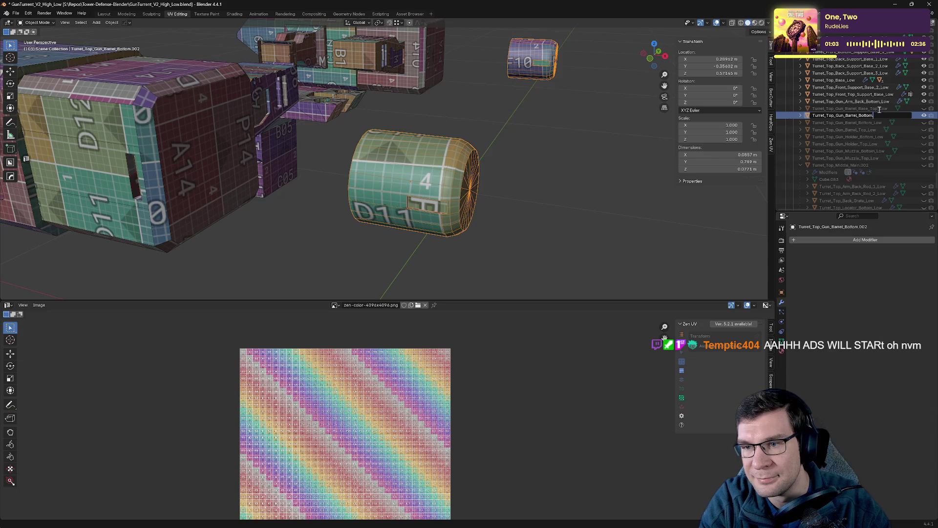
pyautogui.write('_Low')
pyautogui.press('Return')
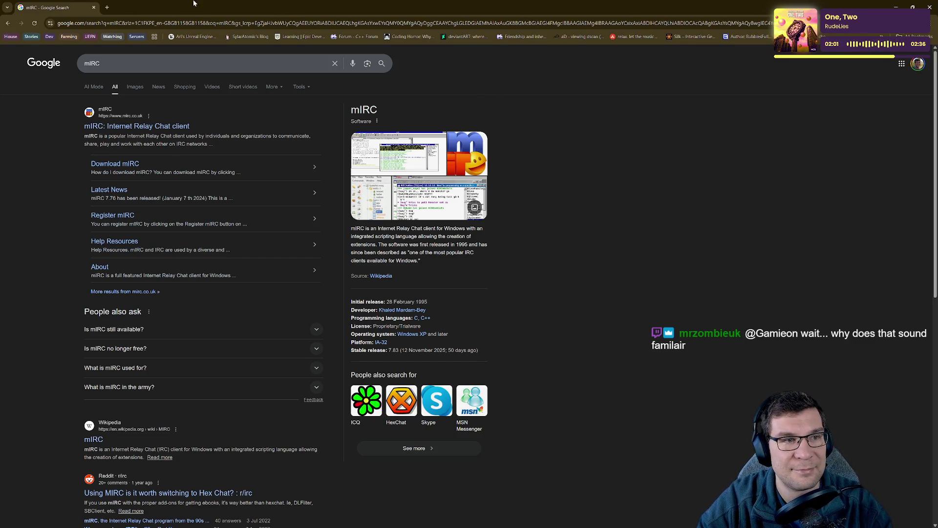
pyautogui.hotkey('alt', 'Tab')
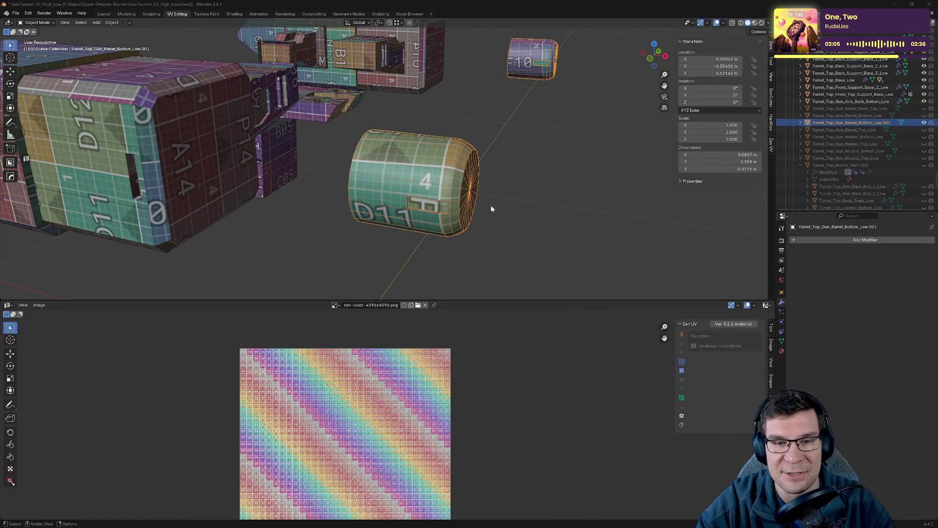
pyautogui.moveTo(490, 207)
pyautogui.mouseDown(button='middle')
pyautogui.moveTo(448, 101)
pyautogui.moveTo(433, 94)
pyautogui.mouseUp(button='middle')
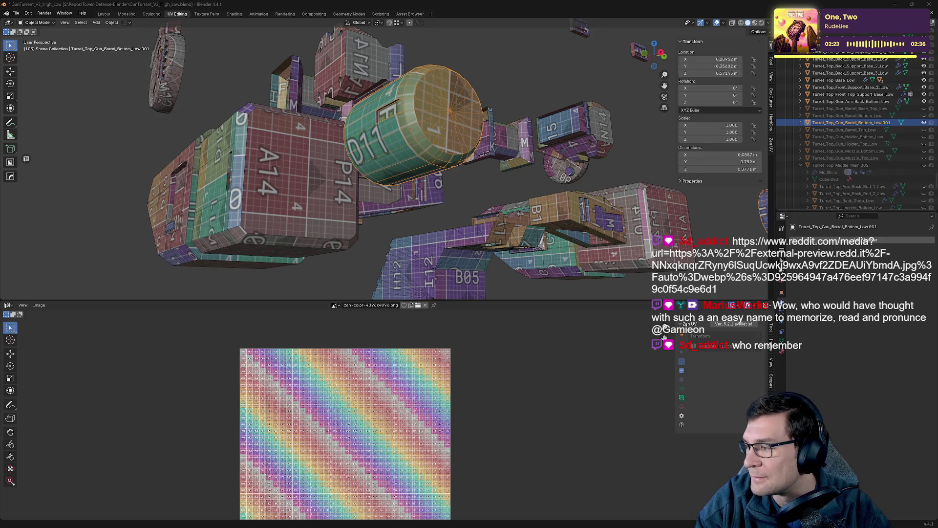
pyautogui.hotkey('alt', 'Tab')
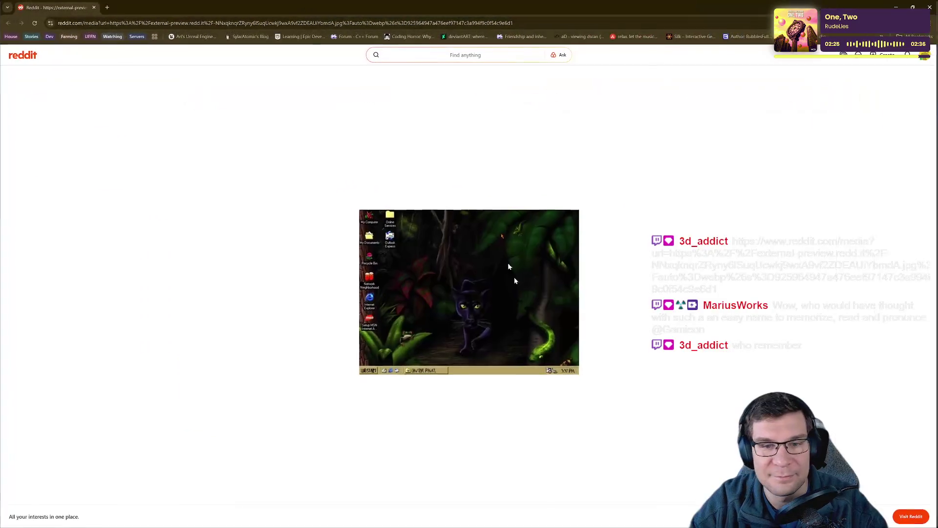
pyautogui.keyDown('ctrl'); pyautogui.scroll(3, 565, 370); pyautogui.keyUp('ctrl')
pyautogui.keyDown('ctrl'); pyautogui.scroll(1, 564, 368); pyautogui.keyUp('ctrl')
pyautogui.keyDown('ctrl'); pyautogui.scroll(1, 562, 367); pyautogui.keyUp('ctrl')
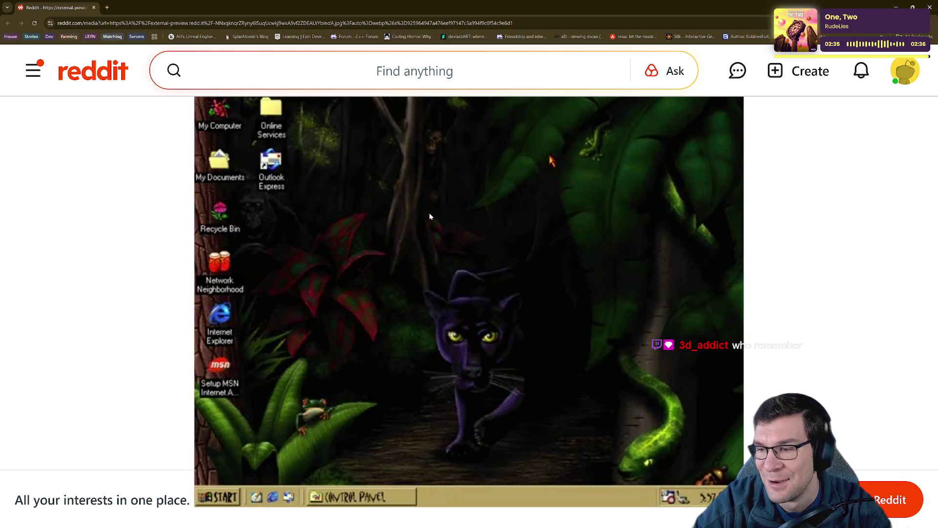
pyautogui.hotkey('alt', 'Tab')
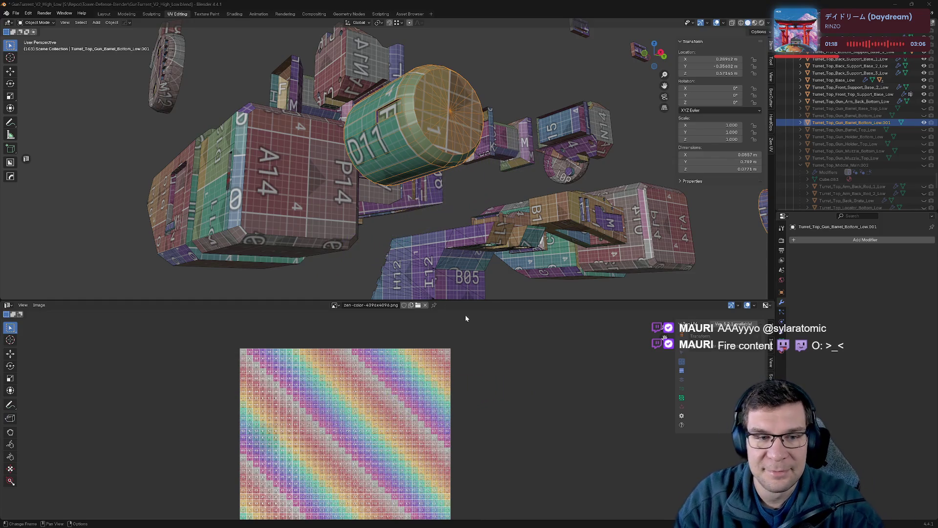
# - Show the High collection to inspect the turret, then hide it and show the Low collection instead
pyautogui.moveTo(401, 203); pyautogui.dragTo(445, 228, button='middle')
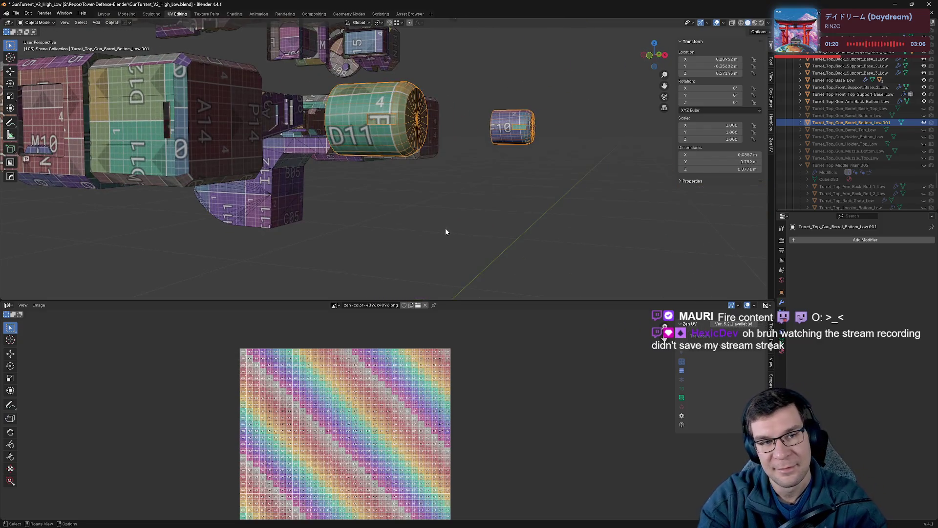
pyautogui.moveTo(432, 144); pyautogui.dragTo(784, 130, button='middle')
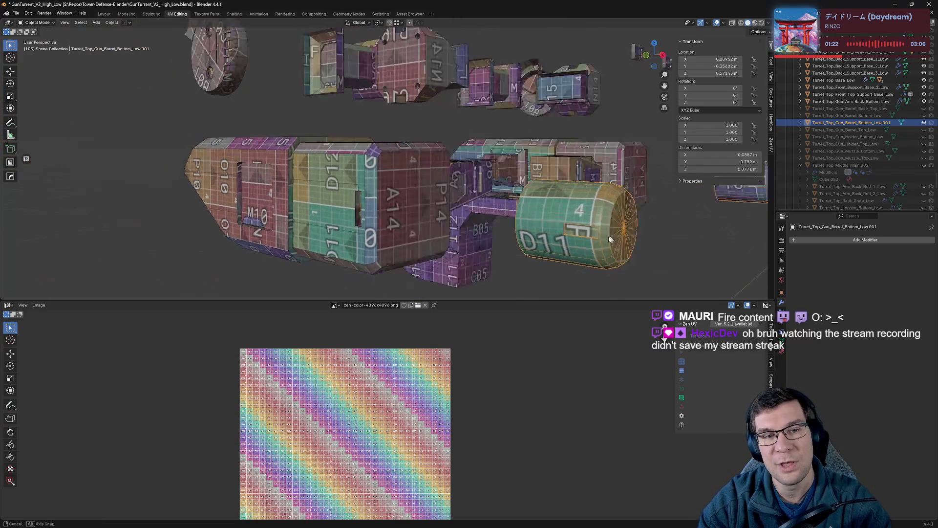
pyautogui.scroll(-10, 909, 101)
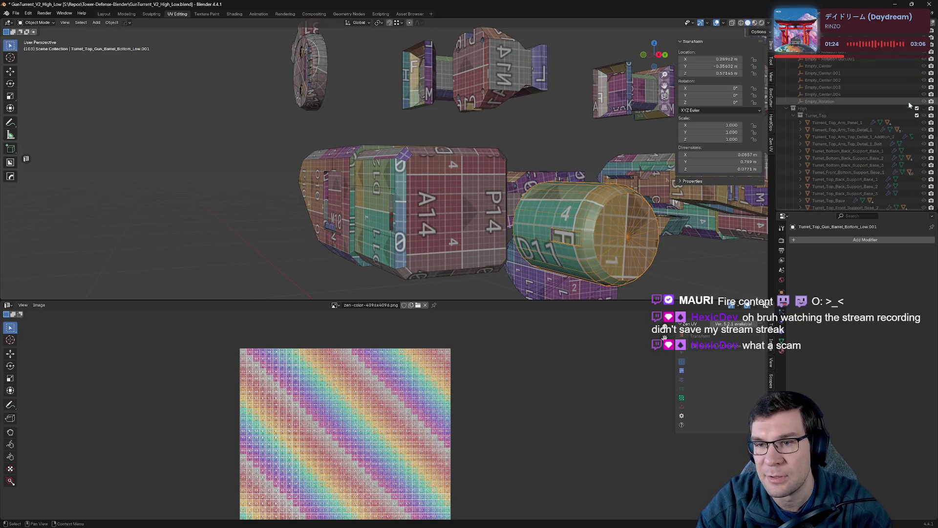
pyautogui.click(924, 107)
pyautogui.scroll(-3, 585, 168)
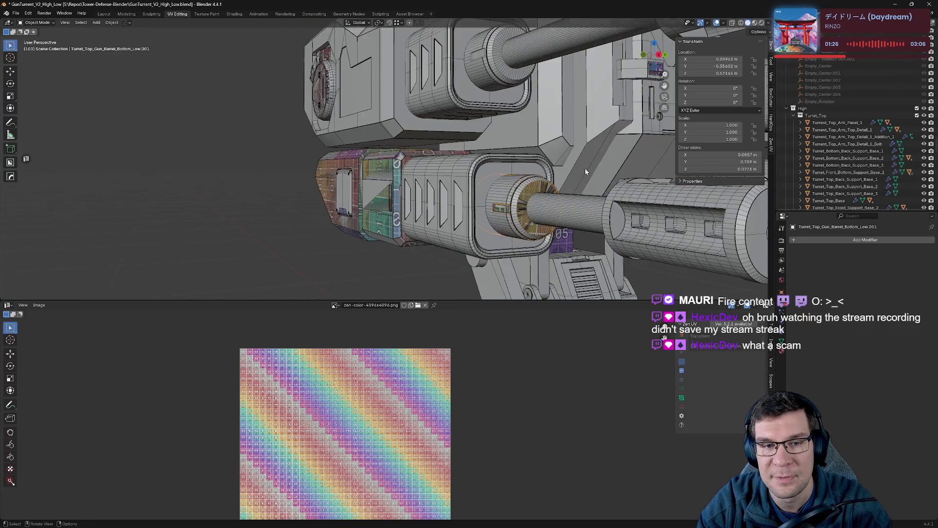
pyautogui.scroll(-4, 591, 168)
pyautogui.moveTo(591, 167)
pyautogui.mouseDown(button='middle')
pyautogui.moveTo(620, 177)
pyautogui.moveTo(537, 155)
pyautogui.mouseUp(button='middle')
pyautogui.scroll(4, 608, 173)
pyautogui.scroll(1, 621, 175)
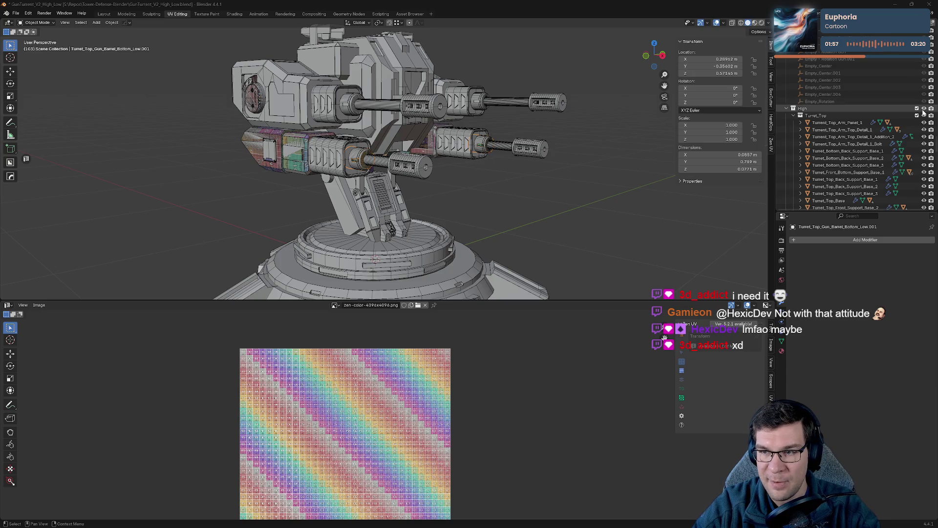
pyautogui.click(793, 108)
pyautogui.click(798, 114)
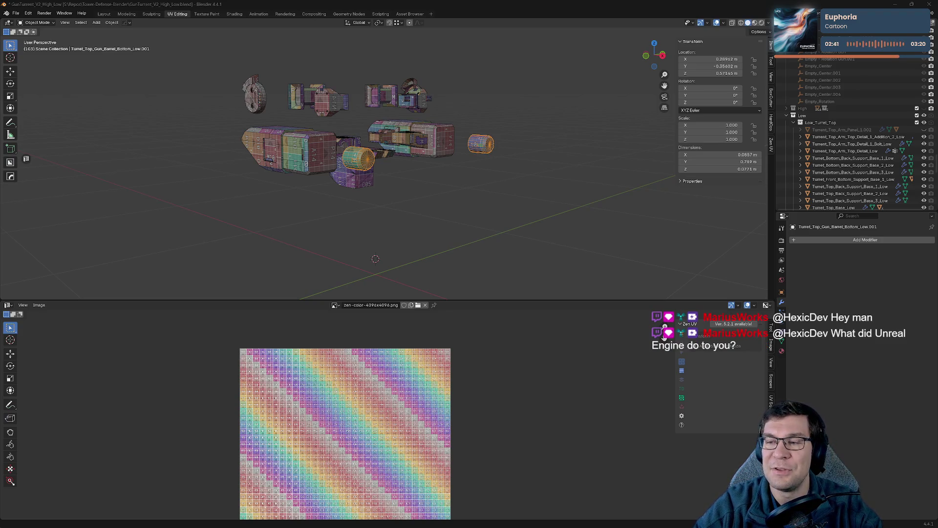
pyautogui.scroll(2, 481, 179)
pyautogui.scroll(2, 404, 157)
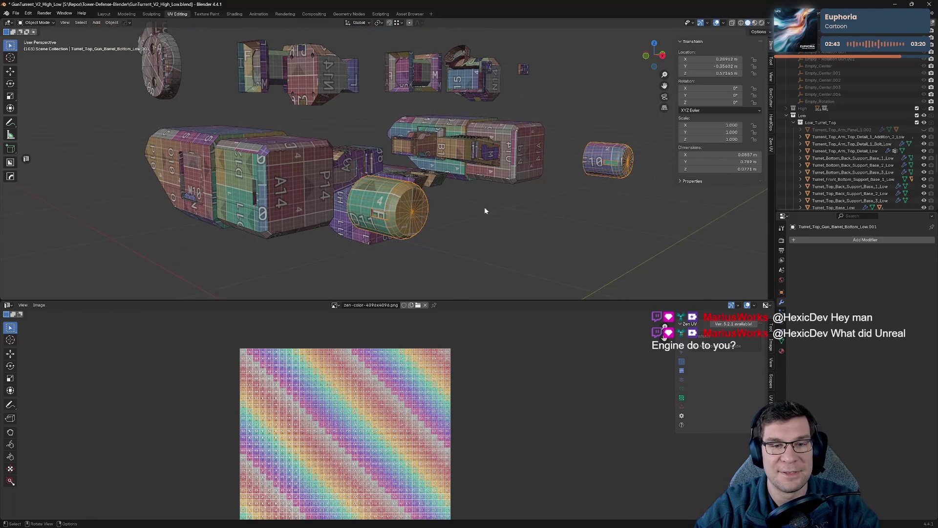
# - Enter Edit Mode on the short barrel, select panel border edges and bring up the Zen UV tools
pyautogui.press('Tab')
pyautogui.scroll(2, 480, 184)
pyautogui.scroll(2, 477, 154)
pyautogui.scroll(2, 477, 144)
pyautogui.moveTo(477, 146)
pyautogui.mouseDown(button='middle')
pyautogui.moveTo(410, 169)
pyautogui.moveTo(301, 108)
pyautogui.moveTo(317, 236)
pyautogui.mouseUp(button='middle')
pyautogui.scroll(3, 411, 169)
pyautogui.click(302, 108)
pyautogui.keyDown('shift'); pyautogui.click(313, 244); pyautogui.keyUp('shift')
pyautogui.hotkey('alt', 'q')
# - Mark the selected recessed panel border edges as a seam and inspect the result
pyautogui.click(250, 226)
pyautogui.moveTo(249, 227)
pyautogui.mouseDown(button='middle')
pyautogui.moveTo(656, 149)
pyautogui.moveTo(479, 156)
pyautogui.mouseUp(button='middle')
pyautogui.scroll(3, 656, 150)
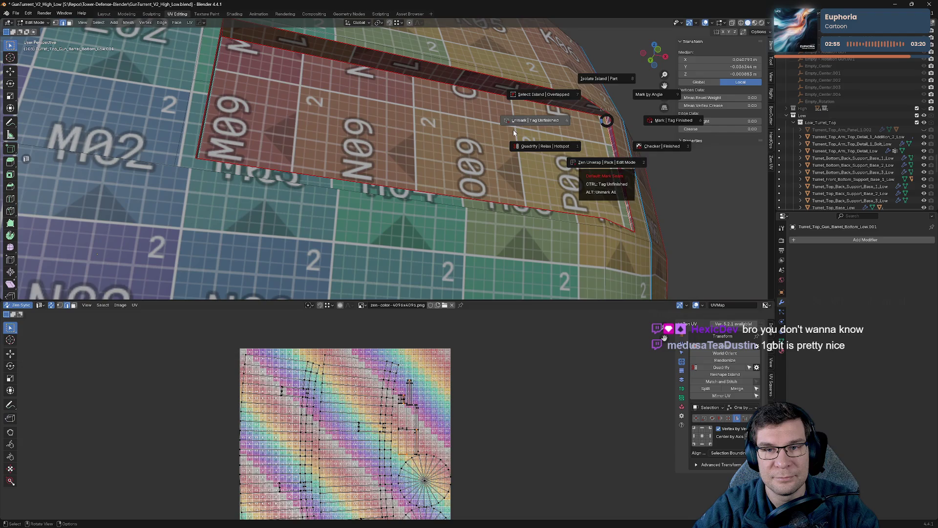
pyautogui.click(573, 133)
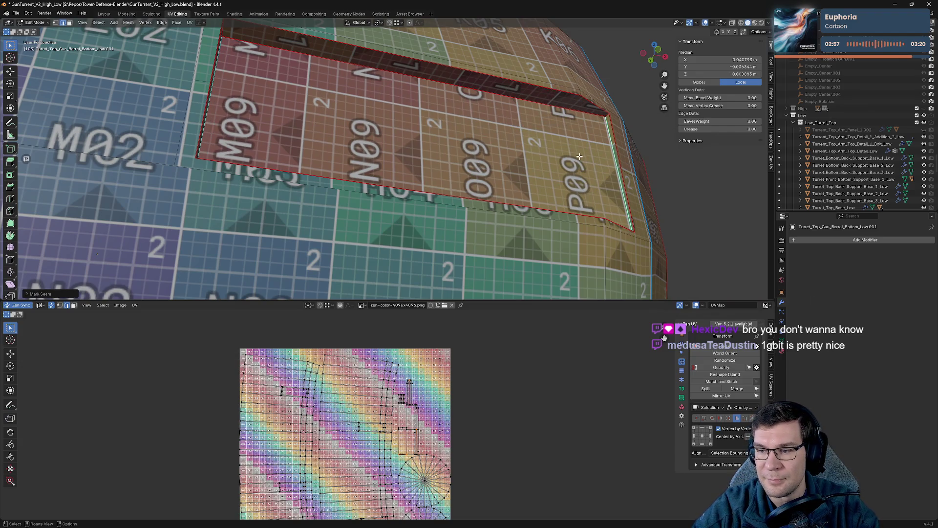
pyautogui.scroll(-3, 579, 156)
pyautogui.scroll(-5, 566, 165)
pyautogui.moveTo(566, 167)
pyautogui.mouseDown(button='middle')
pyautogui.moveTo(557, 176)
pyautogui.moveTo(572, 184)
pyautogui.moveTo(495, 107)
pyautogui.mouseUp(button='middle')
pyautogui.scroll(5, 576, 187)
pyautogui.scroll(-3, 576, 186)
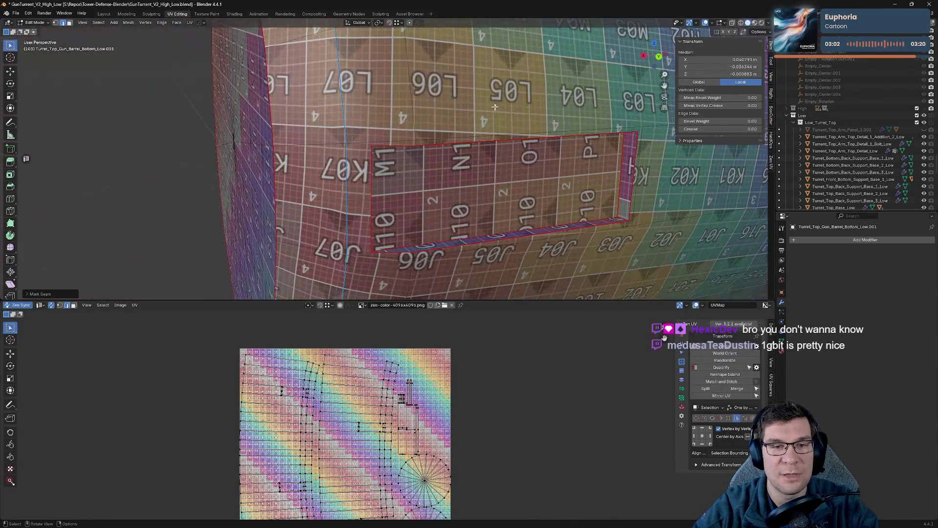
# - Mark seams on the remaining panel and face-strip edges, checking them from several sides
pyautogui.rightClick(614, 165)
pyautogui.click(571, 154)
pyautogui.moveTo(571, 155); pyautogui.dragTo(365, 159, button='middle')
pyautogui.scroll(3, 365, 160)
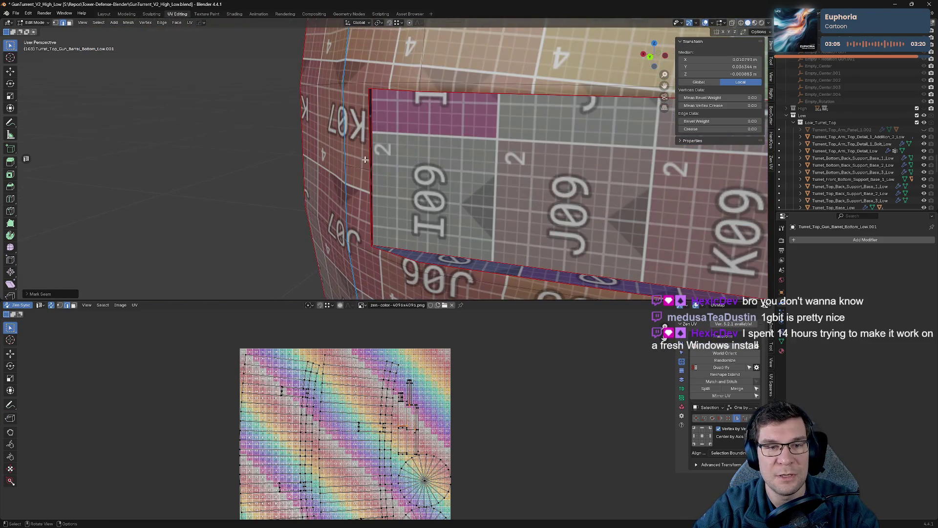
pyautogui.click(342, 142)
pyautogui.moveTo(342, 143)
pyautogui.mouseDown(button='middle')
pyautogui.moveTo(421, 189)
pyautogui.moveTo(410, 195)
pyautogui.mouseUp(button='middle')
pyautogui.scroll(3, 422, 189)
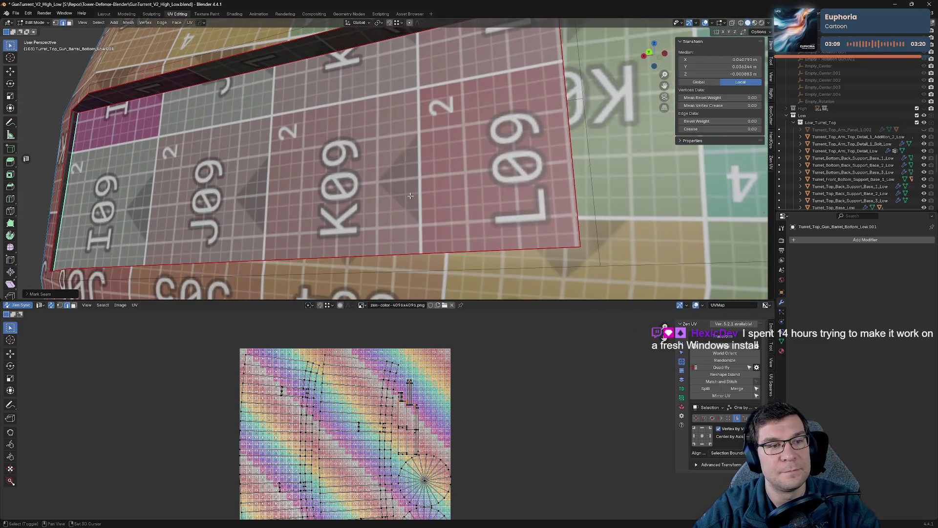
pyautogui.scroll(-4, 155, 156)
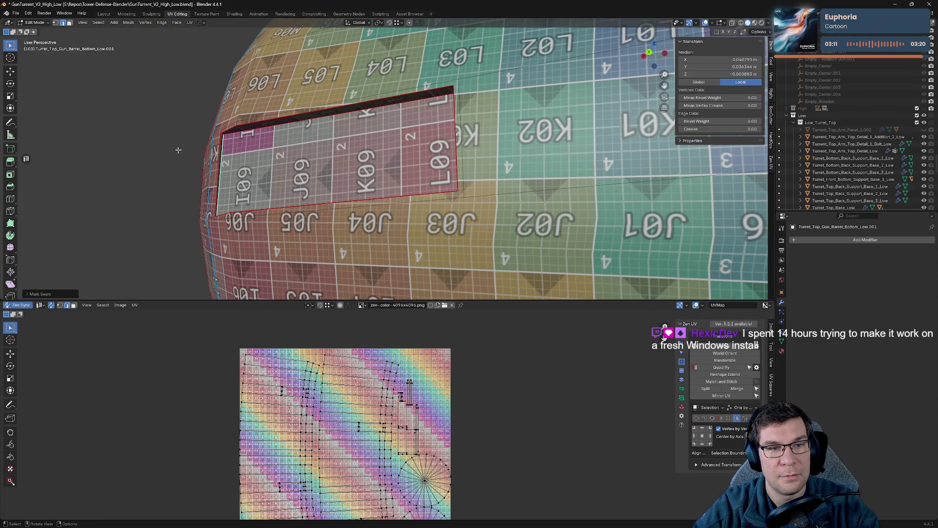
pyautogui.moveTo(269, 126); pyautogui.dragTo(453, 119, button='middle')
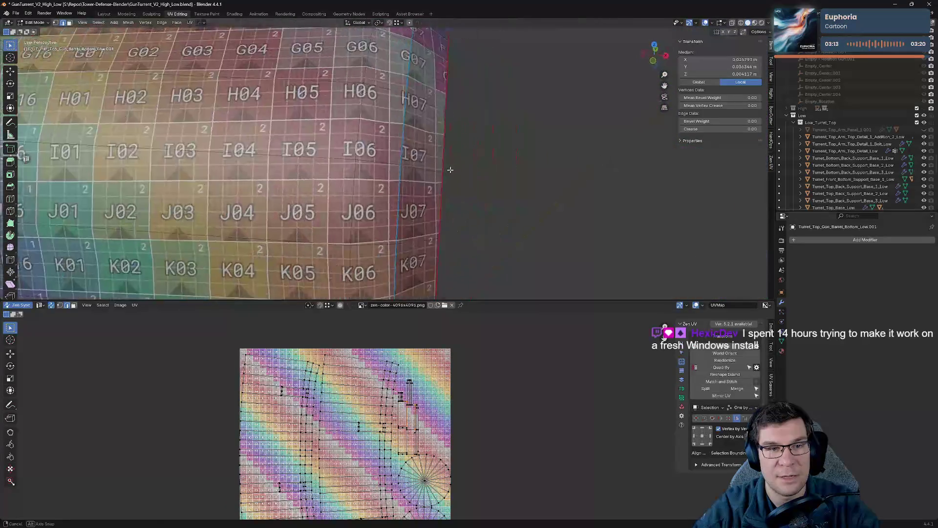